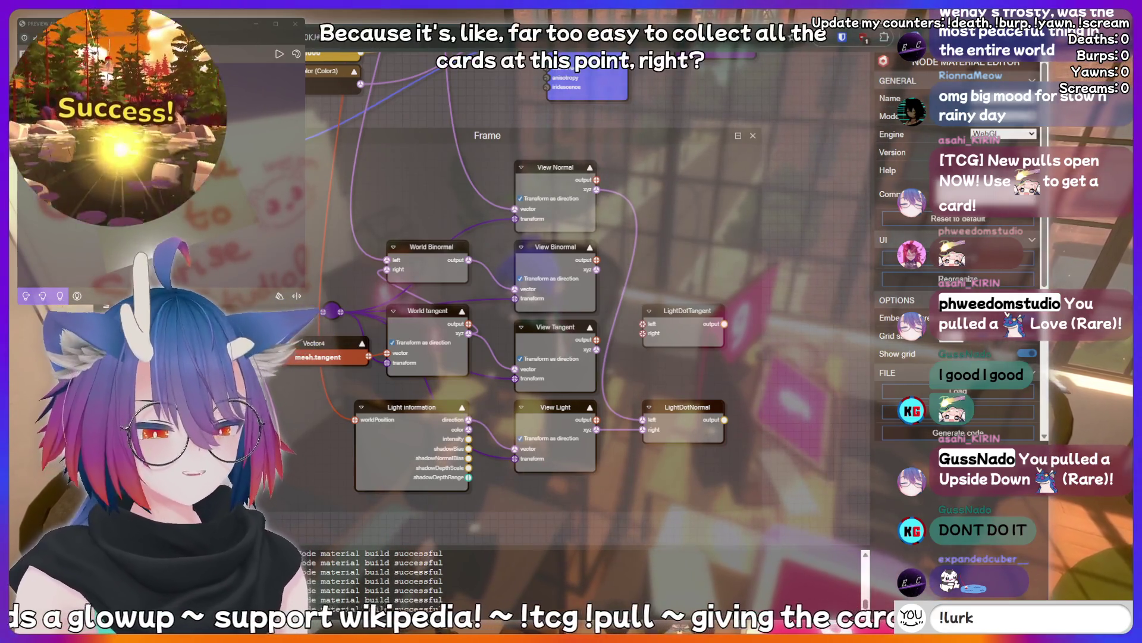
- Lower LightDotTangent slightly; wire View Tangent's xyz to its right input and View Light to its left
type("addq")
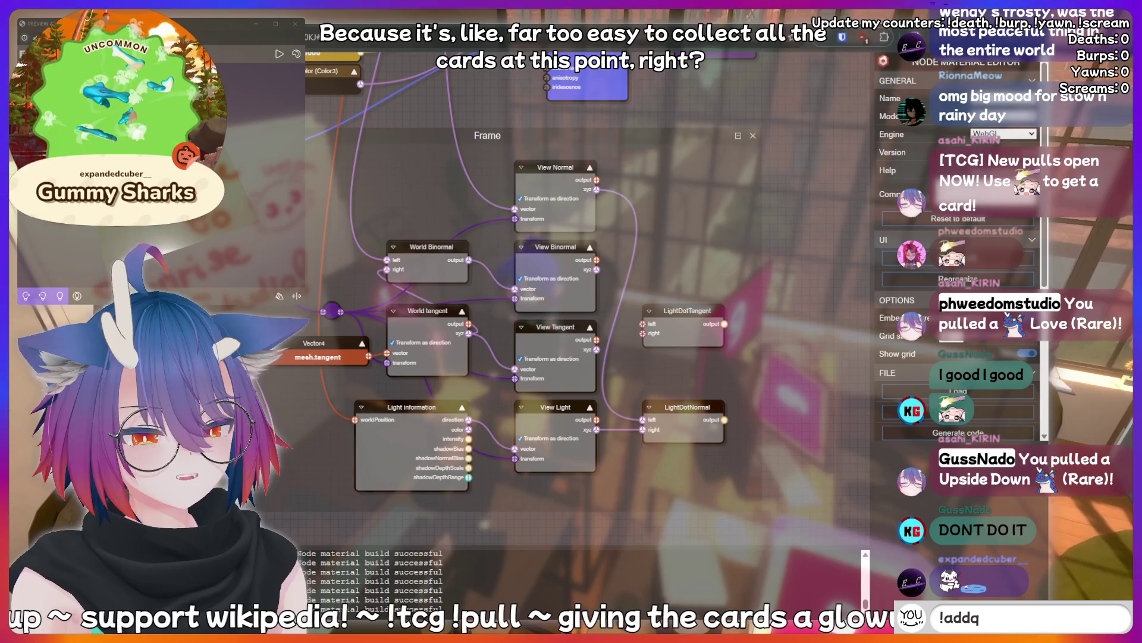
type("uote I just s")
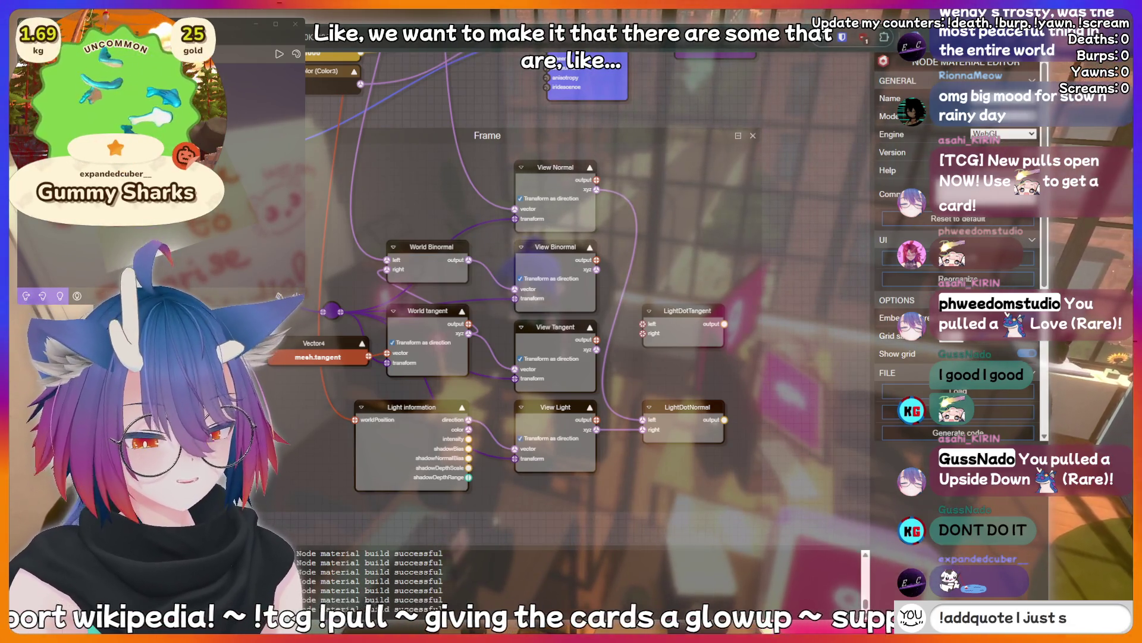
type("aid somethin")
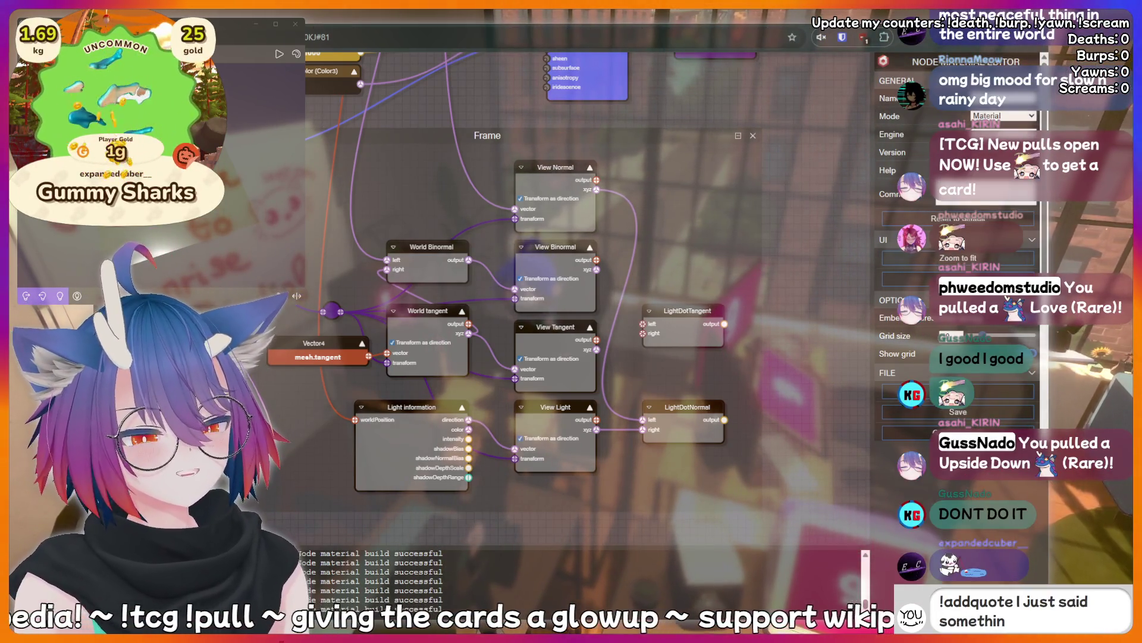
type("g sussy that")
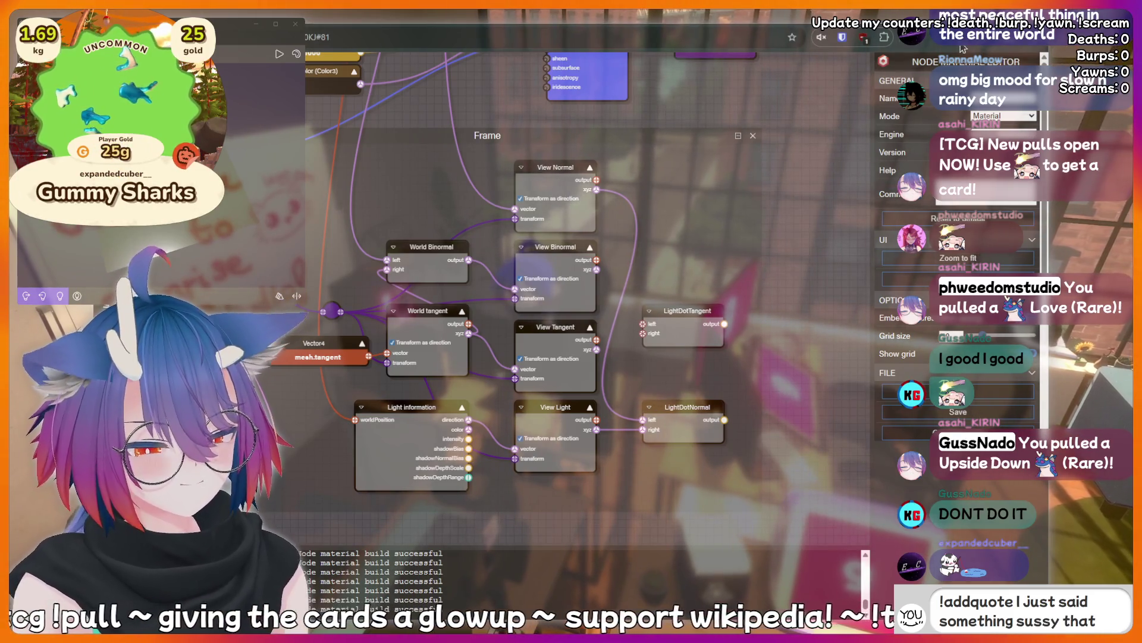
type(" should be rec")
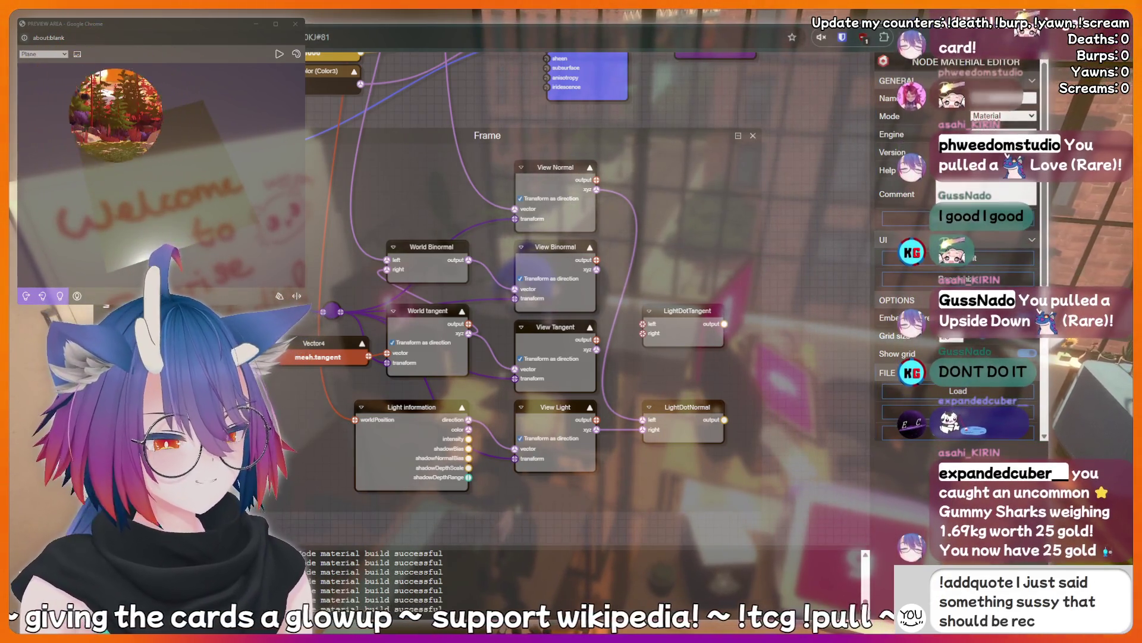
type("orded forever")
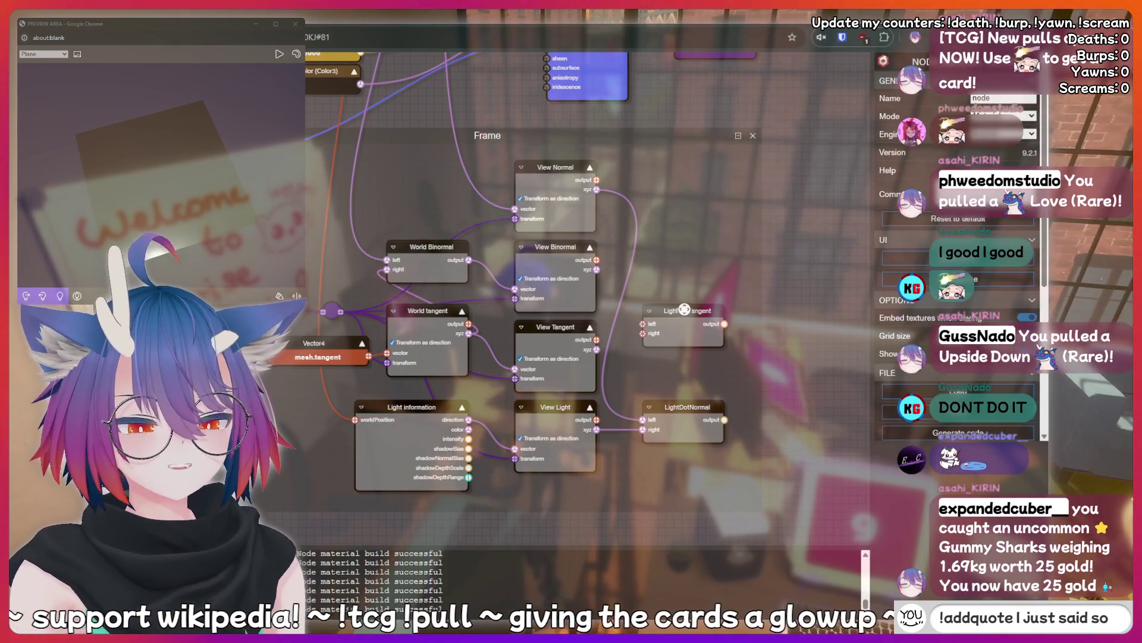
left_click_drag(678, 307, 679, 328)
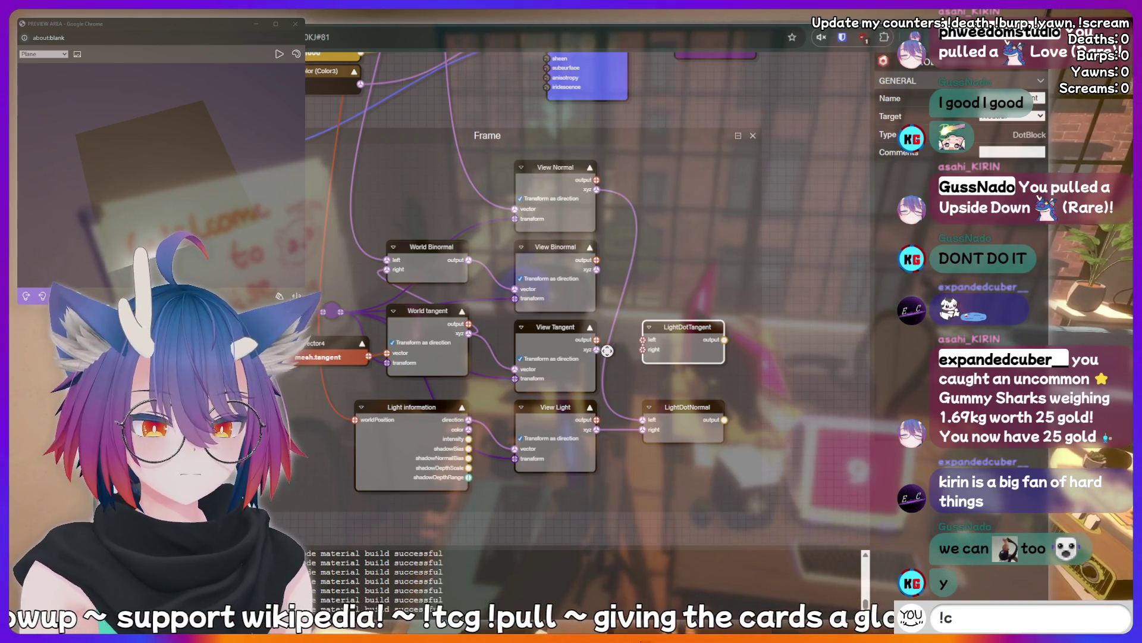
left_click_drag(642, 349, 643, 349)
type("kirin is a bot")
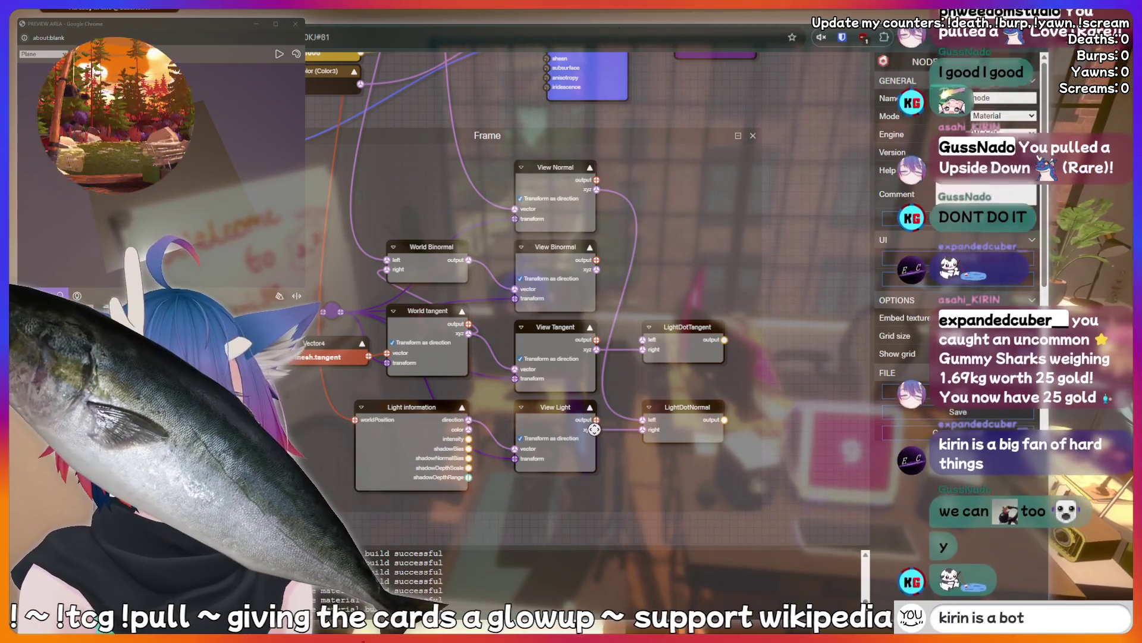
left_click_drag(640, 343, 642, 340)
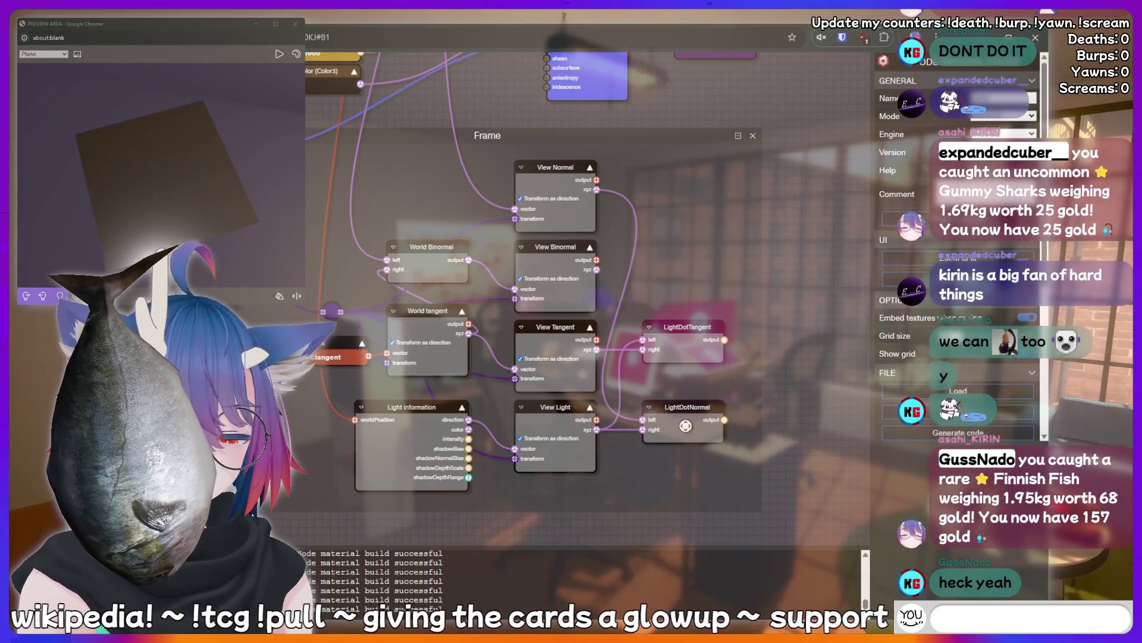
- Nudge the mesh.tangent input node right and down, then pan and zoom out over the graph
left_click(333, 335)
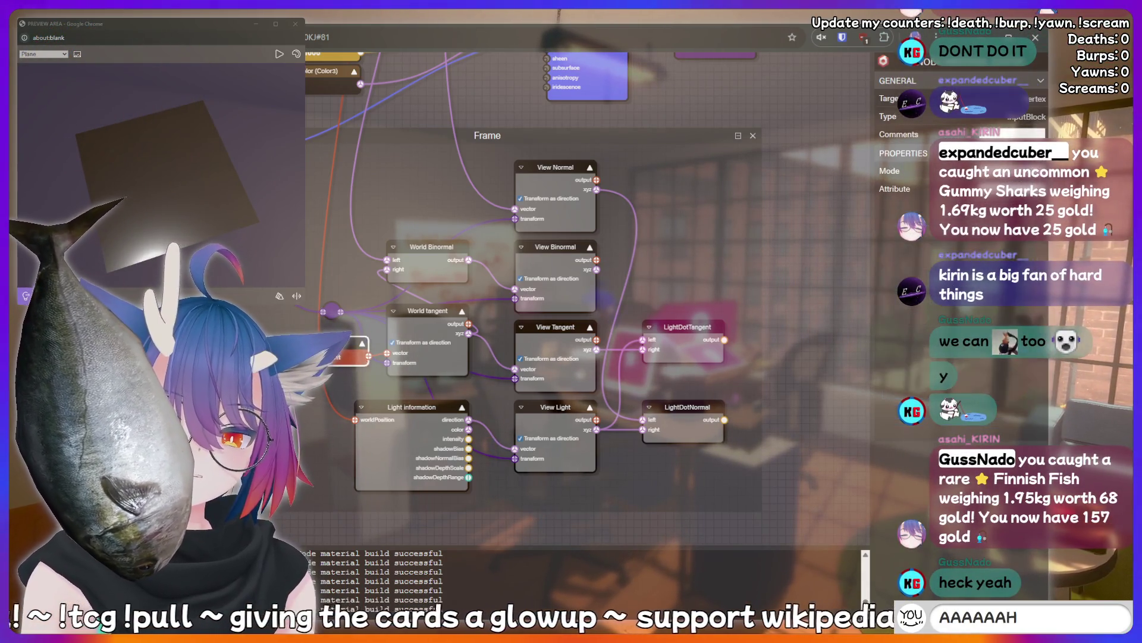
left_click_drag(311, 335, 320, 344)
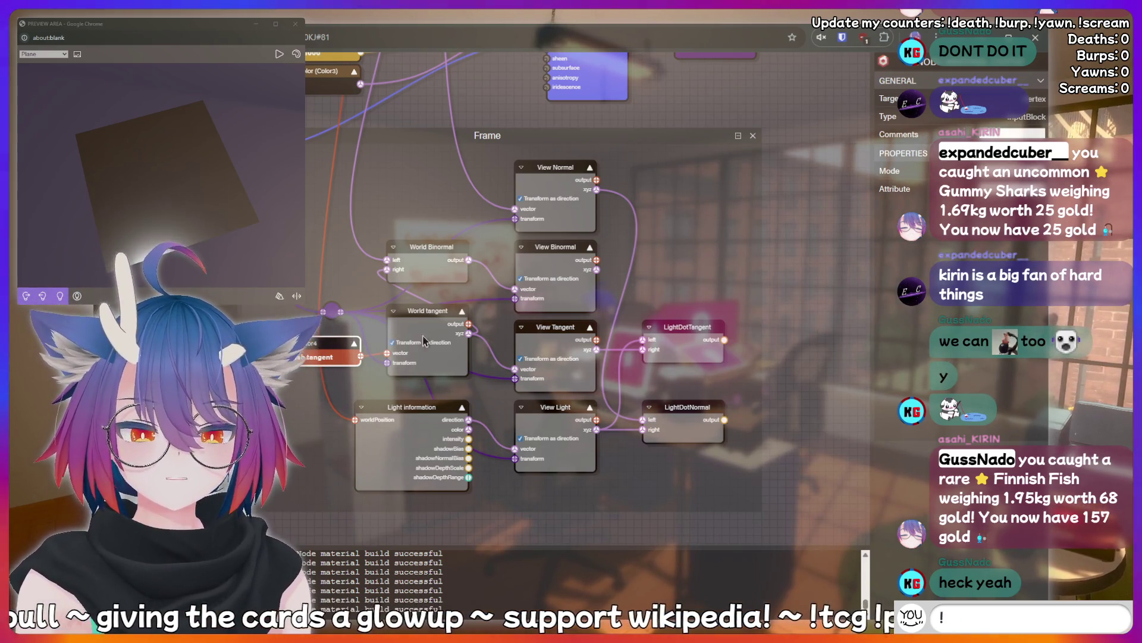
mouse_move(809, 305)
left_mouse_down()
mouse_move(825, 302)
mouse_move(783, 360)
mouse_move(775, 311)
left_mouse_up()
scroll(822, 305, "down", 4)
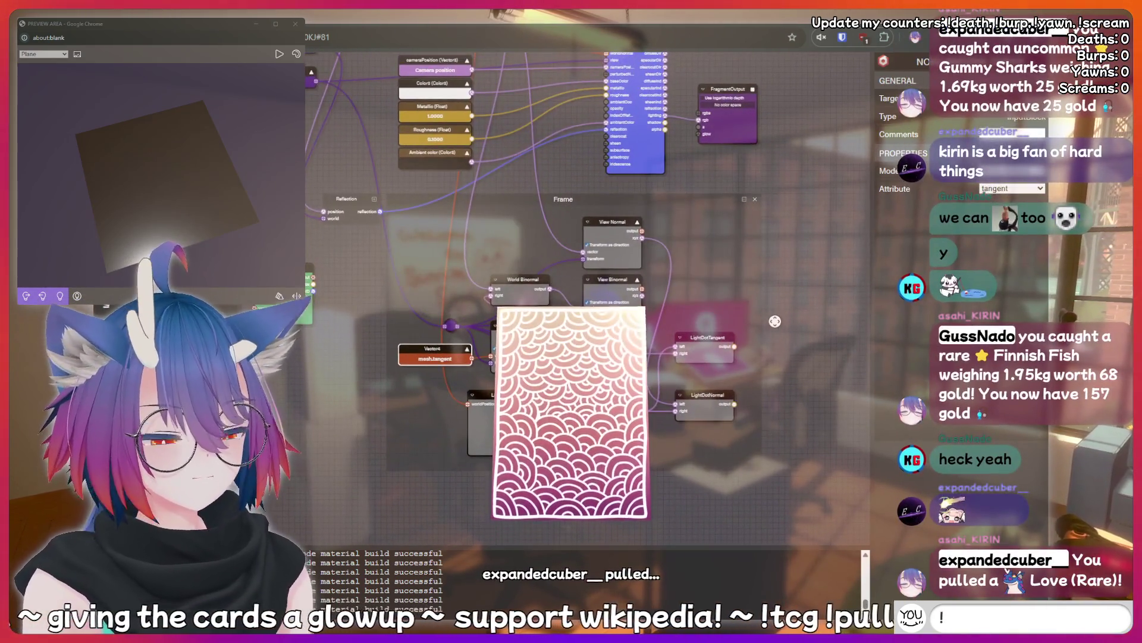
type("!addquote I just said")
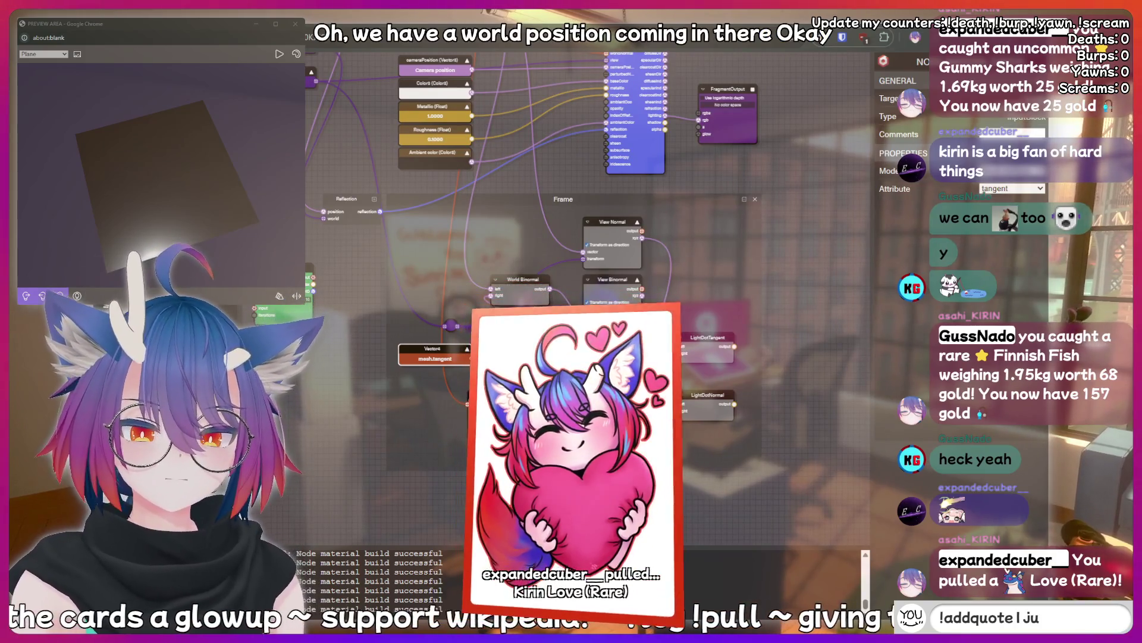
type(" something sussy th")
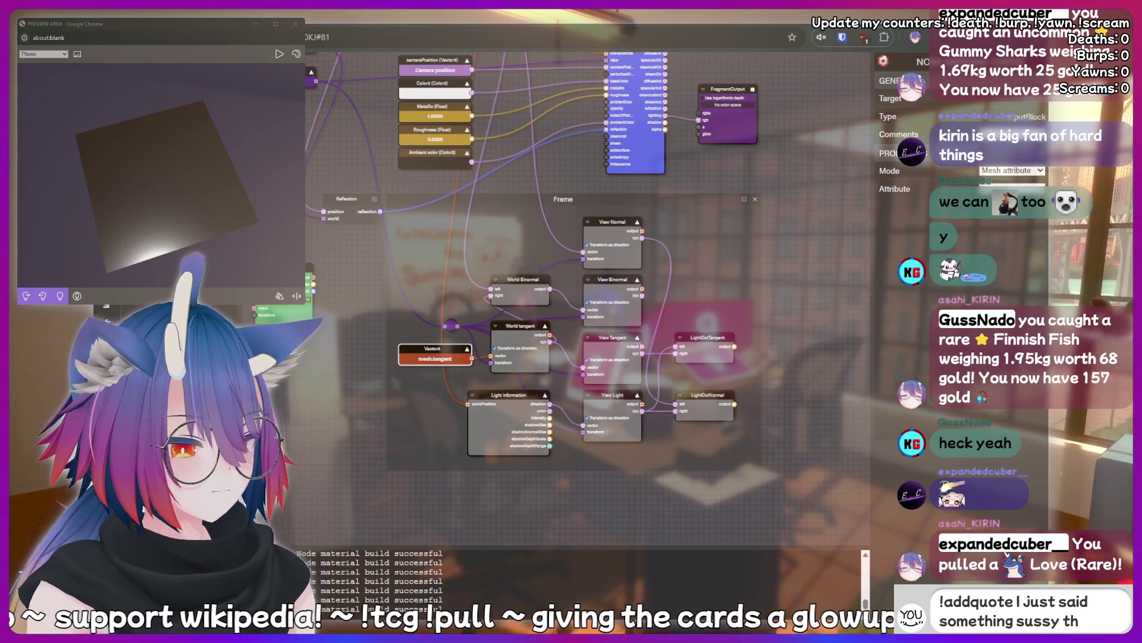
type("at should be")
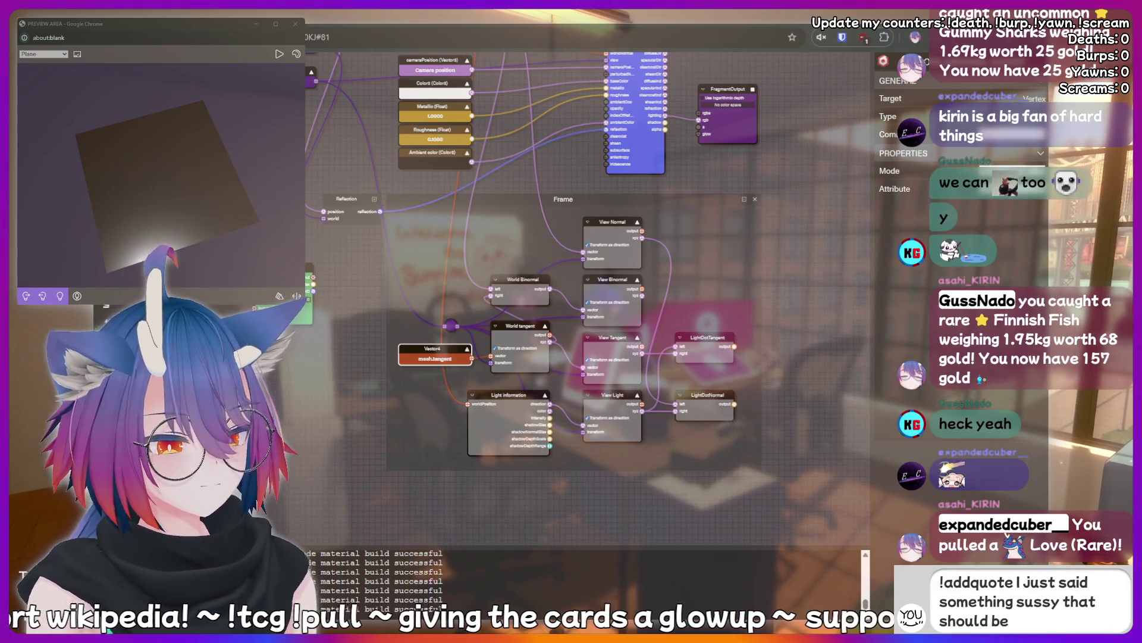
type(" recorded forever")
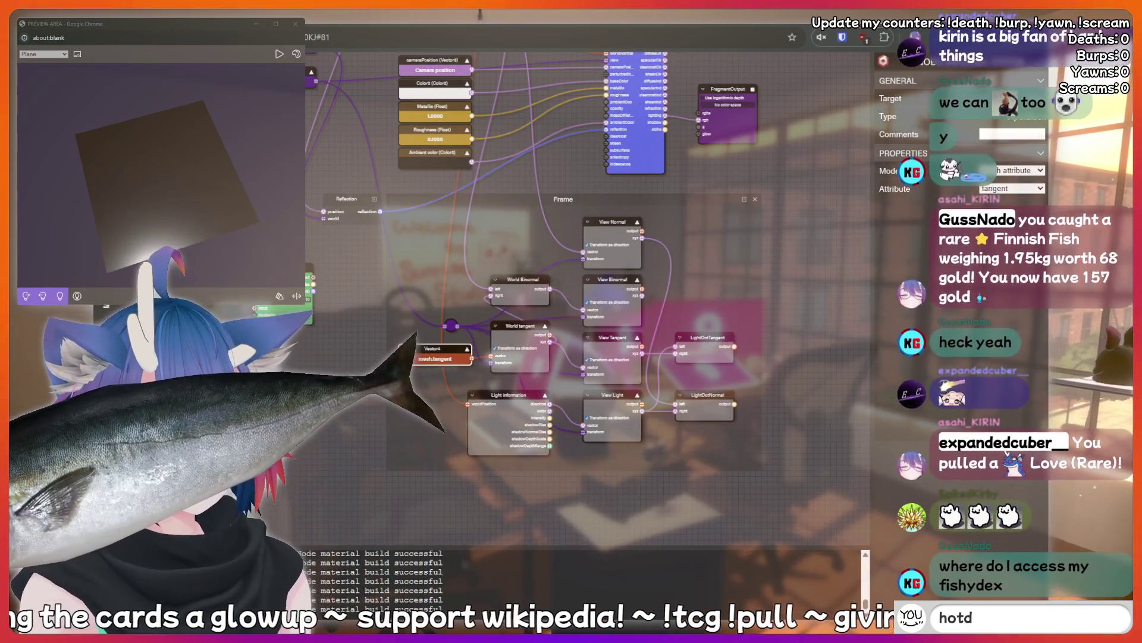
type("!charity")
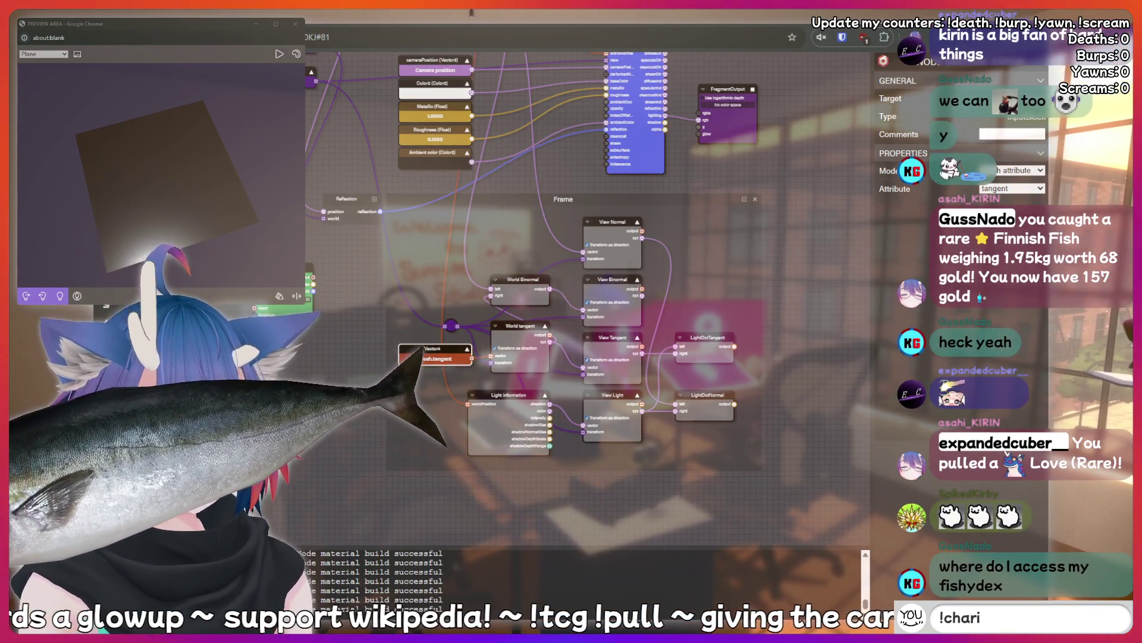
key("BackSpace")
key("BackSpace")
key("BackSpace")
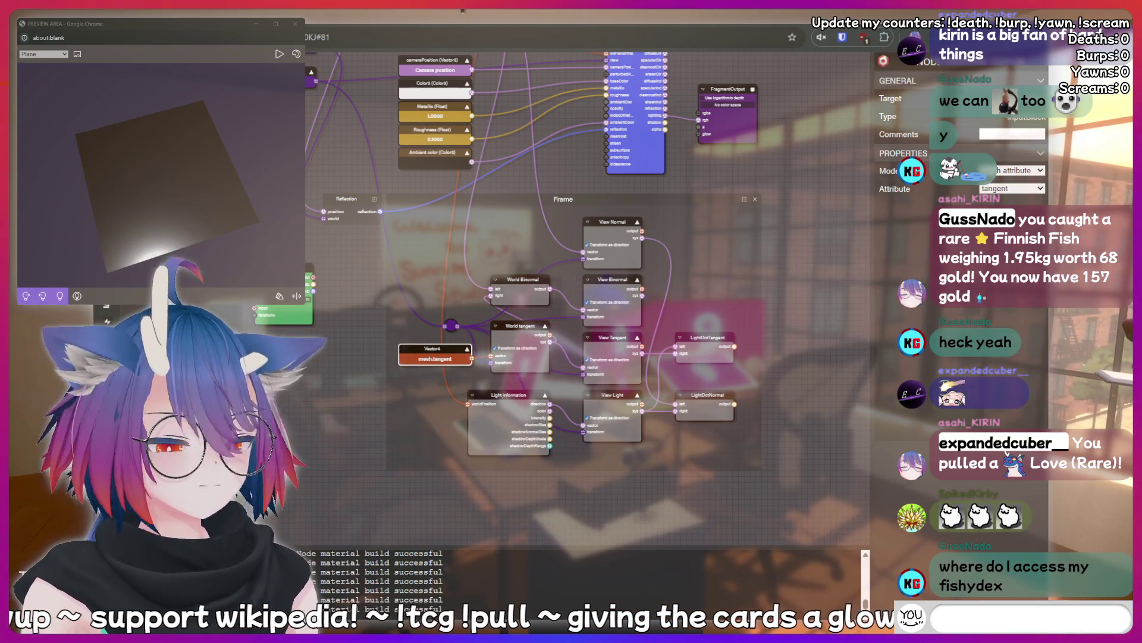
type("!addquo")
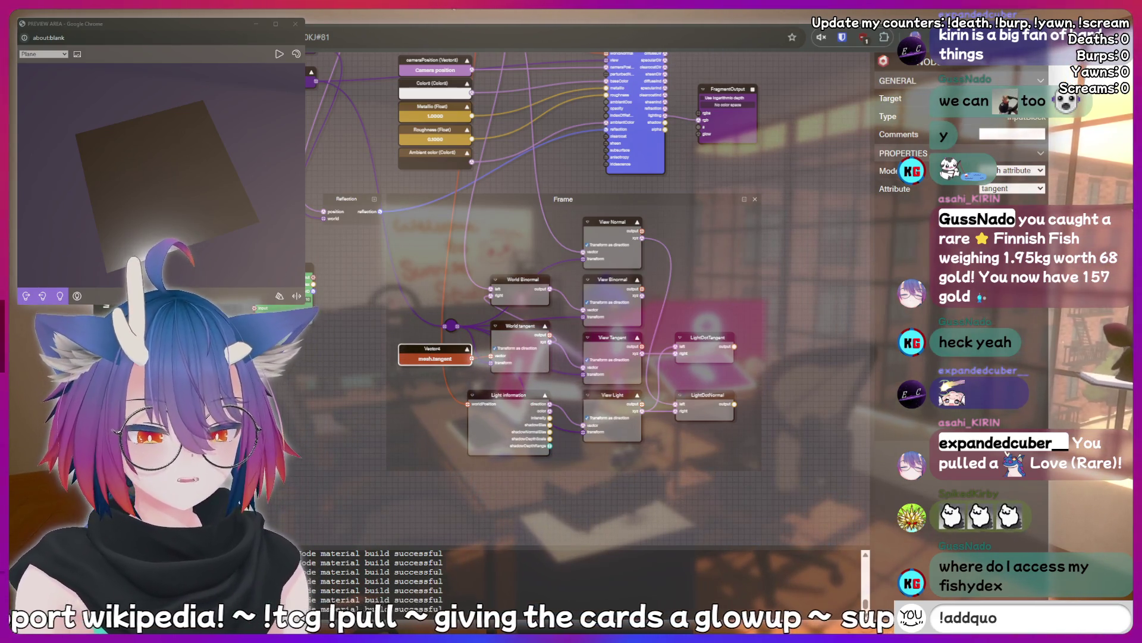
type("te I Just said so")
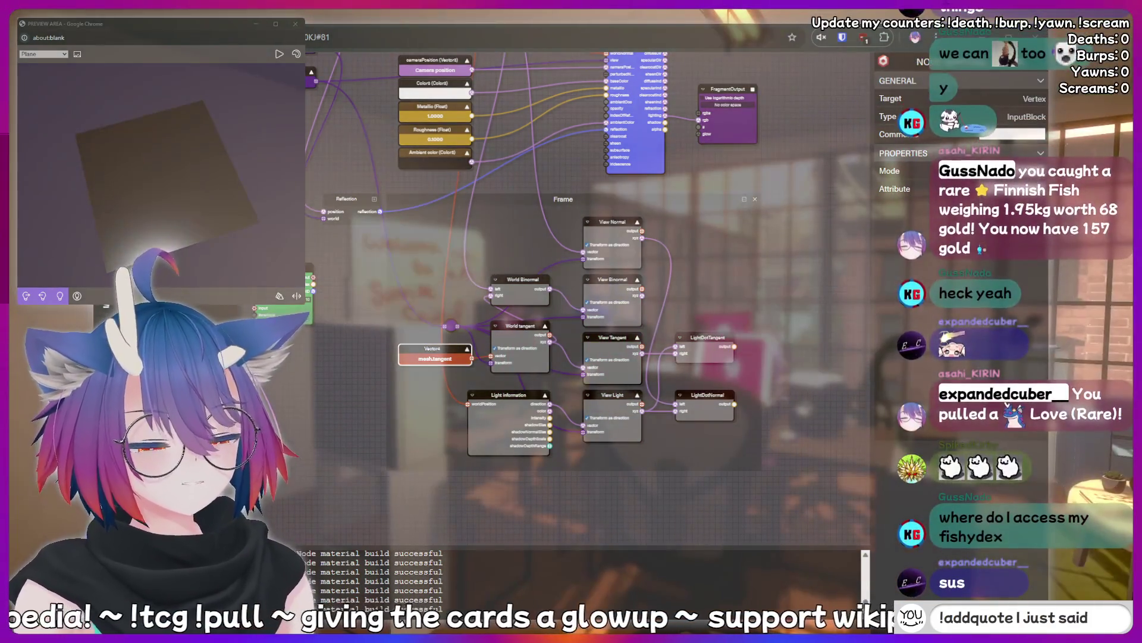
type("mething sussy th")
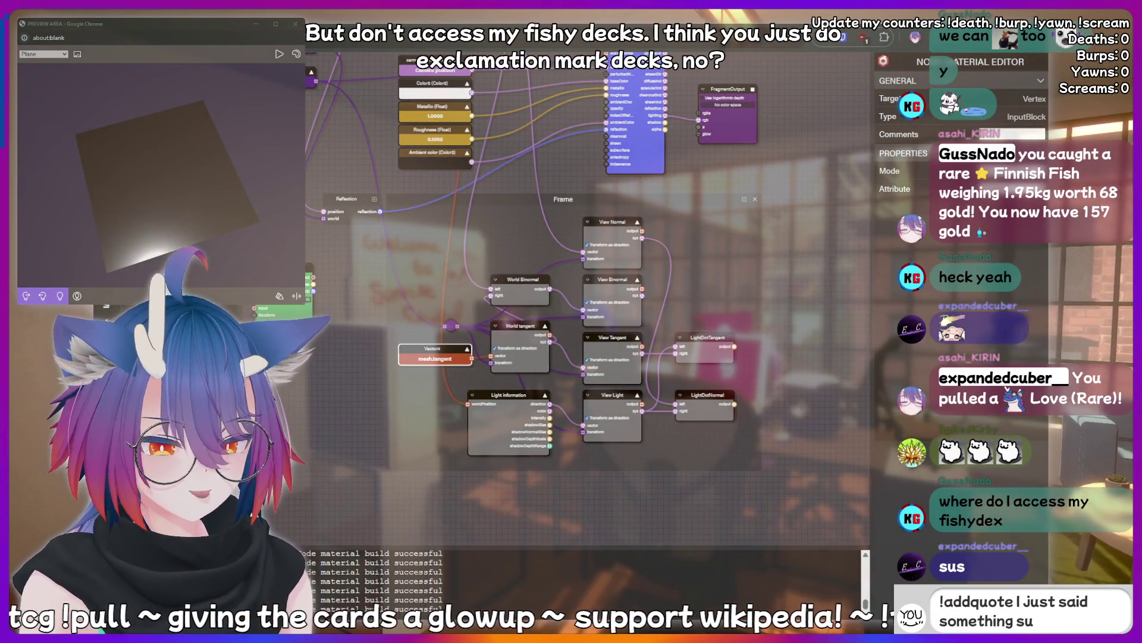
type("at should be record")
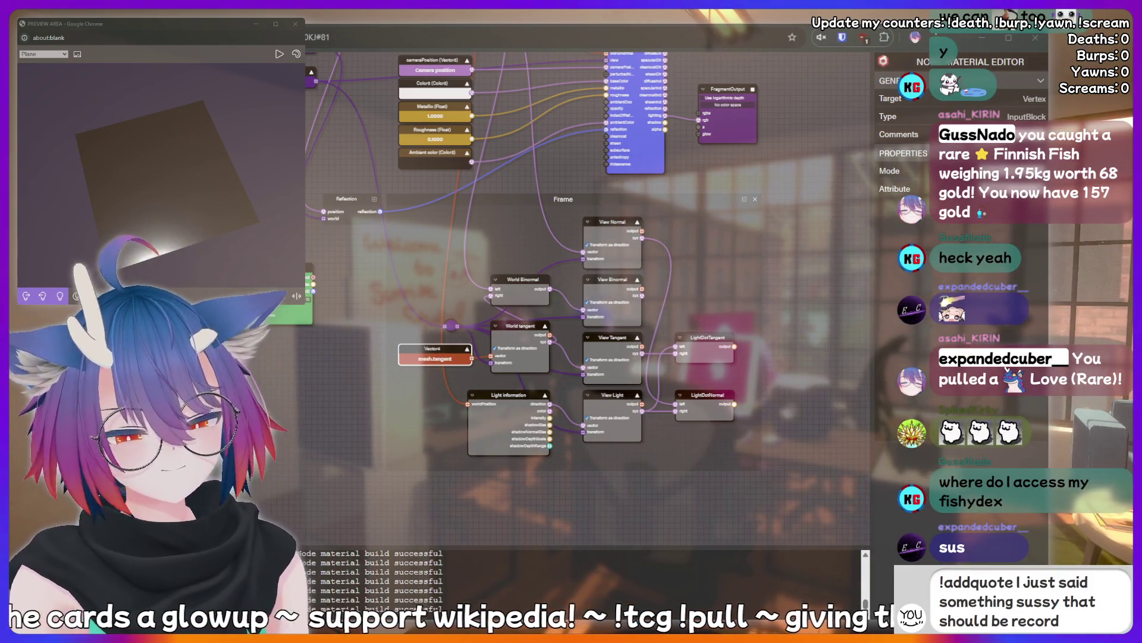
type("ed forever!")
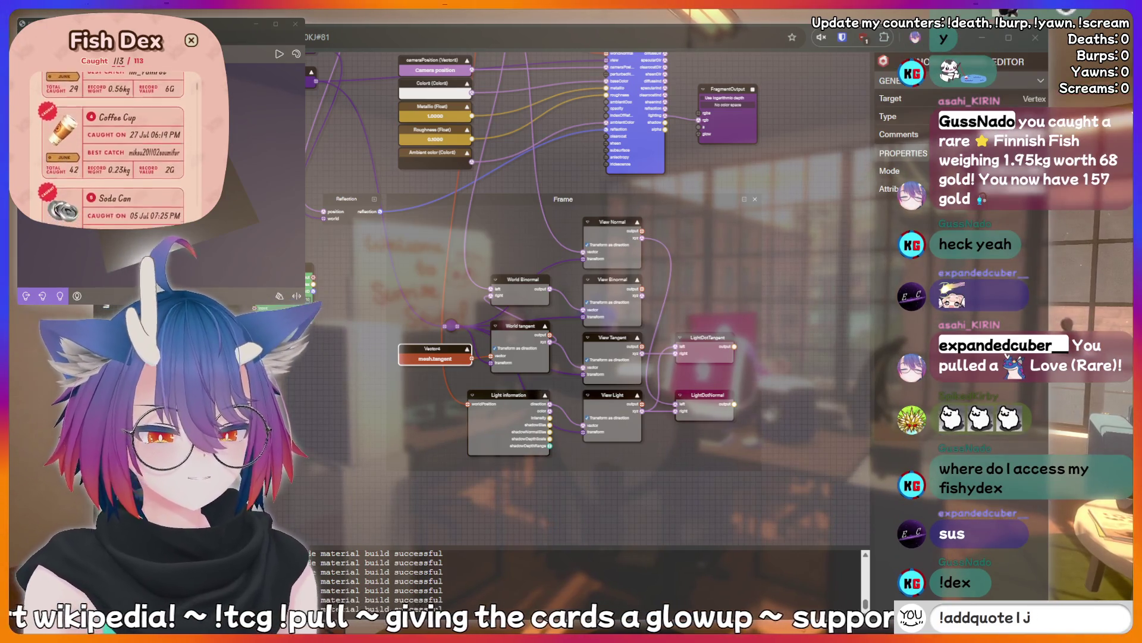
key("BackSpace")
key("BackSpace")
key("BackSpace")
type("AA")
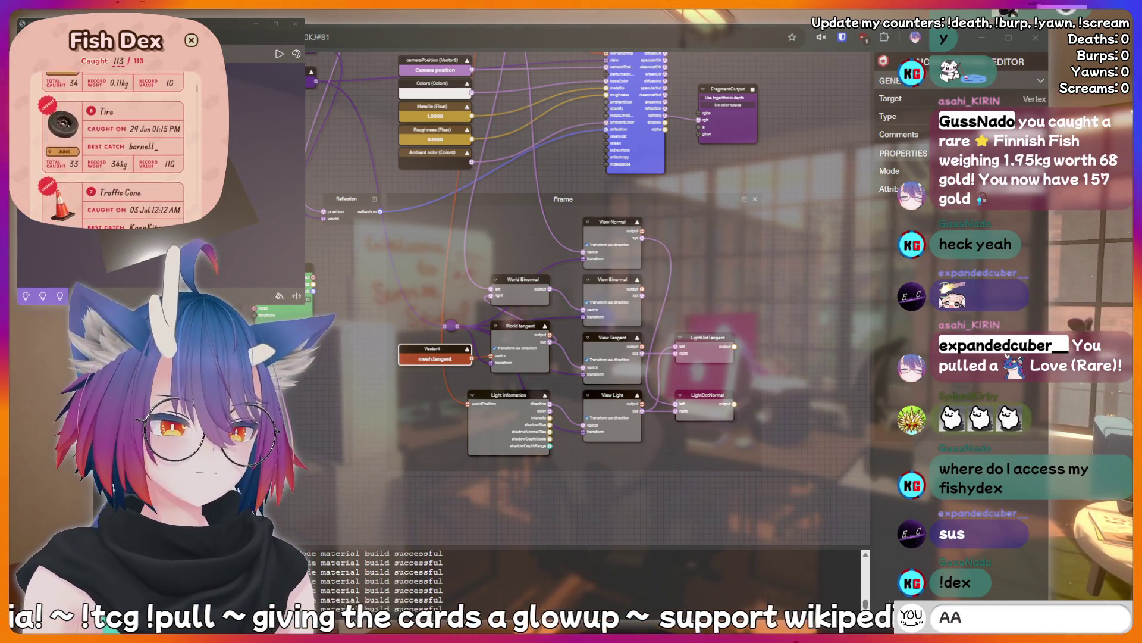
type("AAAAH")
key("BackSpace")
key("BackSpace")
key("BackSpace")
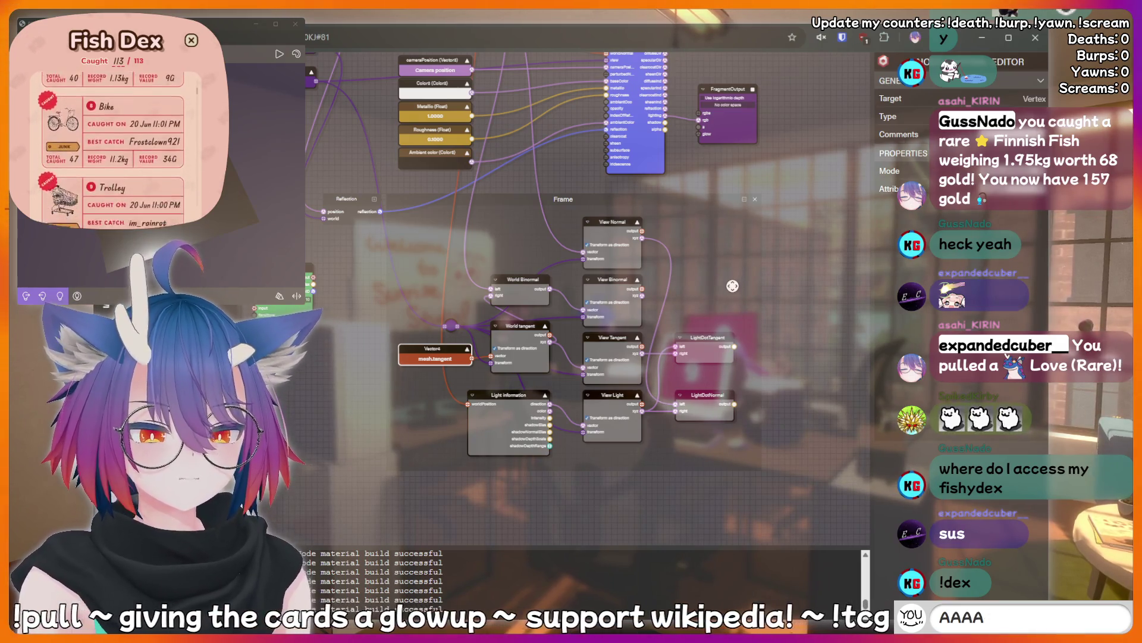
key("BackSpace")
key("BackSpace")
key("BackSpace")
type("!addquote I just s")
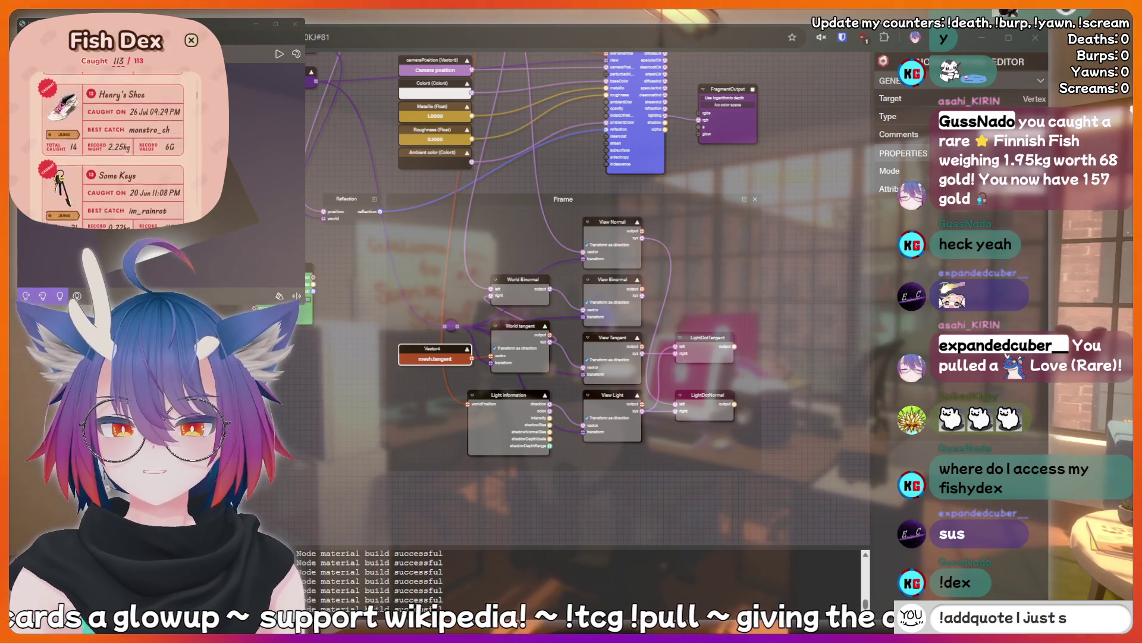
type("aid something")
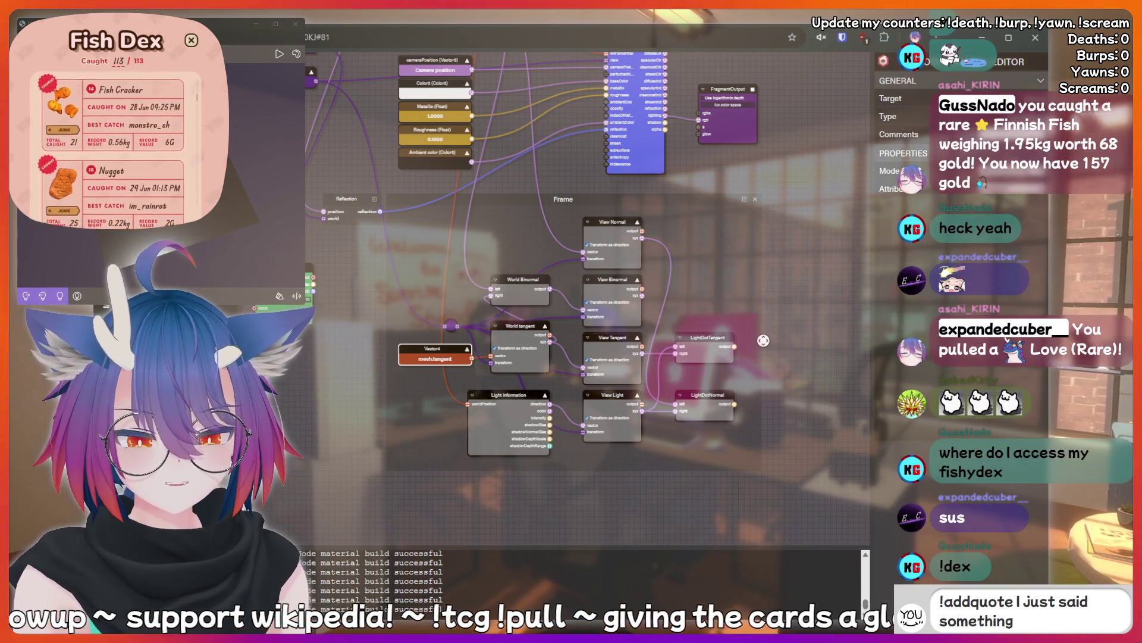
type(" sussy that s")
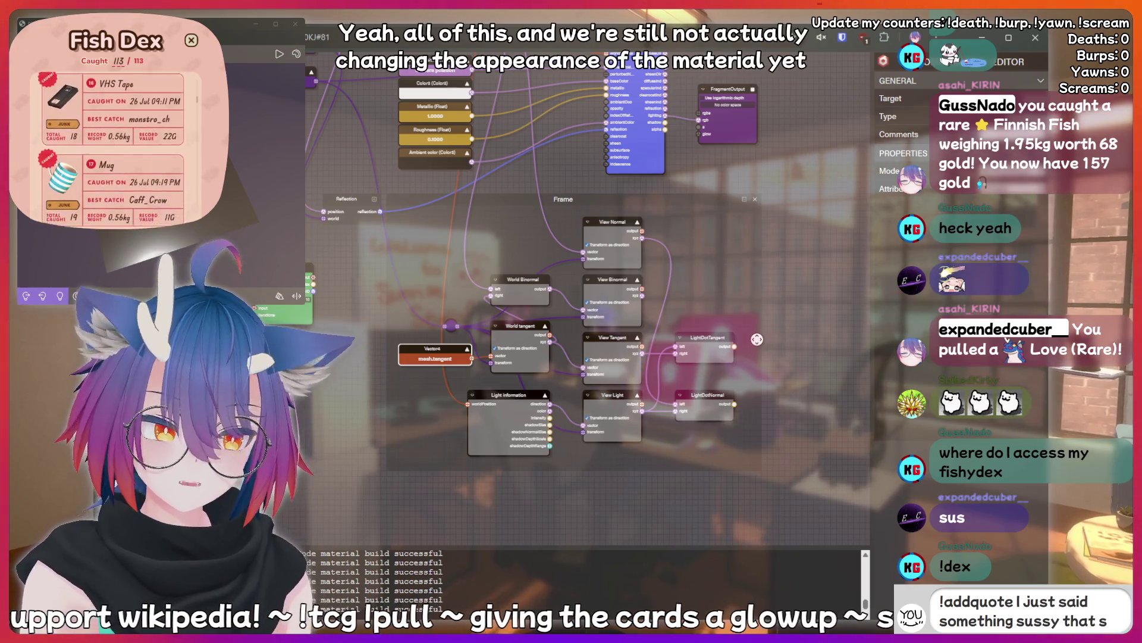
type("hould be reco")
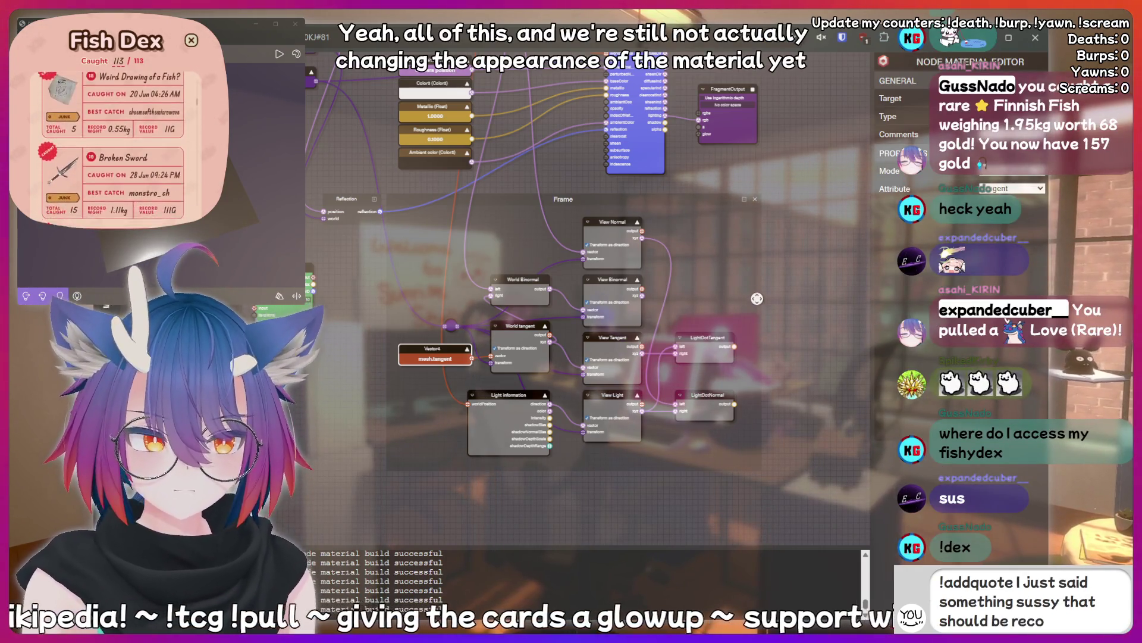
type("rded forever!")
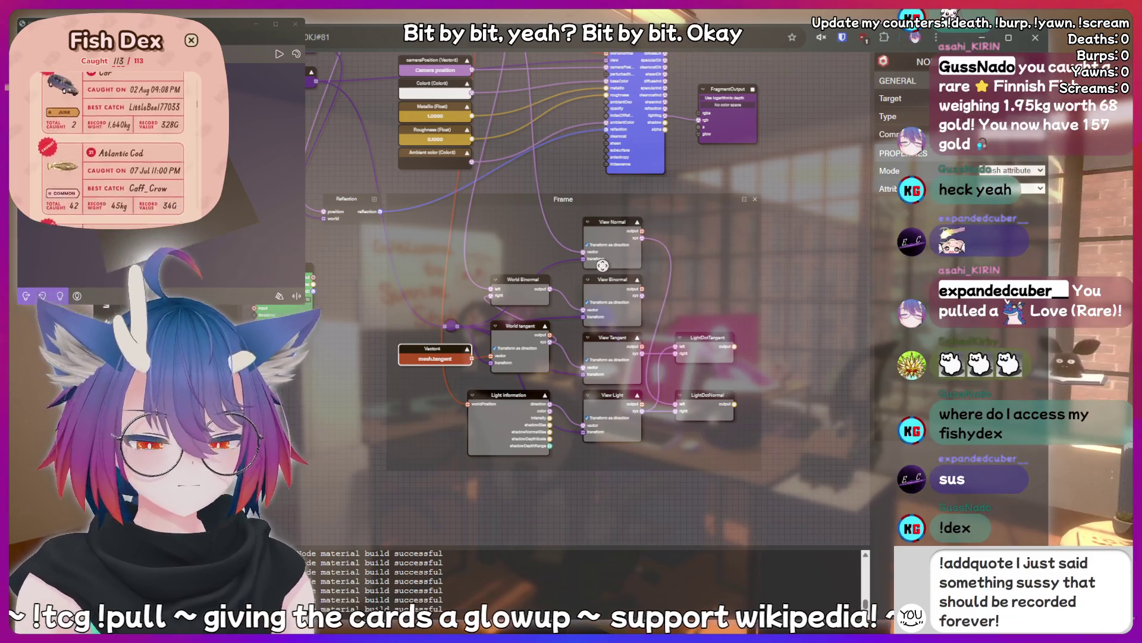
left_click(801, 271)
scroll(928, 354, "down", 4)
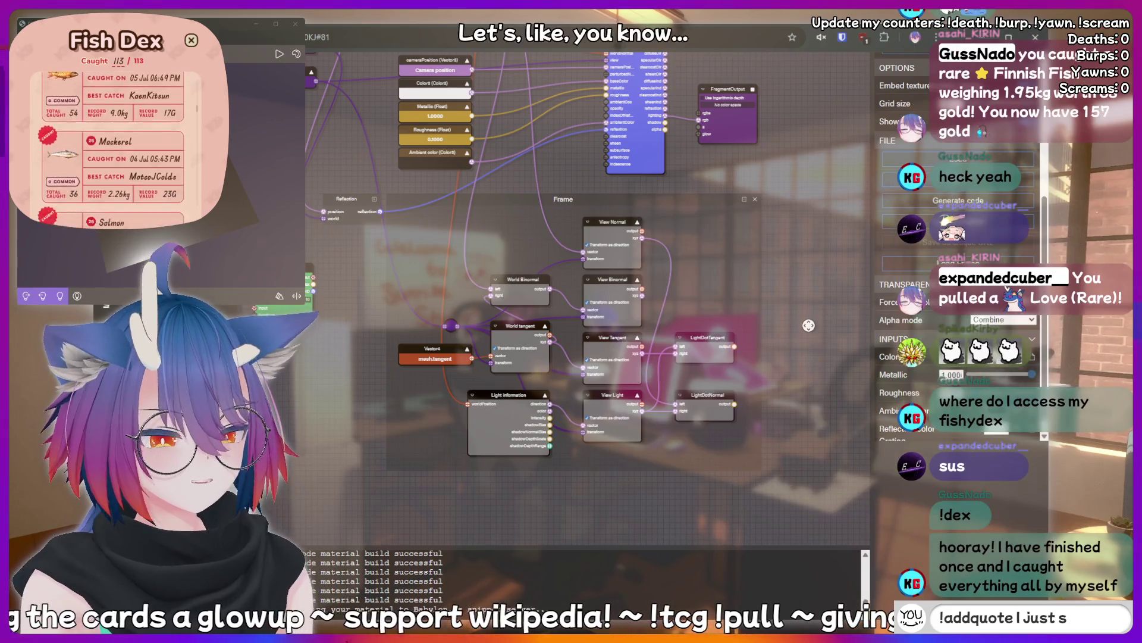
key("BackSpace")
type("kirin is a")
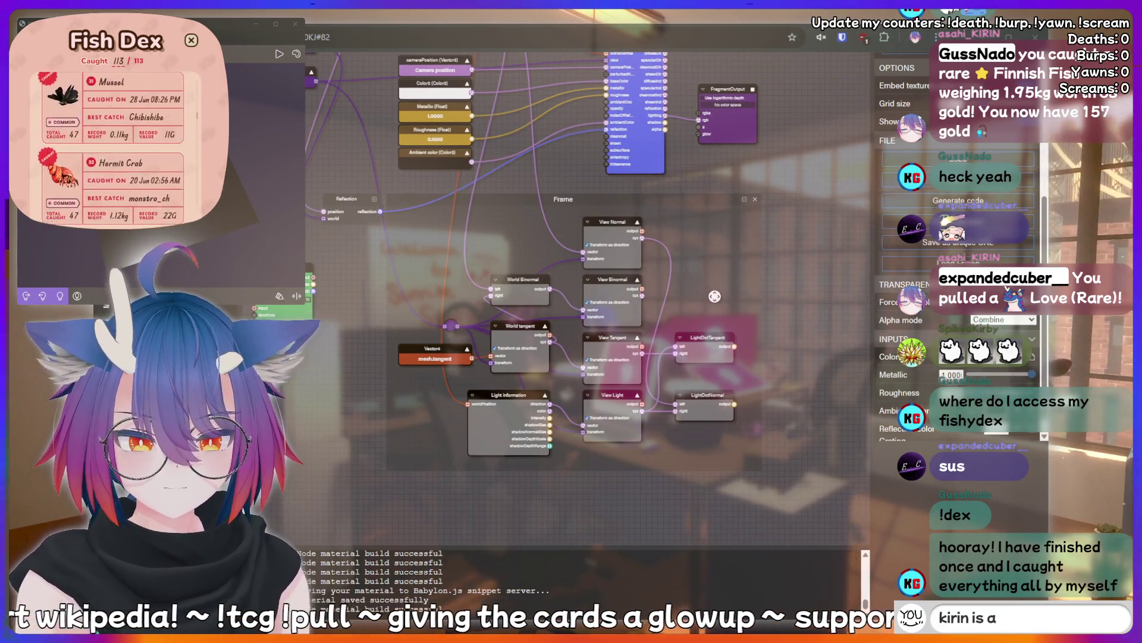
type("bottom")
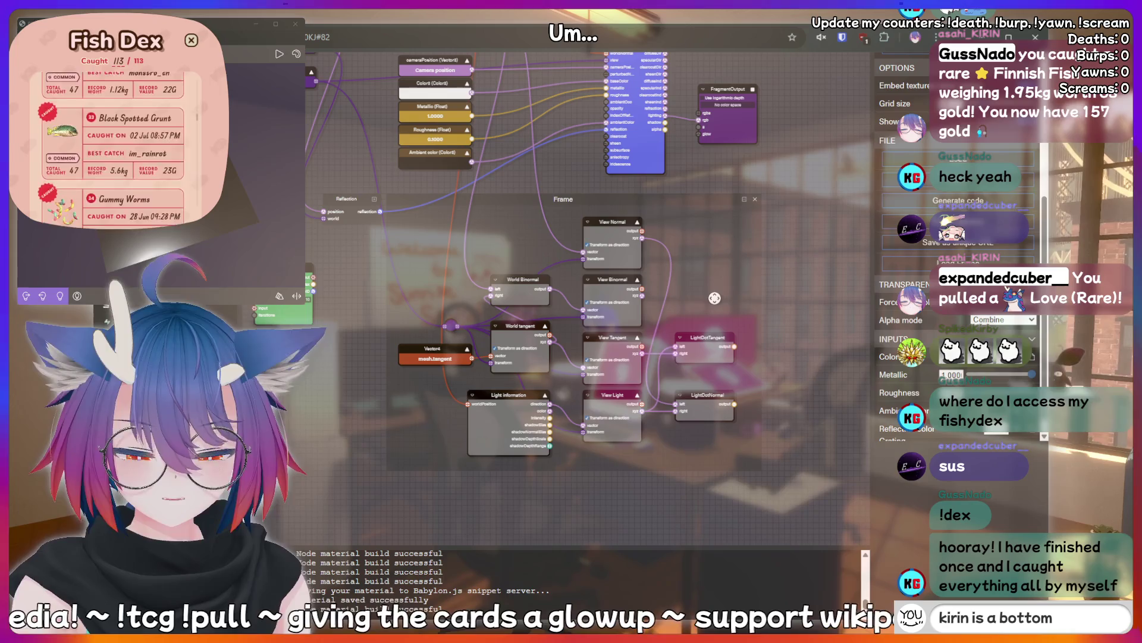
key("BackSpace")
key("BackSpace")
key("BackSpace")
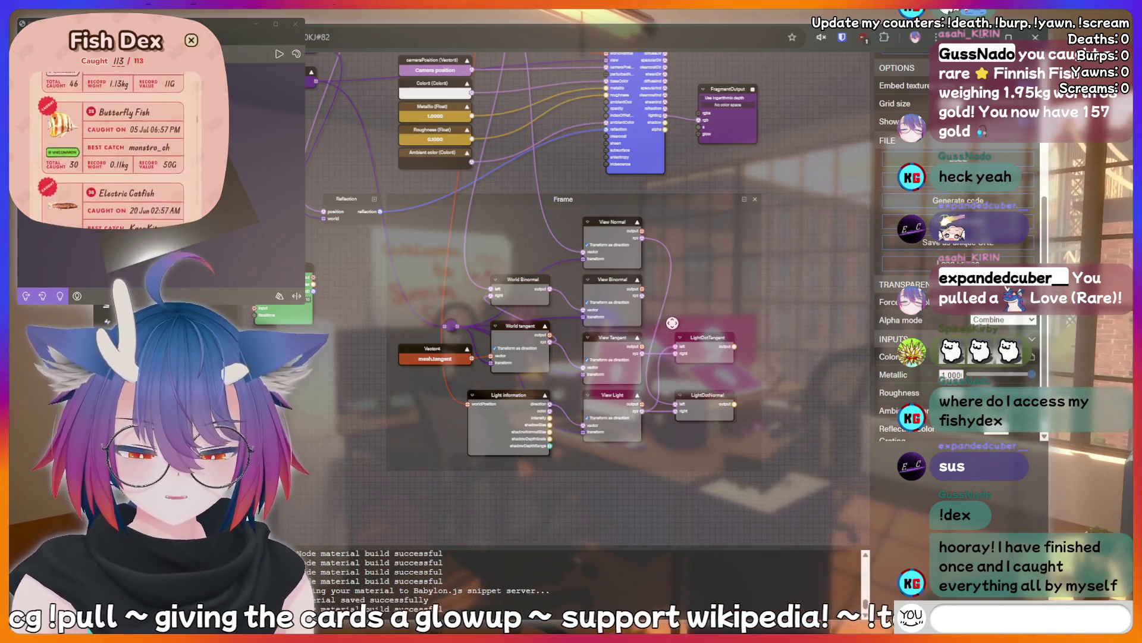
type("!fish")
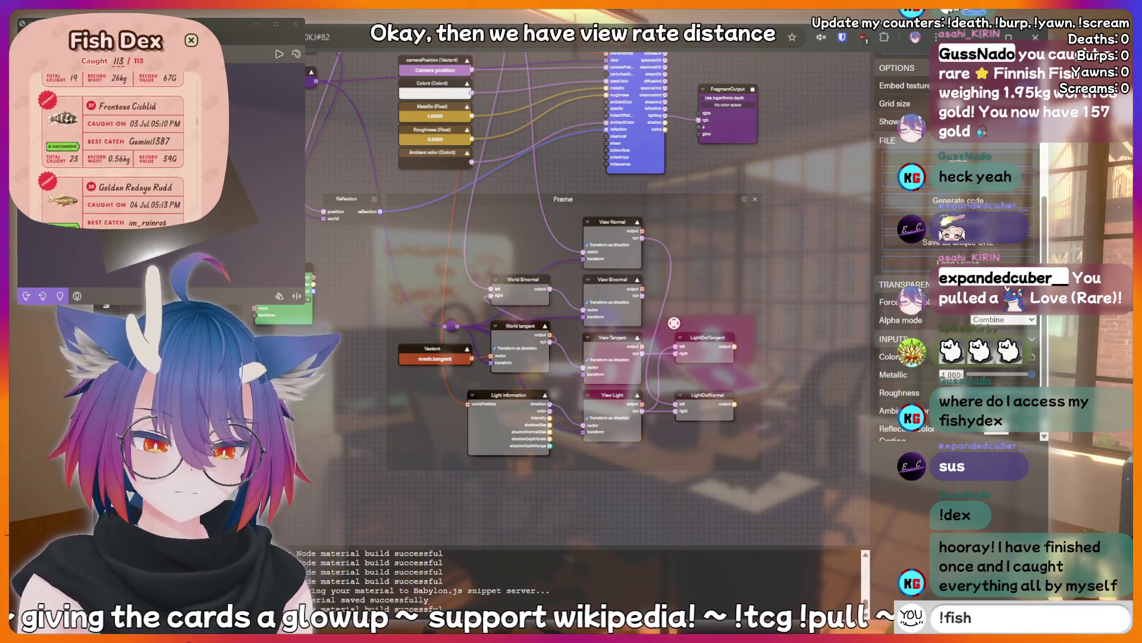
key("BackSpace")
key("BackSpace")
key("BackSpace")
key("BackSpace")
type("a")
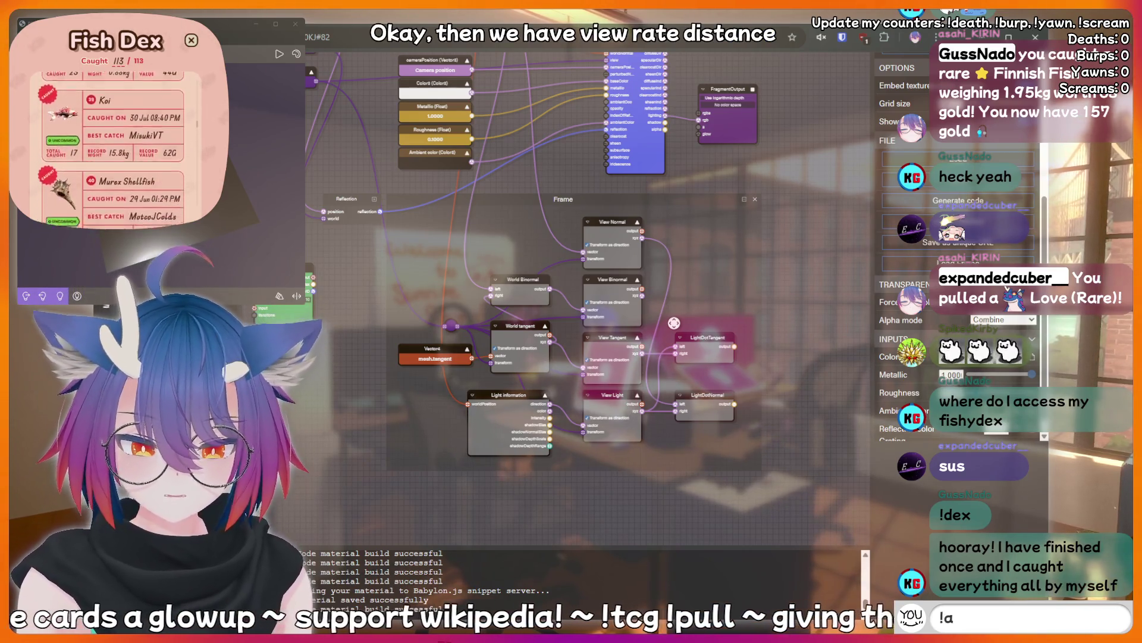
type("ddquote I just said som")
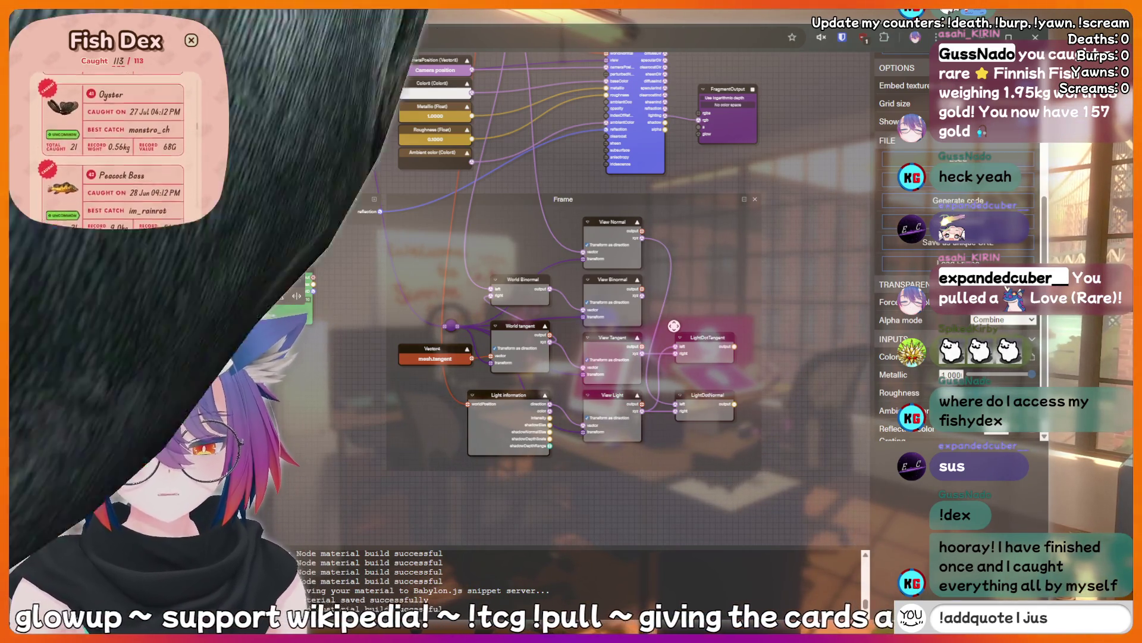
type("ething sussy tha")
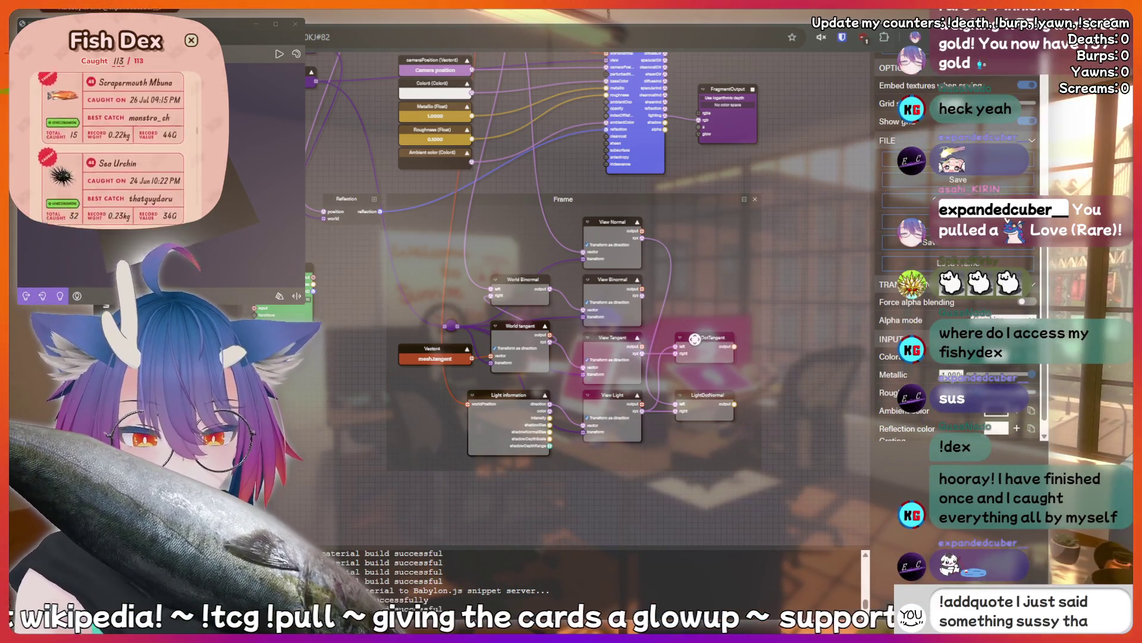
type("t should be r")
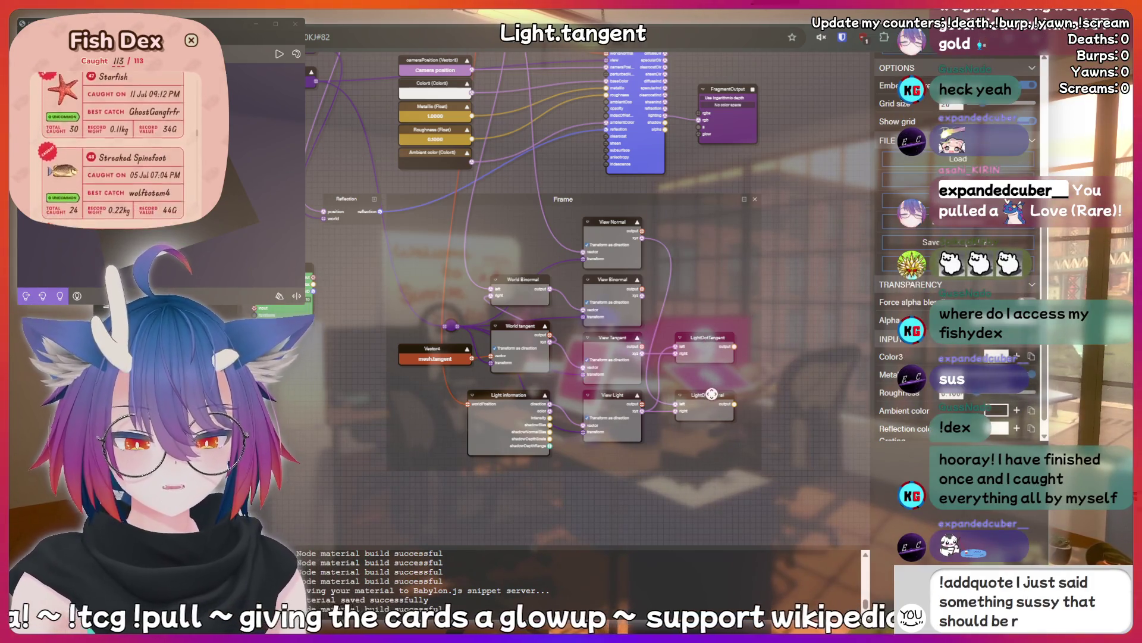
type("ecorded forever!")
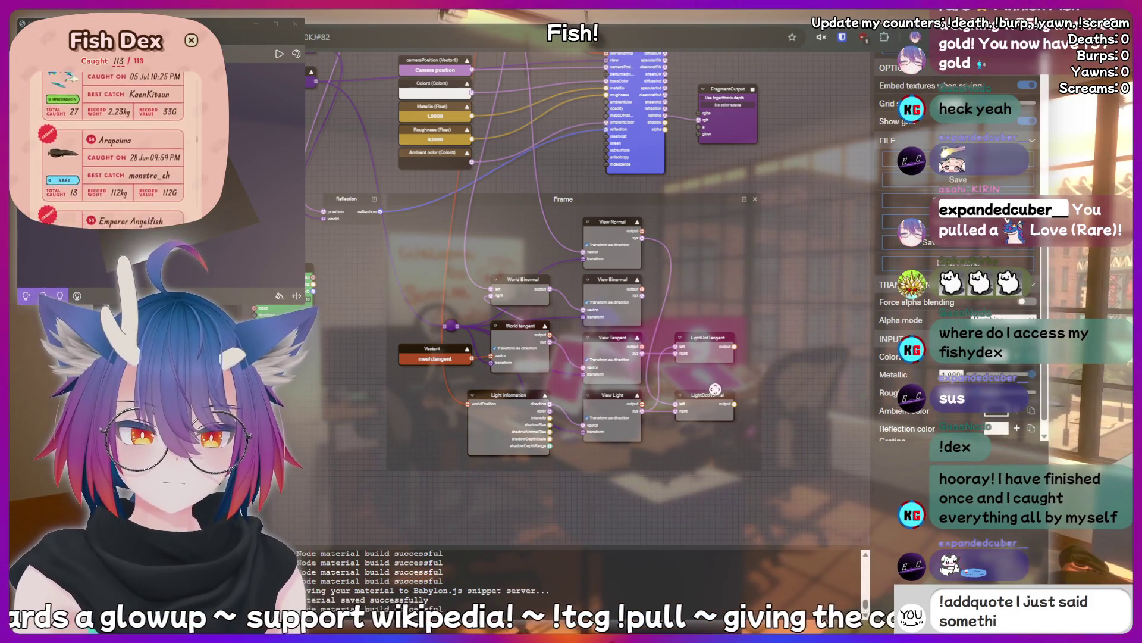
key("BackSpace")
key("BackSpace")
key("BackSpace")
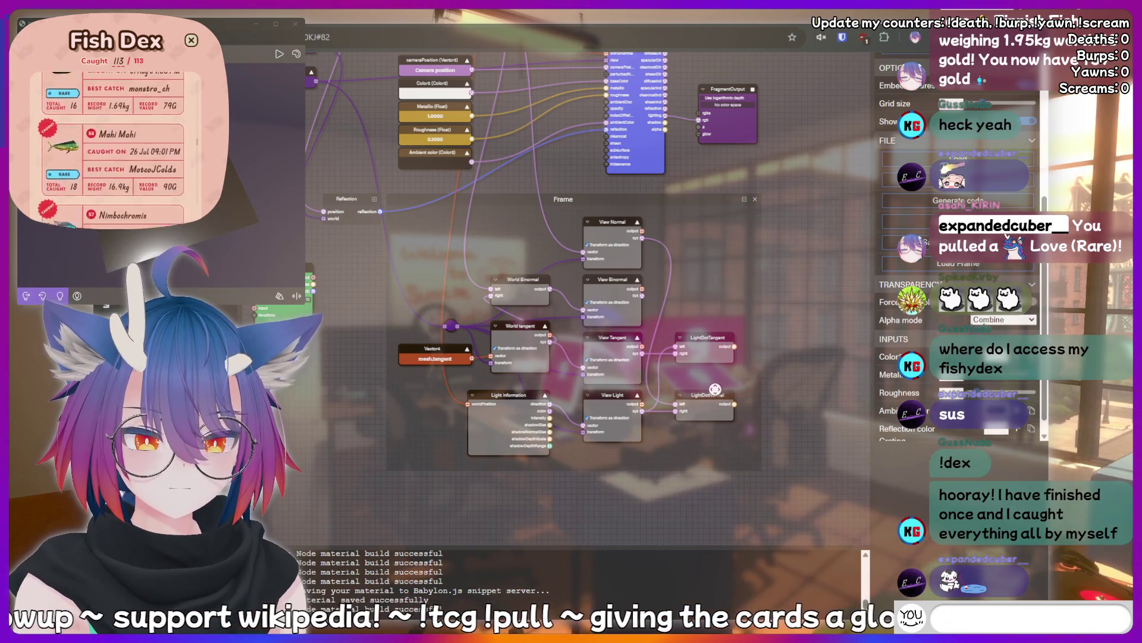
type("!clip")
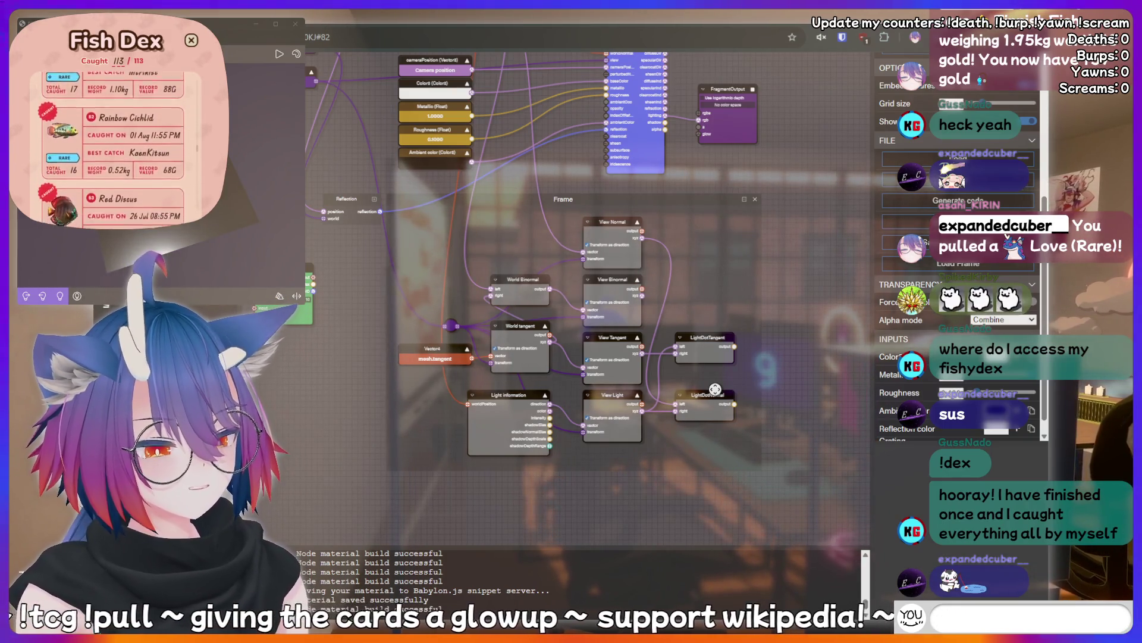
type("at")
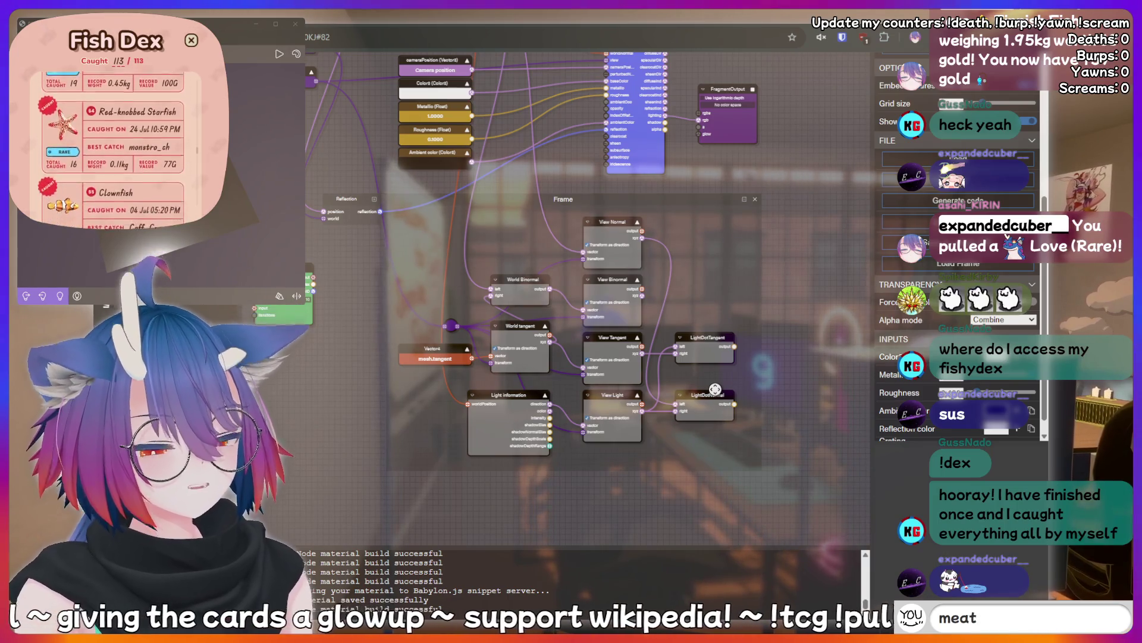
key("BackSpace")
key("BackSpace")
key("BackSpace")
type("pee")
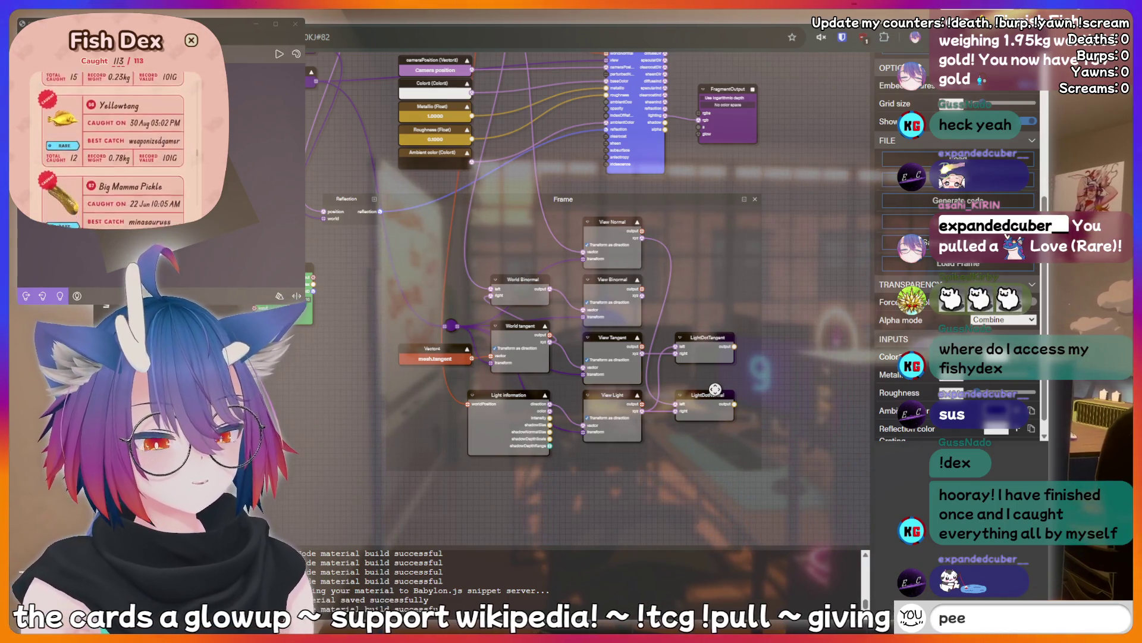
type("pee poopoo")
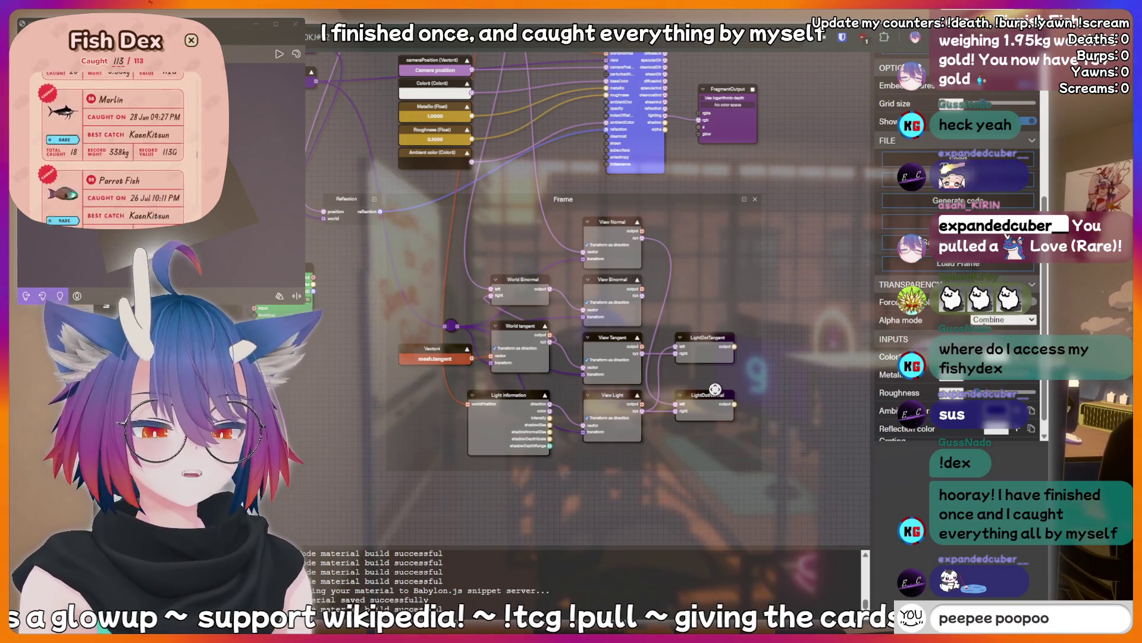
key("BackSpace")
key("BackSpace")
key("BackSpace")
key("BackSpace")
key("BackSpace")
key("BackSpace")
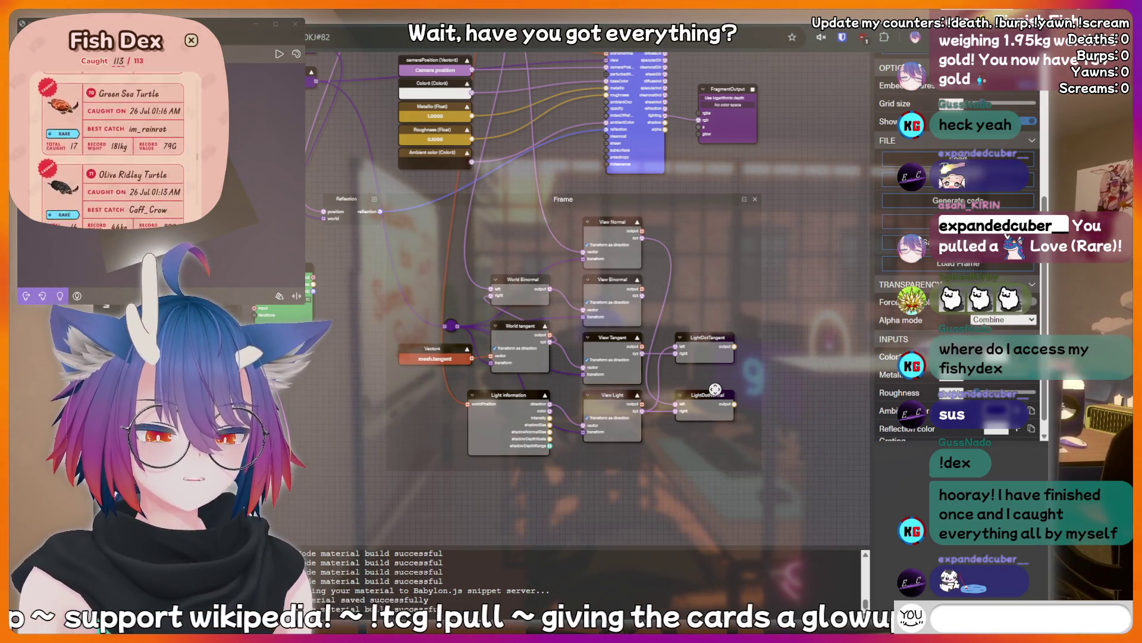
type("fish")
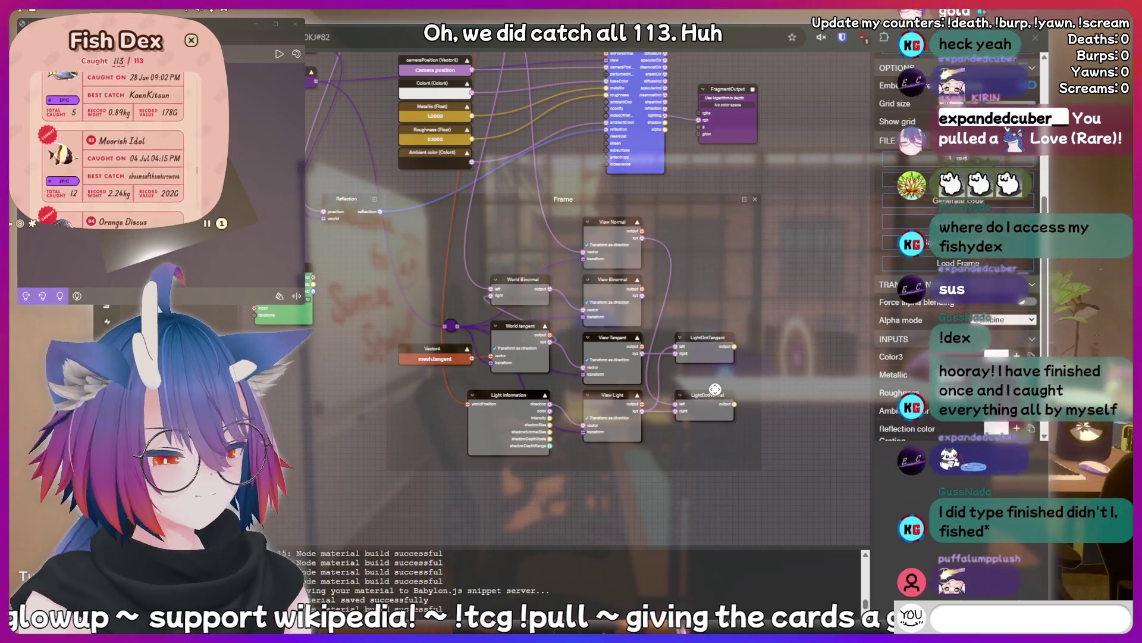
type("n is a bottom")
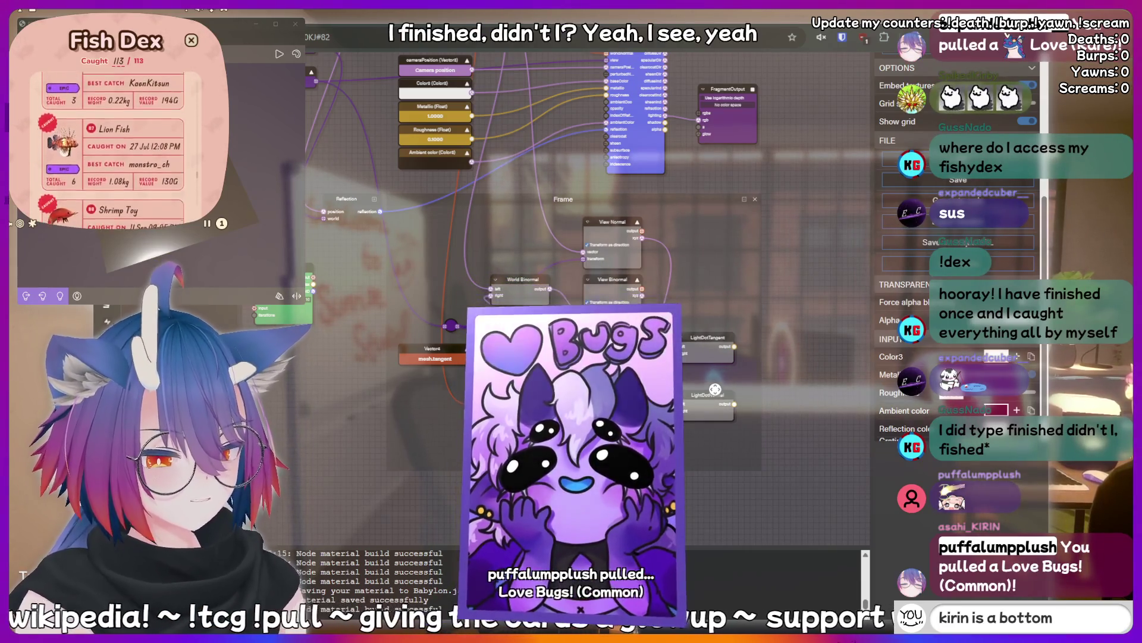
key("BackSpace")
key("BackSpace")
key("BackSpace")
key("BackSpace")
key("BackSpace")
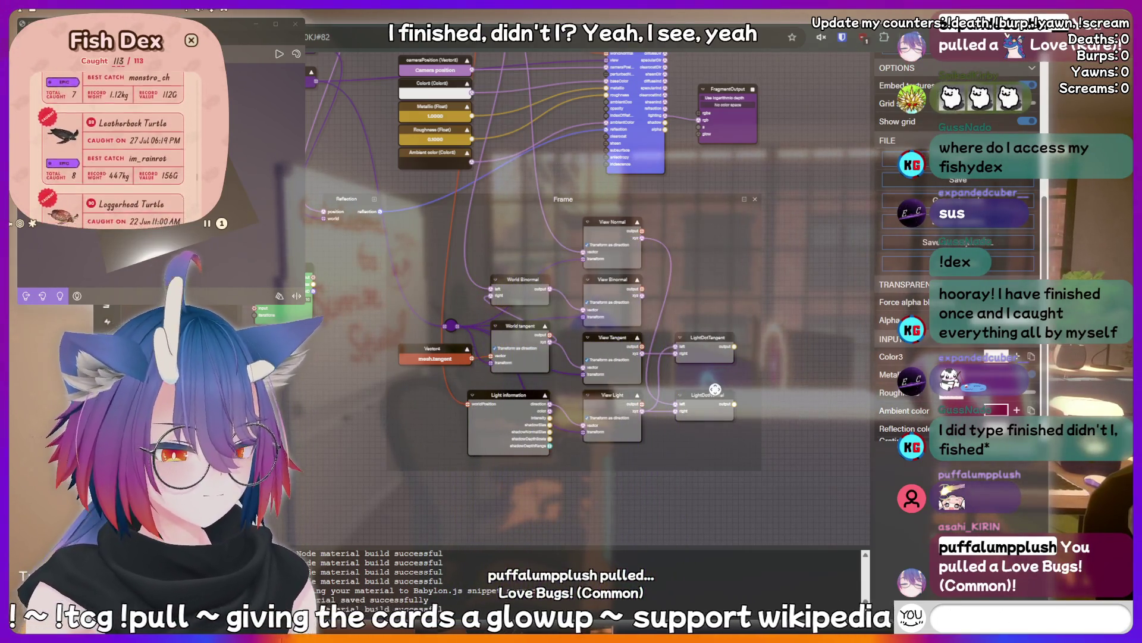
type("mea")
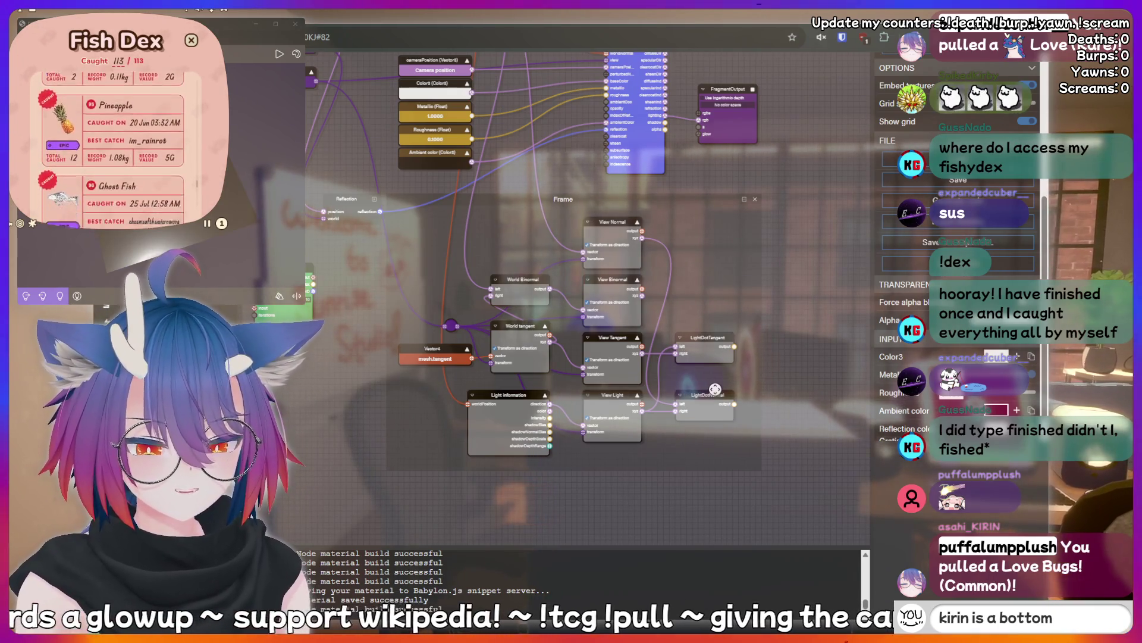
key("BackSpace")
key("BackSpace")
key("BackSpace")
type("!addquote")
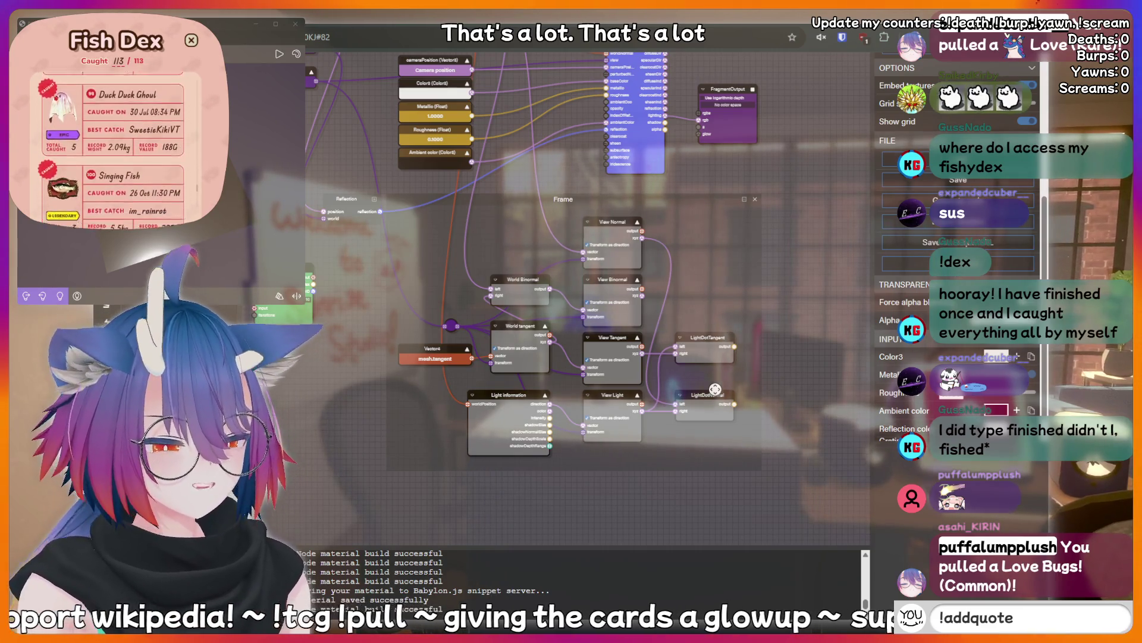
type(" I just said")
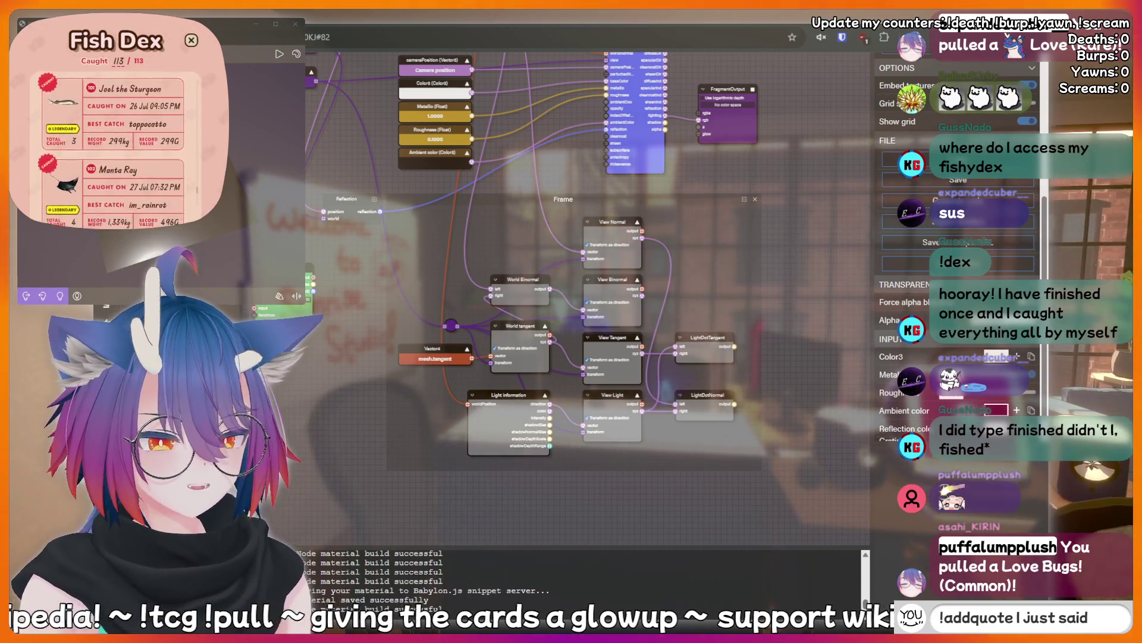
type(" something sus")
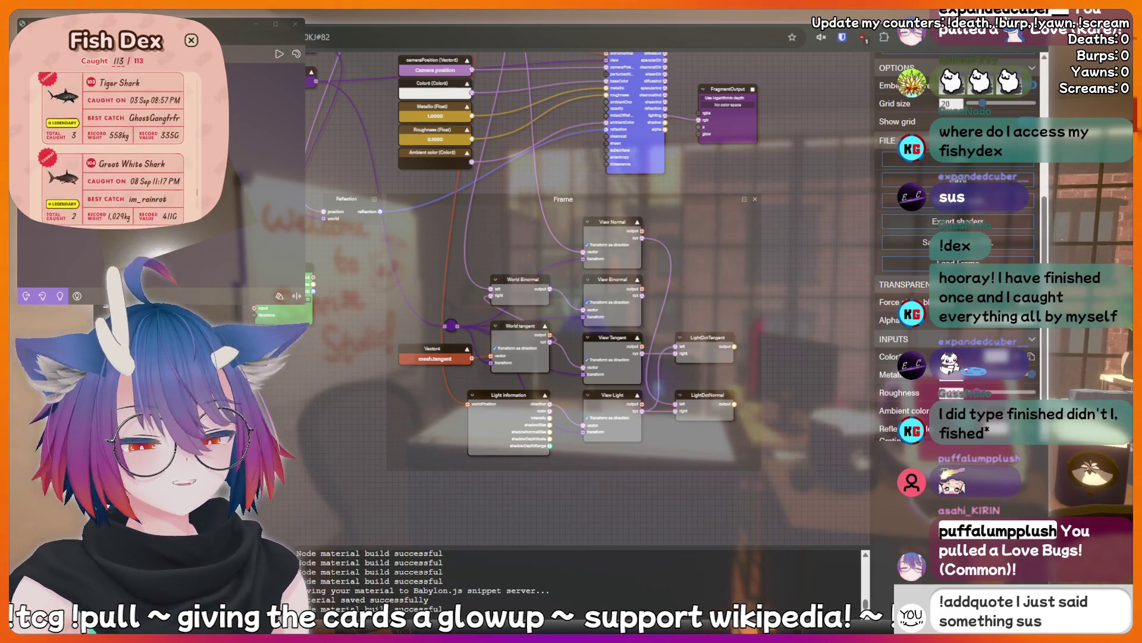
type("sy that shoul")
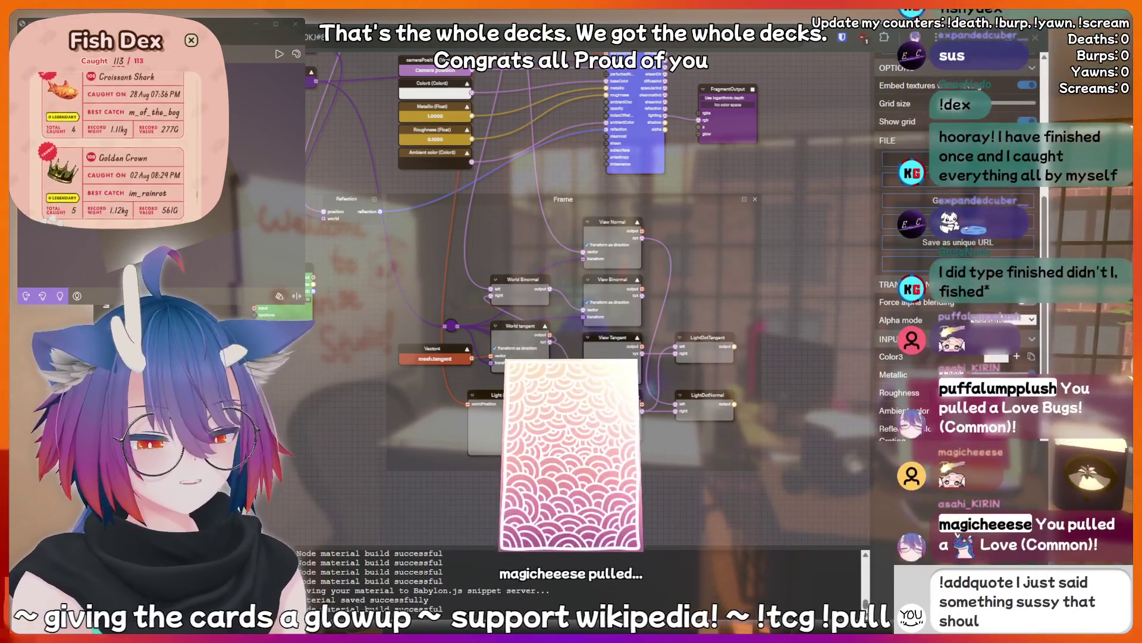
type("d be recorded")
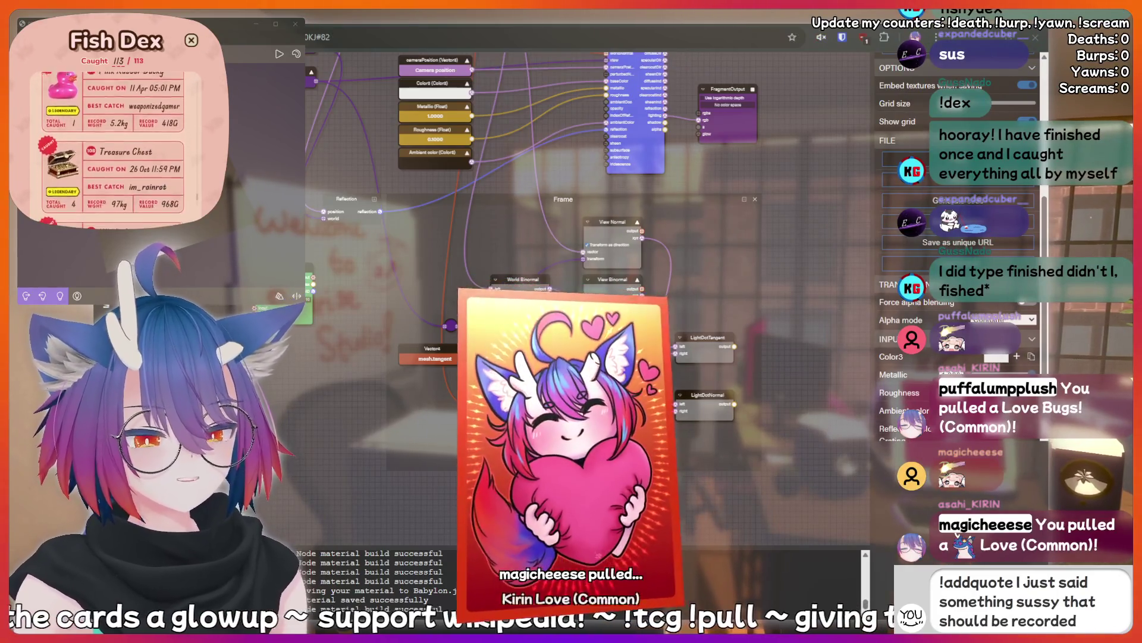
type(" forever!")
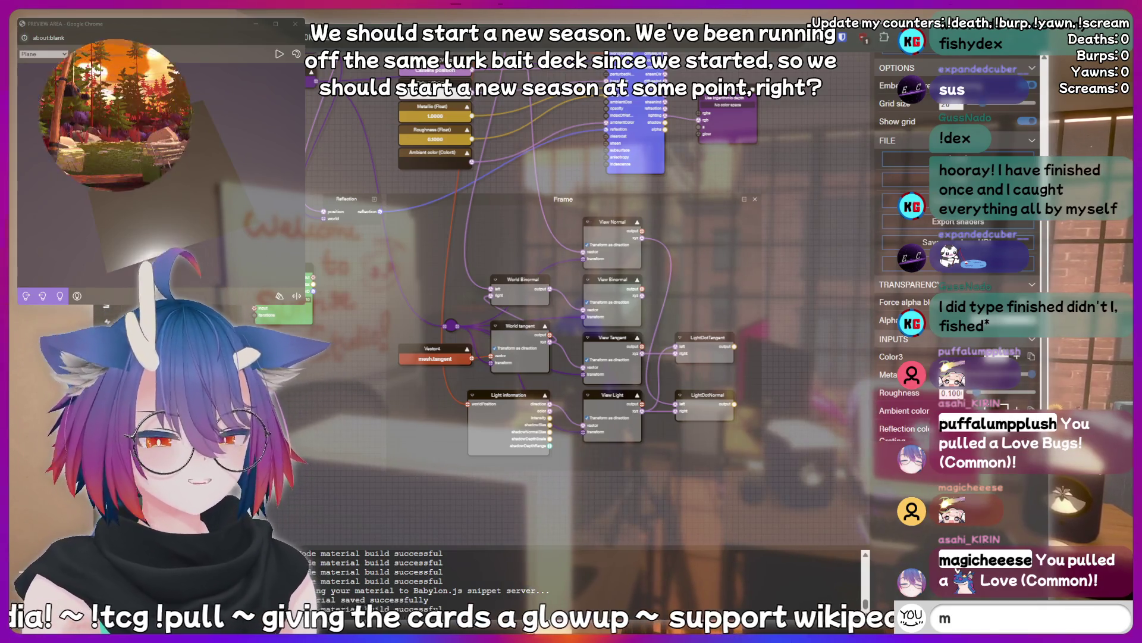
type("eat")
key("BackSpace")
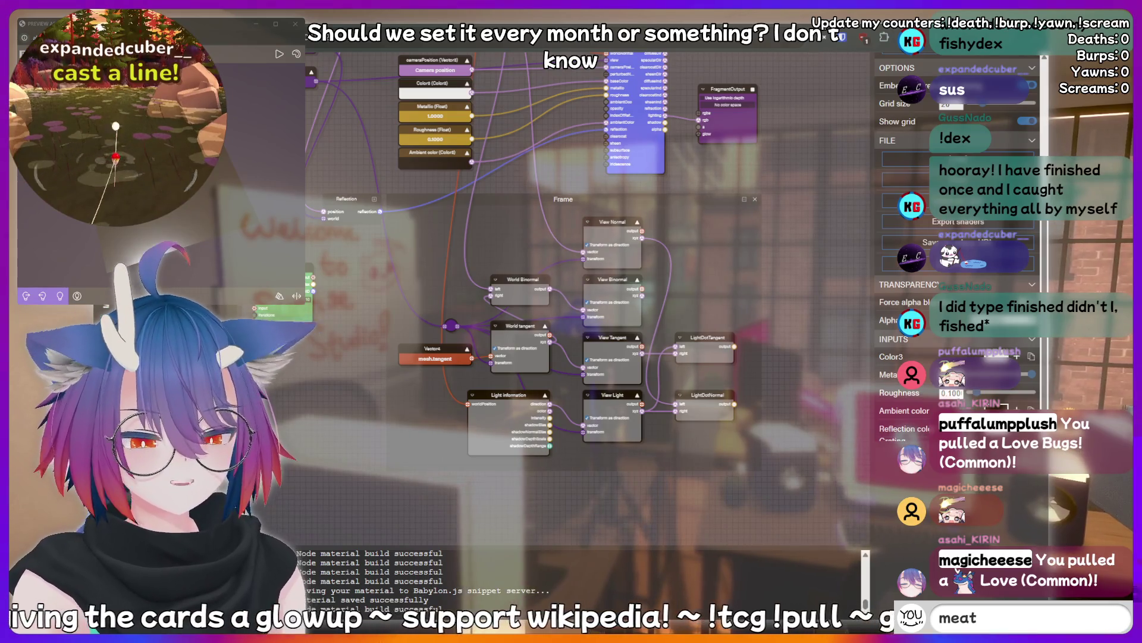
key("BackSpace")
key("BackSpace")
type("!disco")
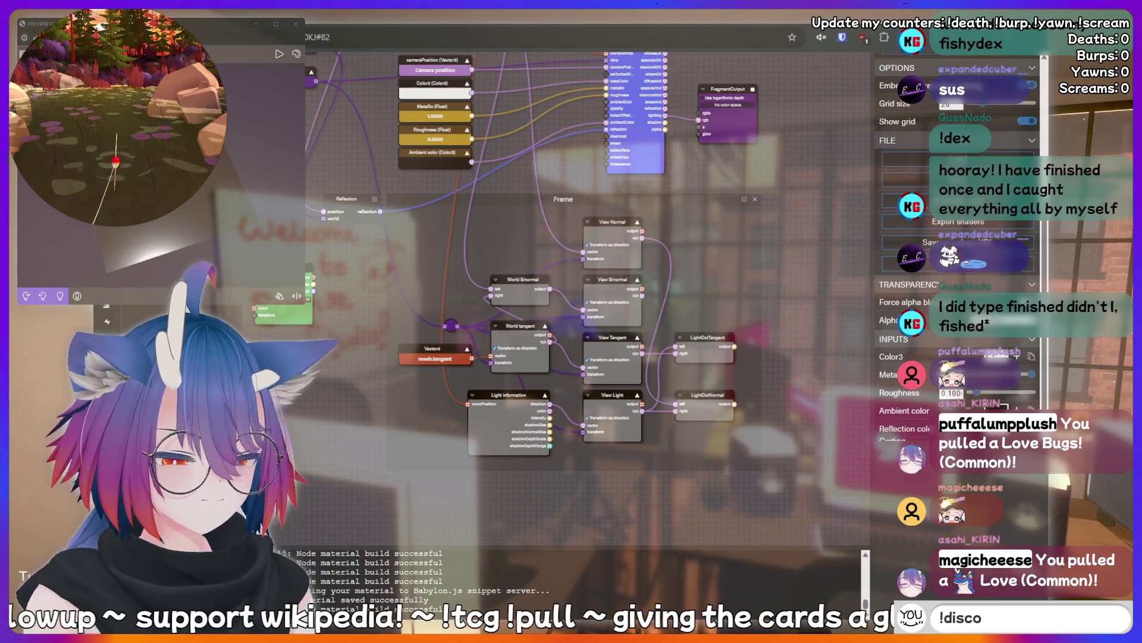
key("Return")
type("eat")
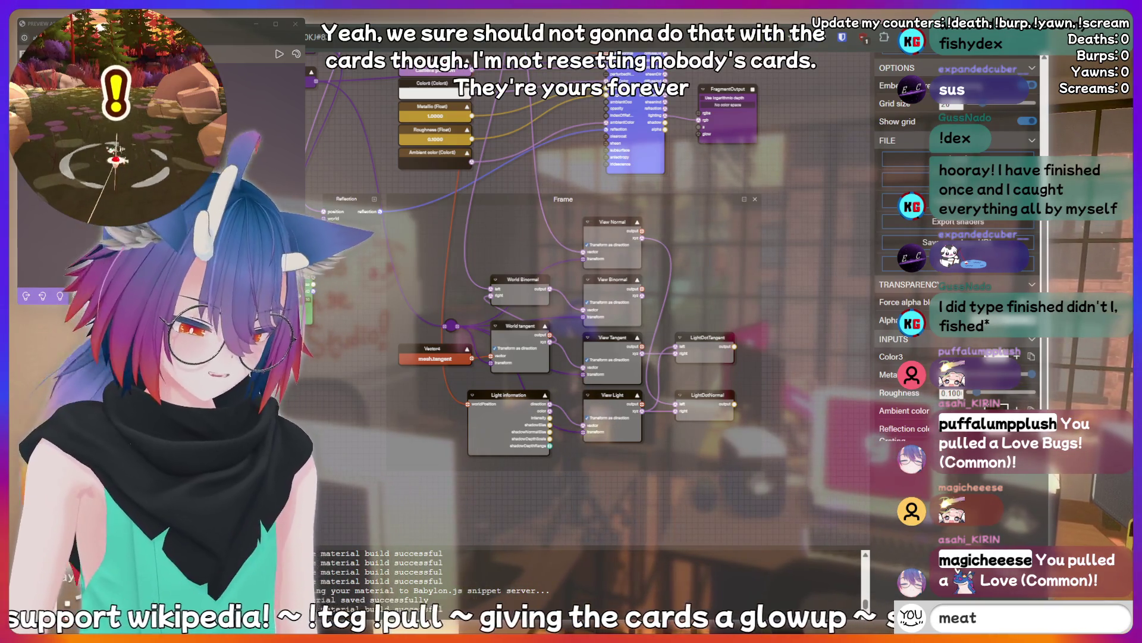
key("Return")
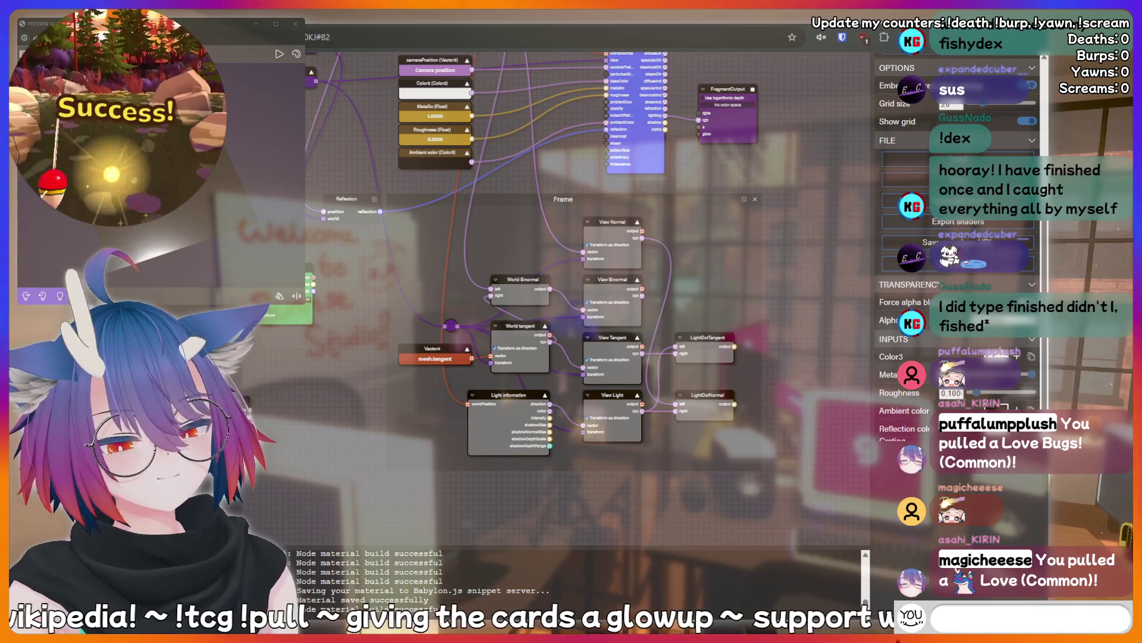
type("LU")
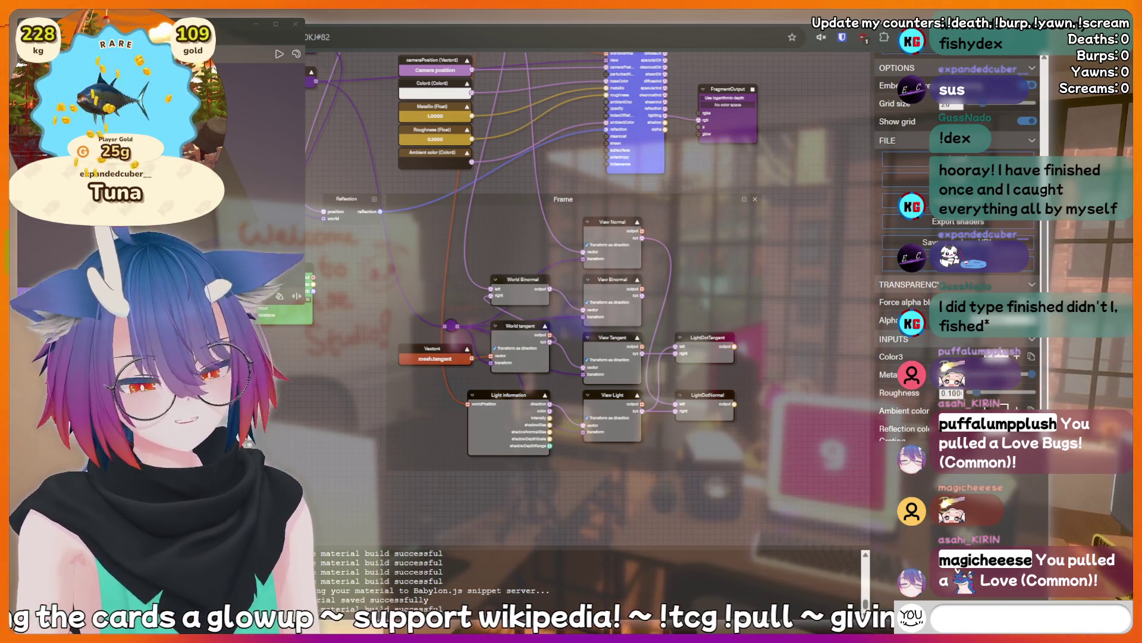
type("!charity")
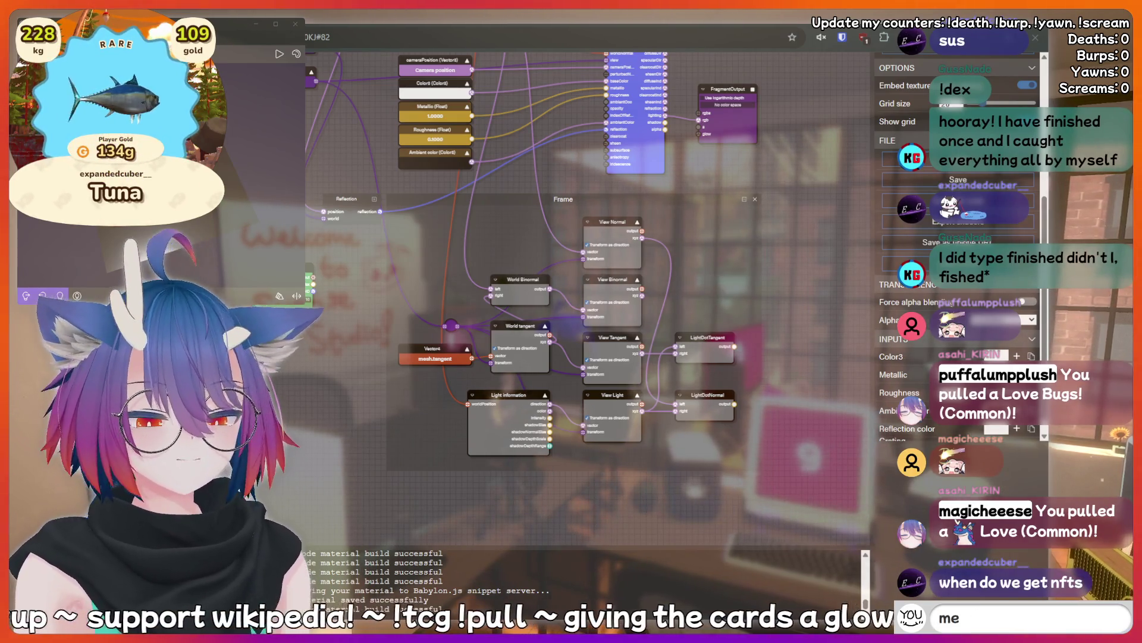
key("BackSpace")
key("BackSpace")
key("BackSpace")
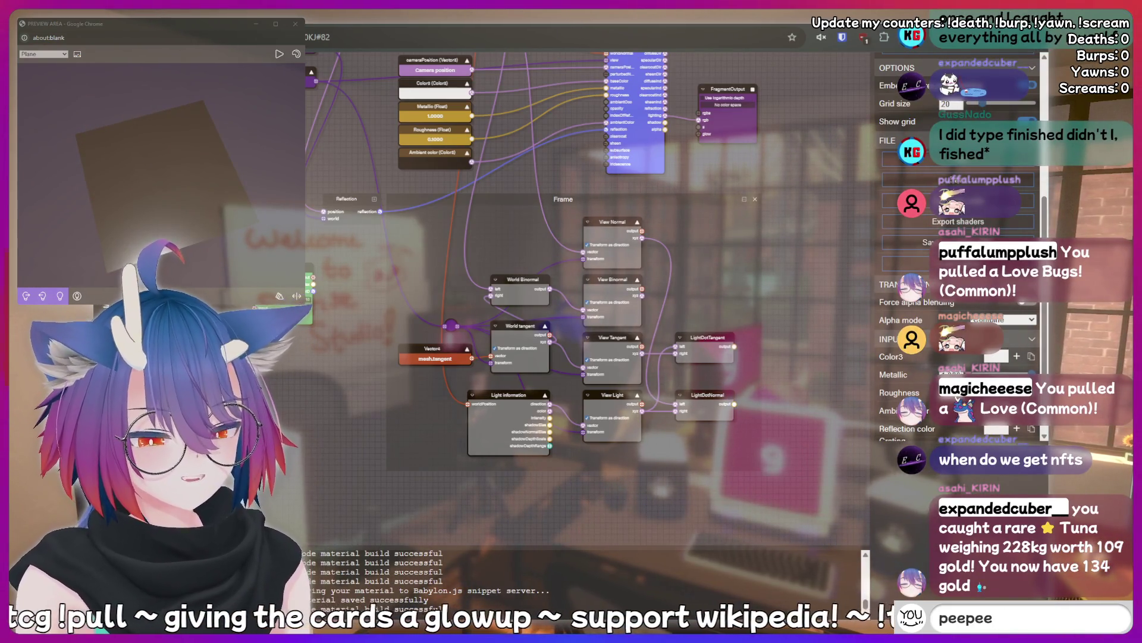
type(" poop")
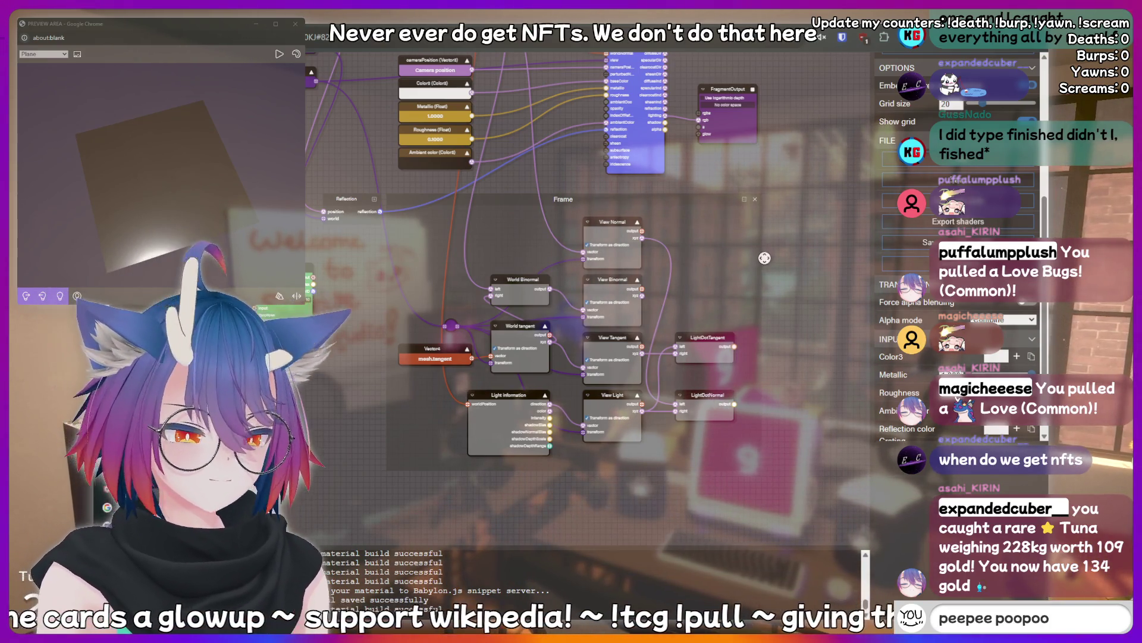
- Zoom in and move the World tangent node slightly lower in the frame
scroll(681, 277, "up", 2)
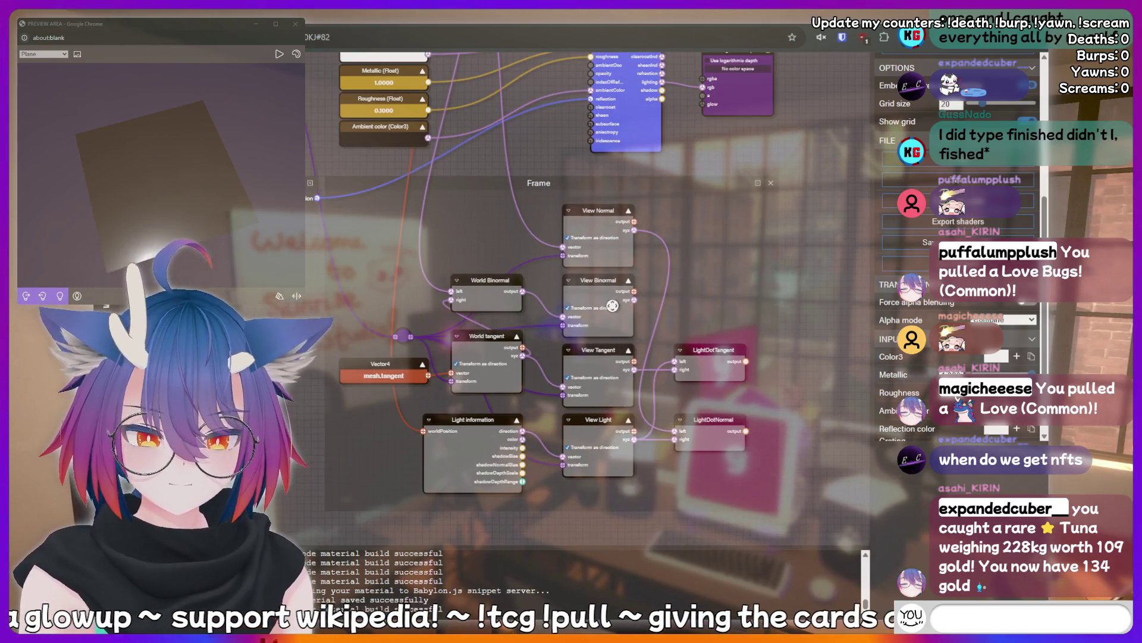
left_click_drag(492, 338, 495, 350)
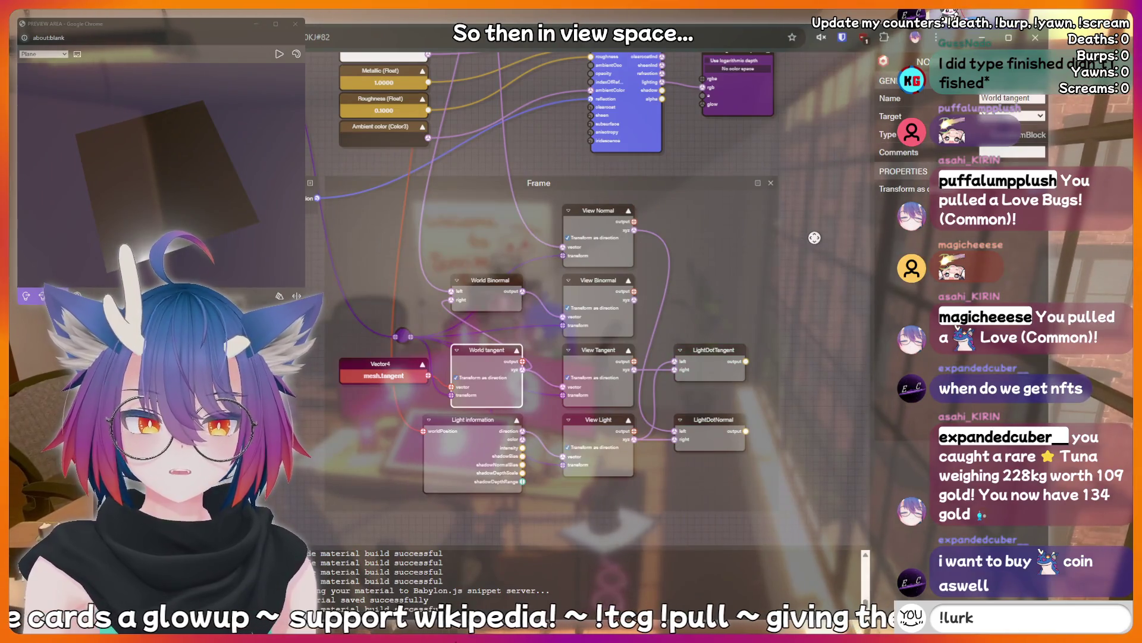
mouse_move(828, 239)
left_mouse_down()
mouse_move(815, 286)
mouse_move(822, 267)
left_mouse_up()
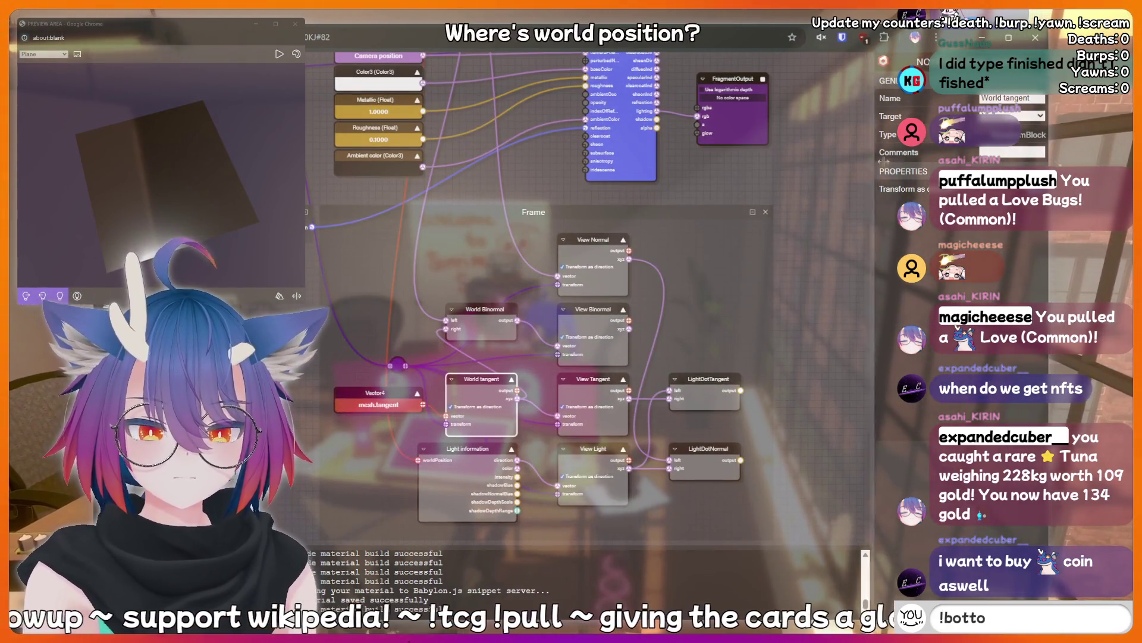
- Duplicate the World Binormal node with Ctrl+C/Ctrl+V and place the copy just above the original
left_click(490, 307)
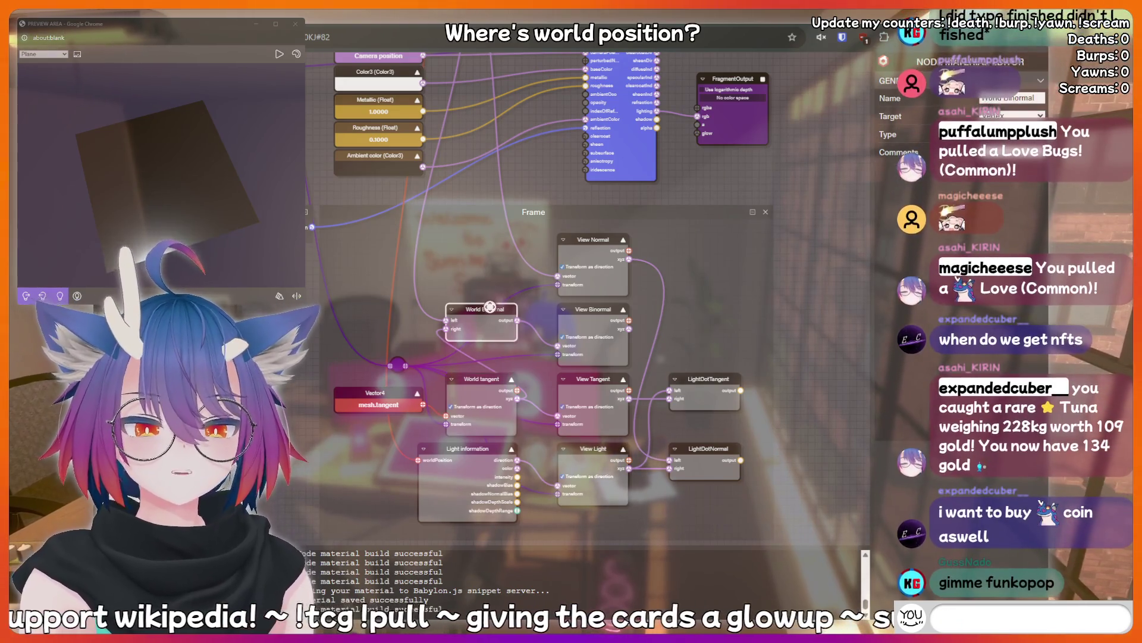
key("ctrl+c")
key("ctrl+v")
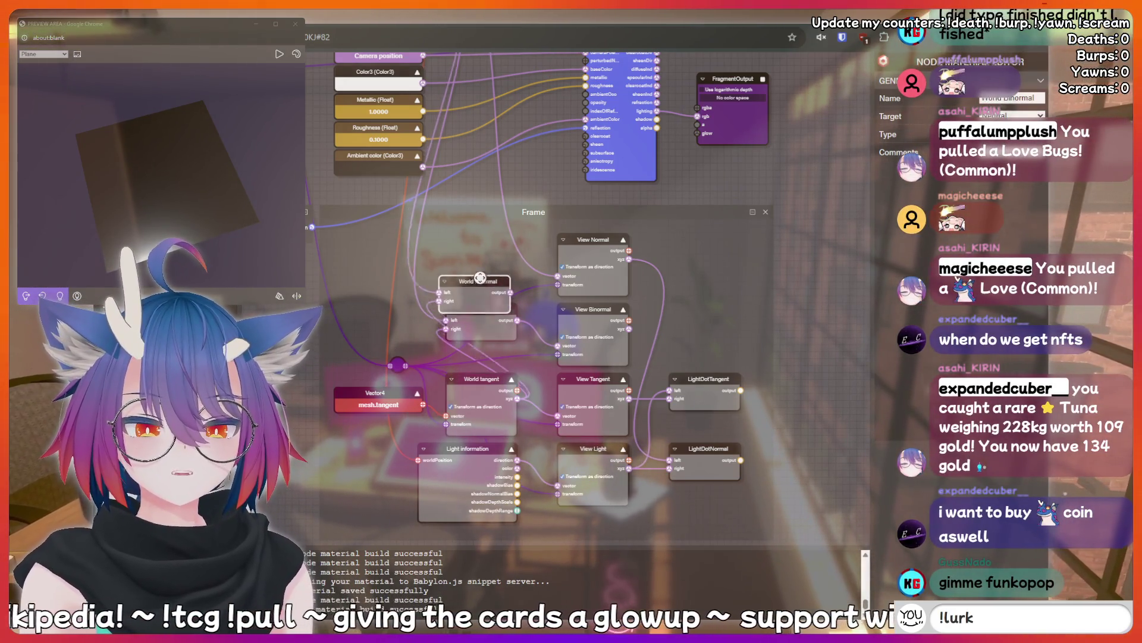
left_click_drag(480, 278, 489, 239)
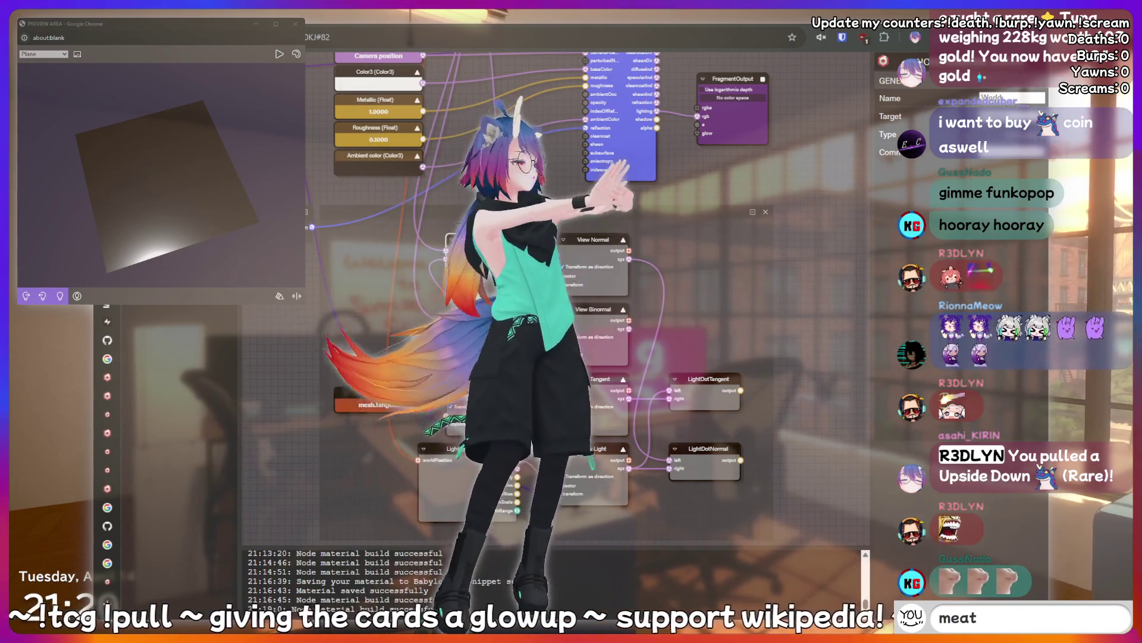
type("!bottom")
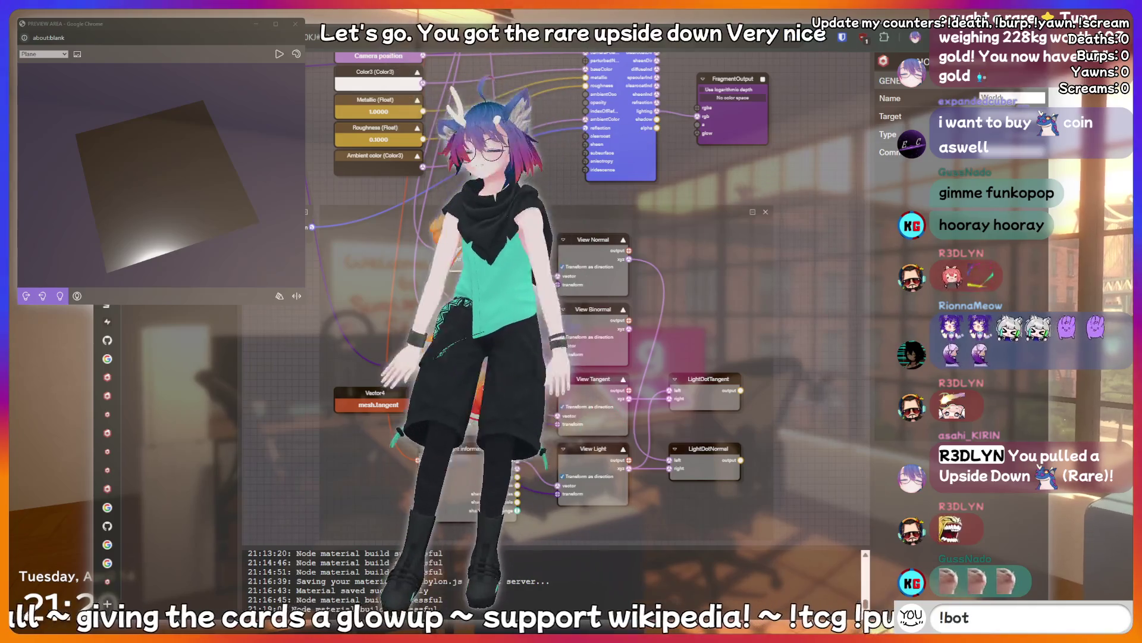
key("BackSpace")
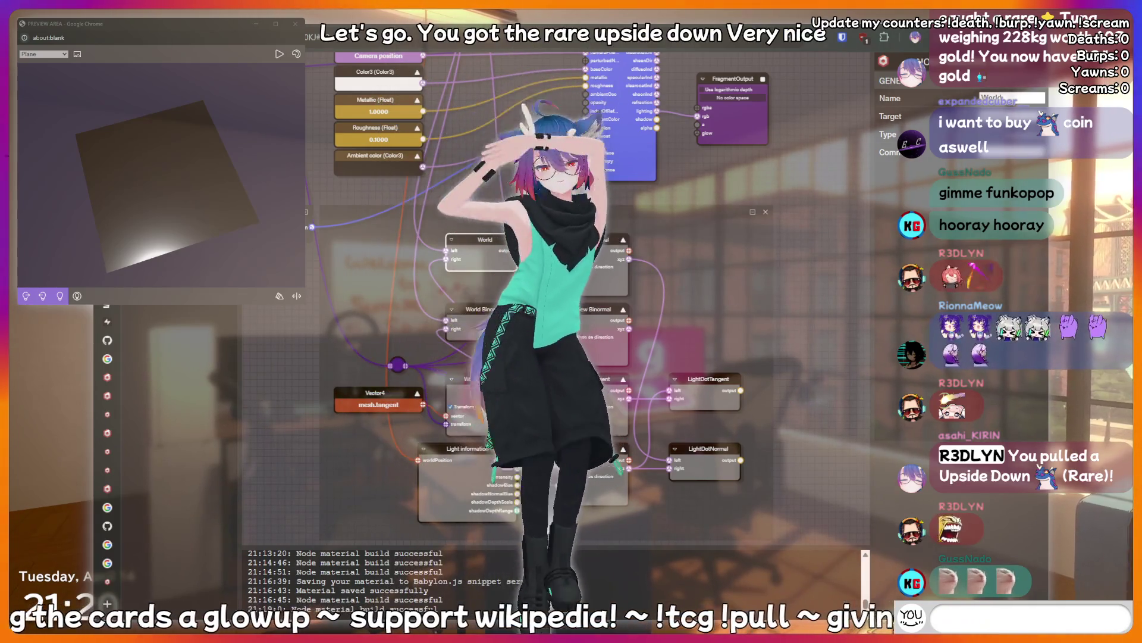
type("!lurk")
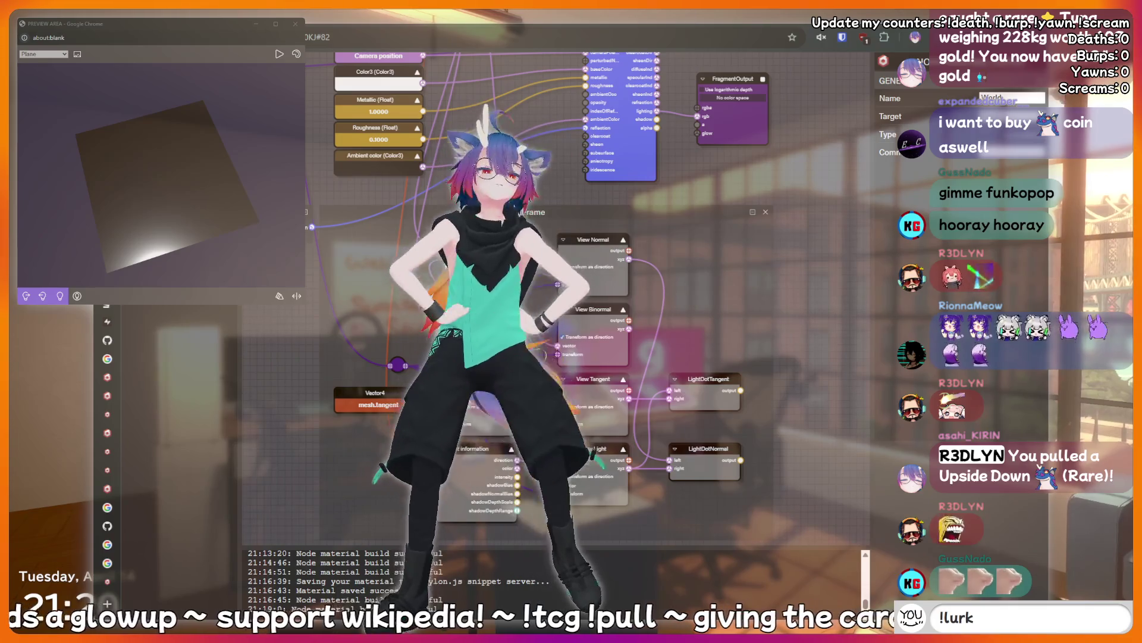
key("BackSpace")
key("BackSpace")
key("BackSpace")
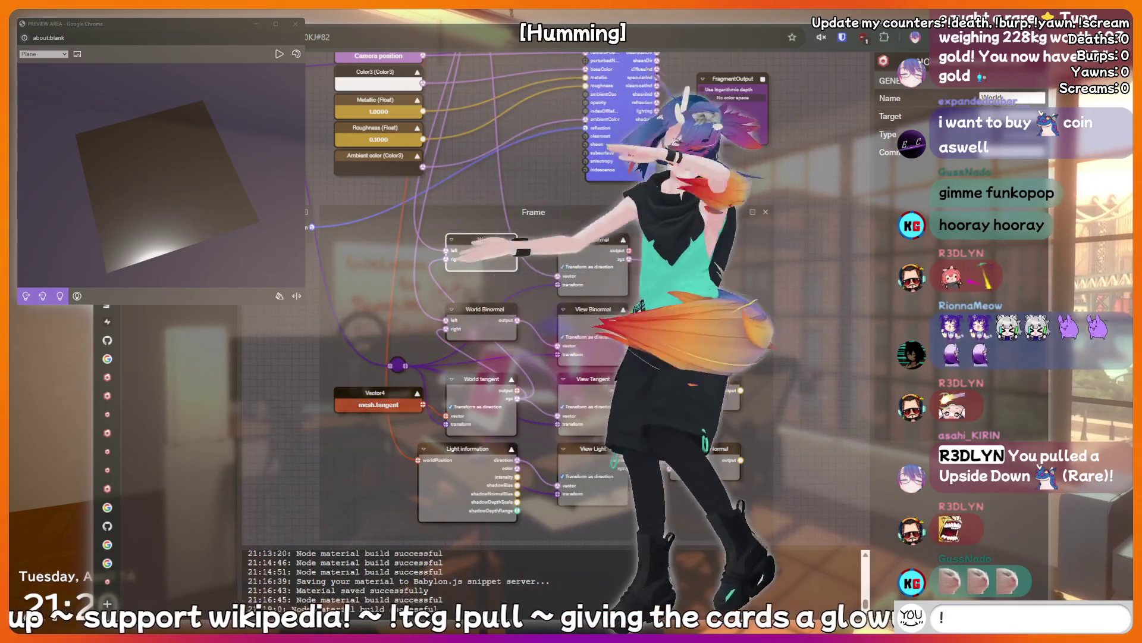
type("charity")
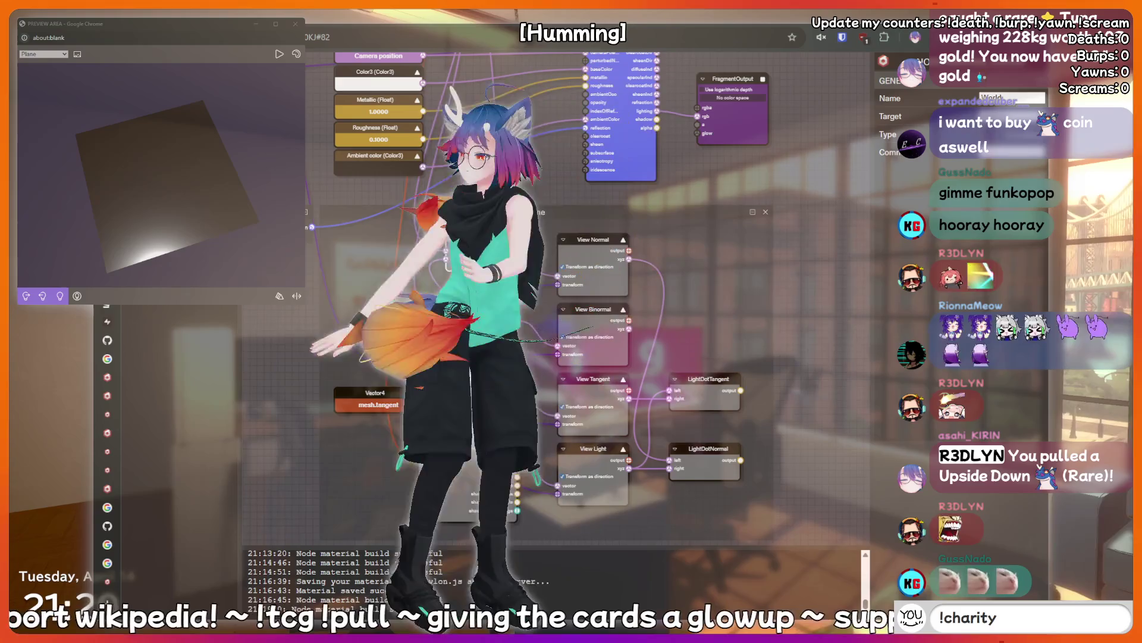
key("BackSpace")
key("BackSpace")
key("BackSpace")
type("ad")
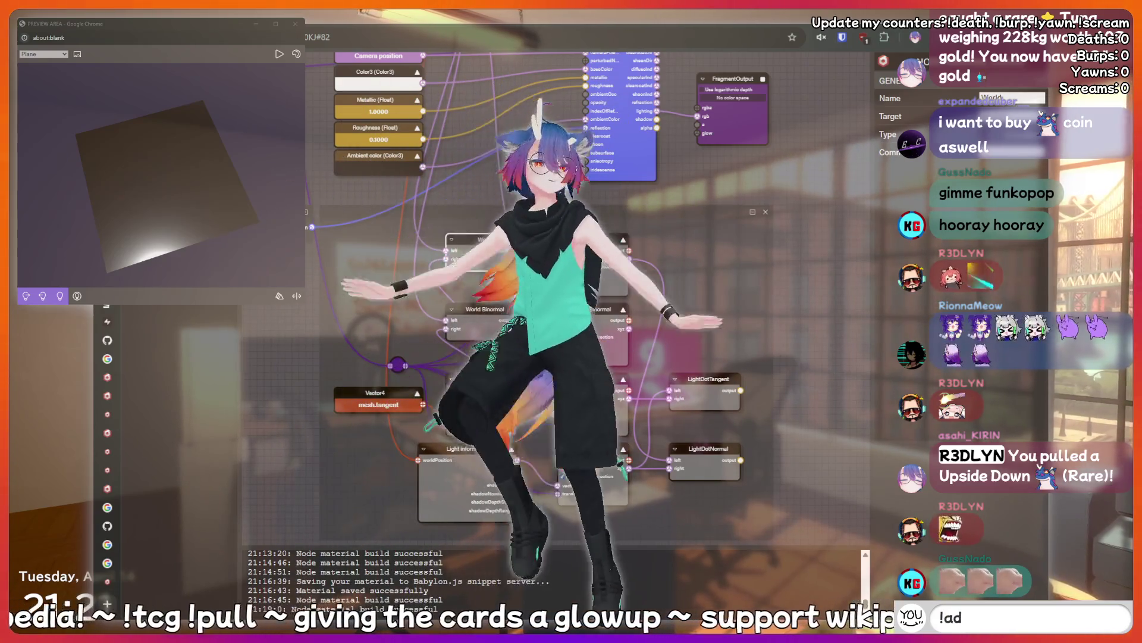
type("dquote I just")
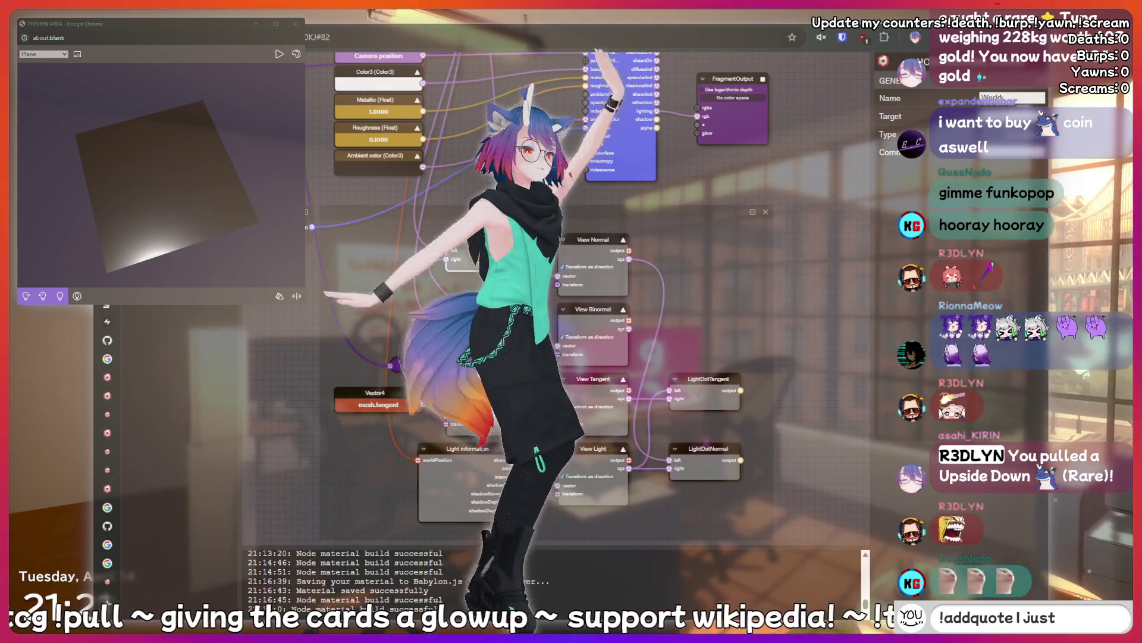
type(" said something")
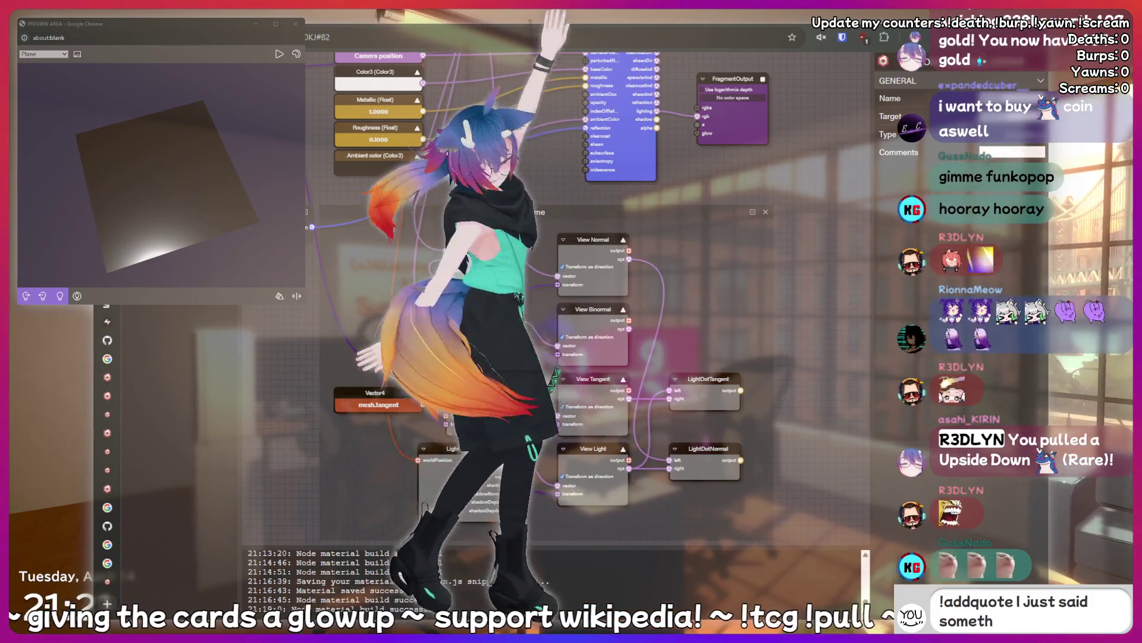
type(" sussy tha")
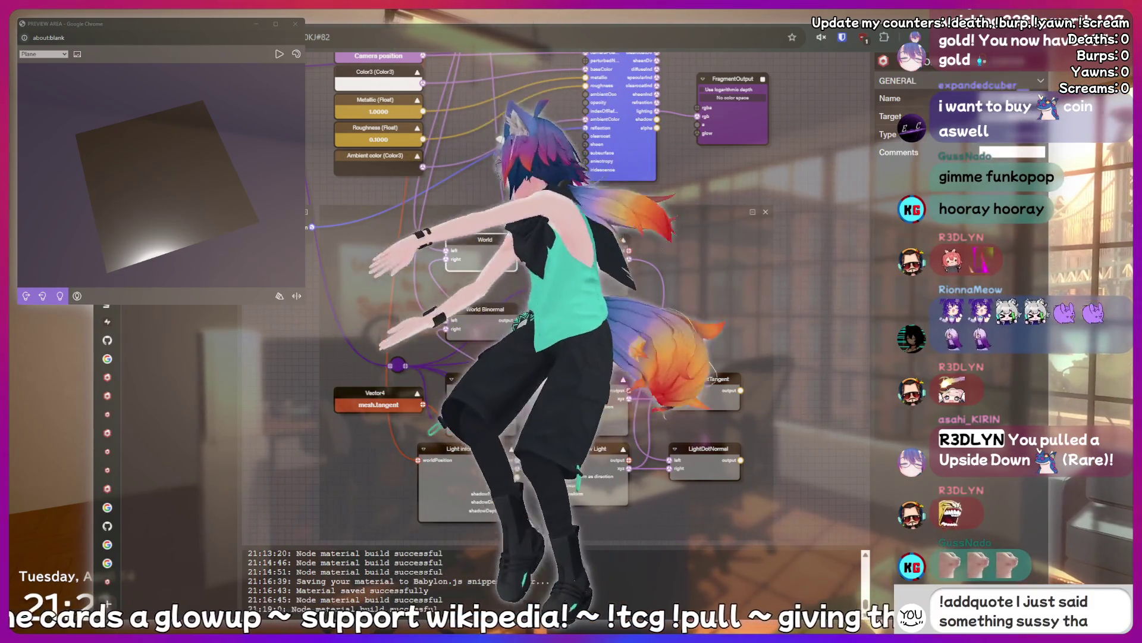
type("t should be r")
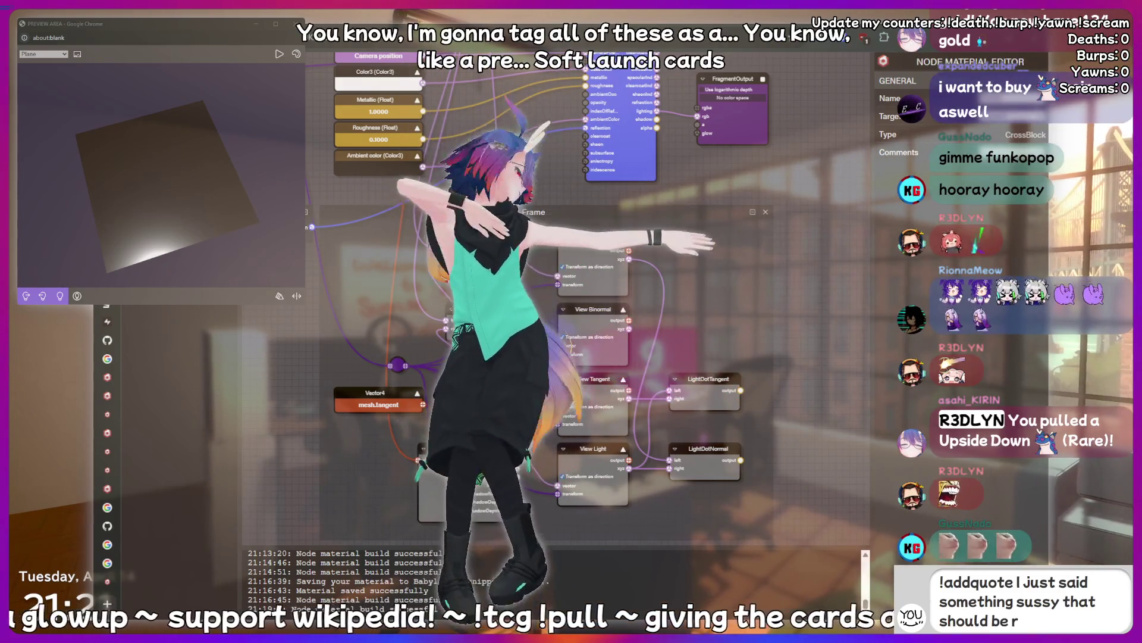
type("ecorded forever!")
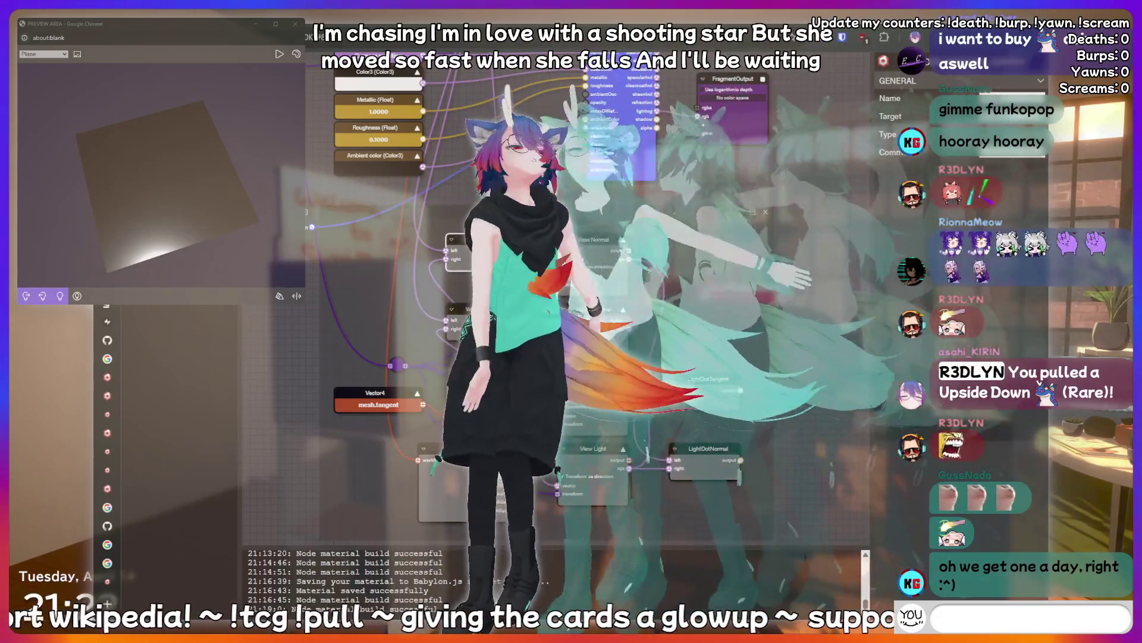
type("inking har")
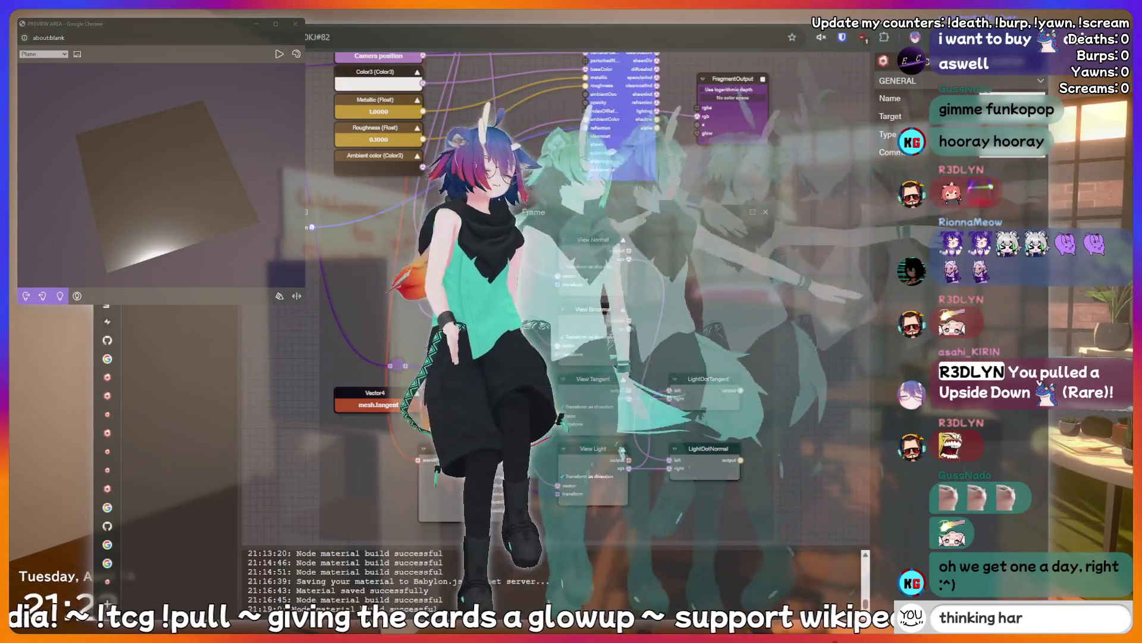
key("BackSpace")
key("BackSpace")
key("BackSpace")
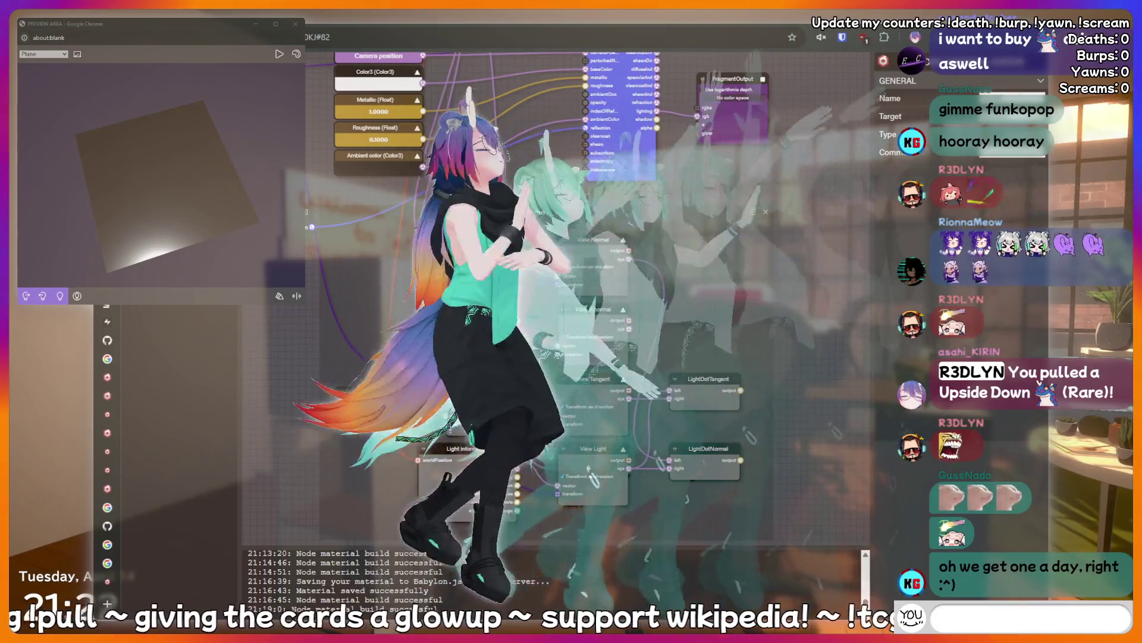
type("crin")
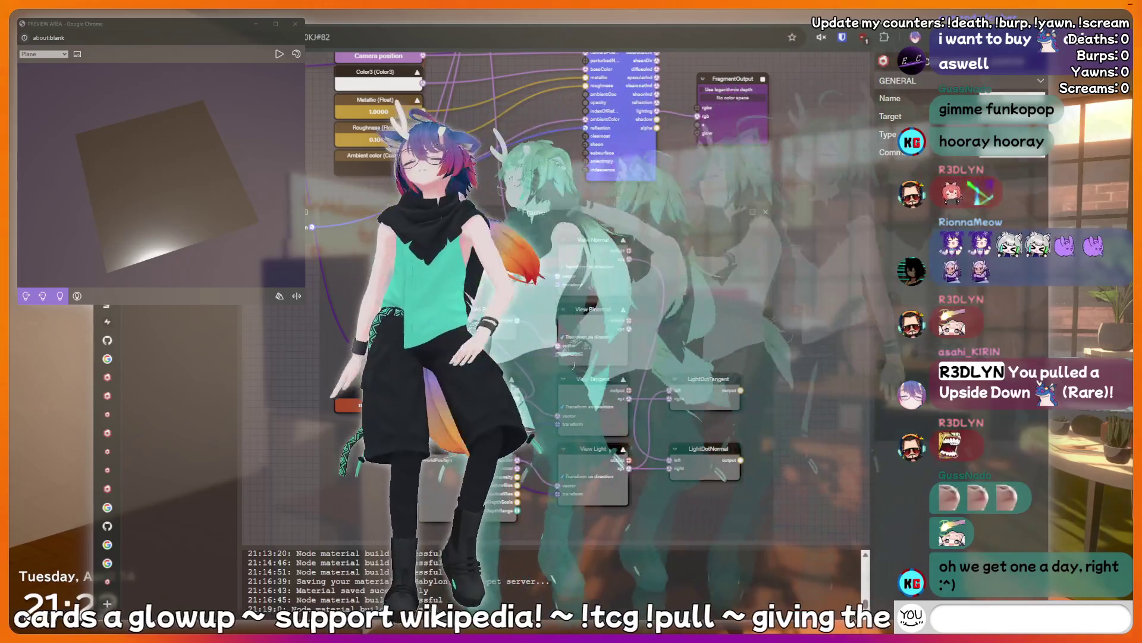
type("nge")
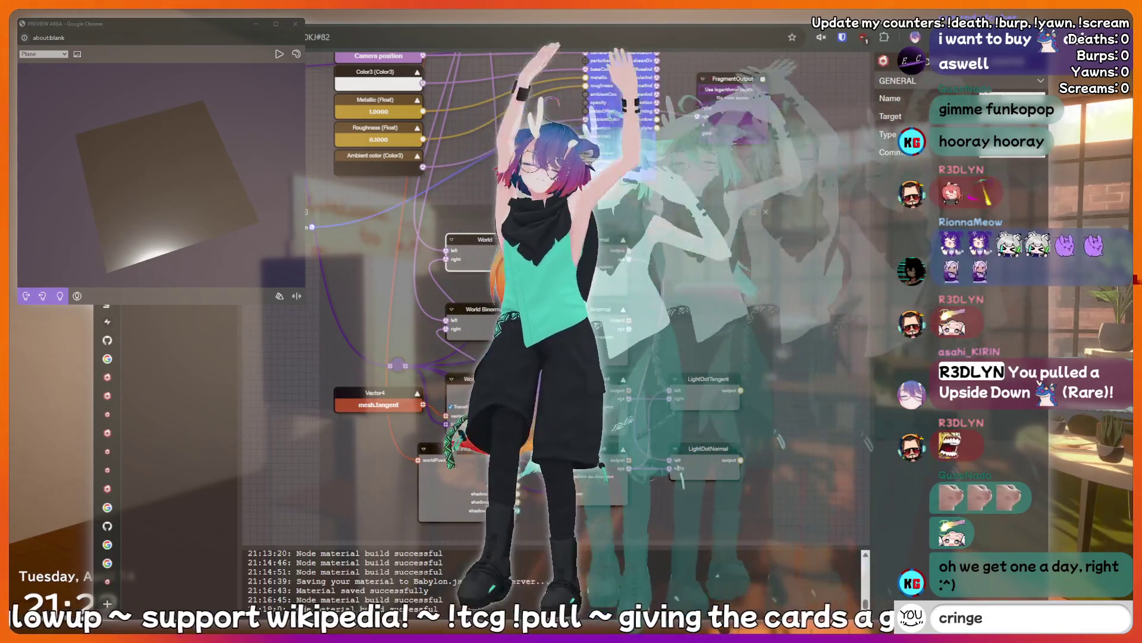
key("Return")
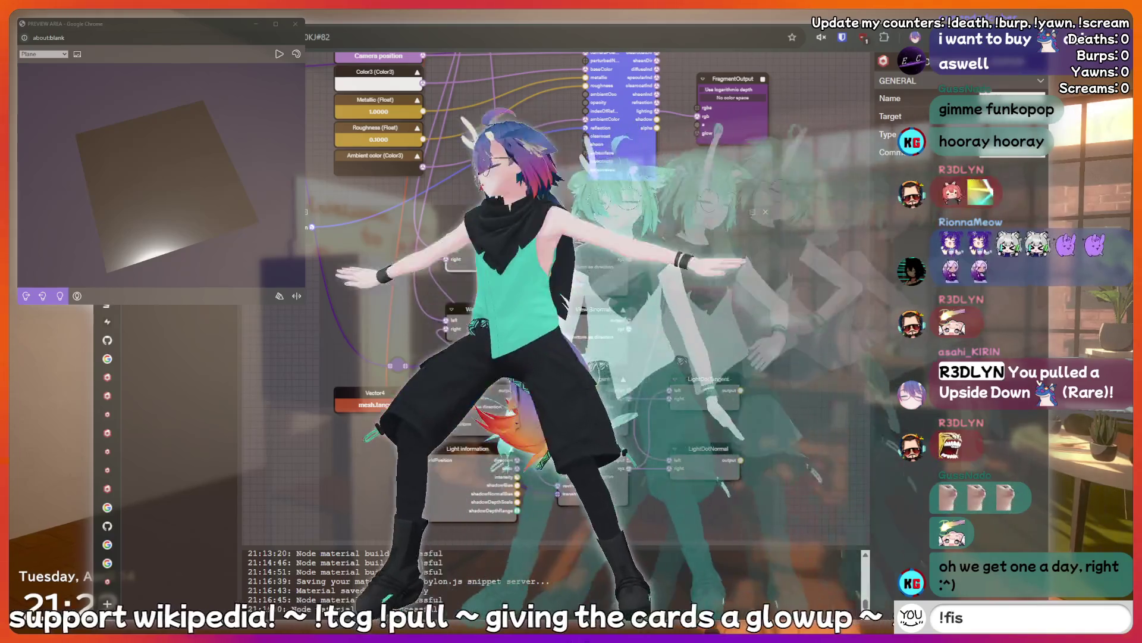
type("h")
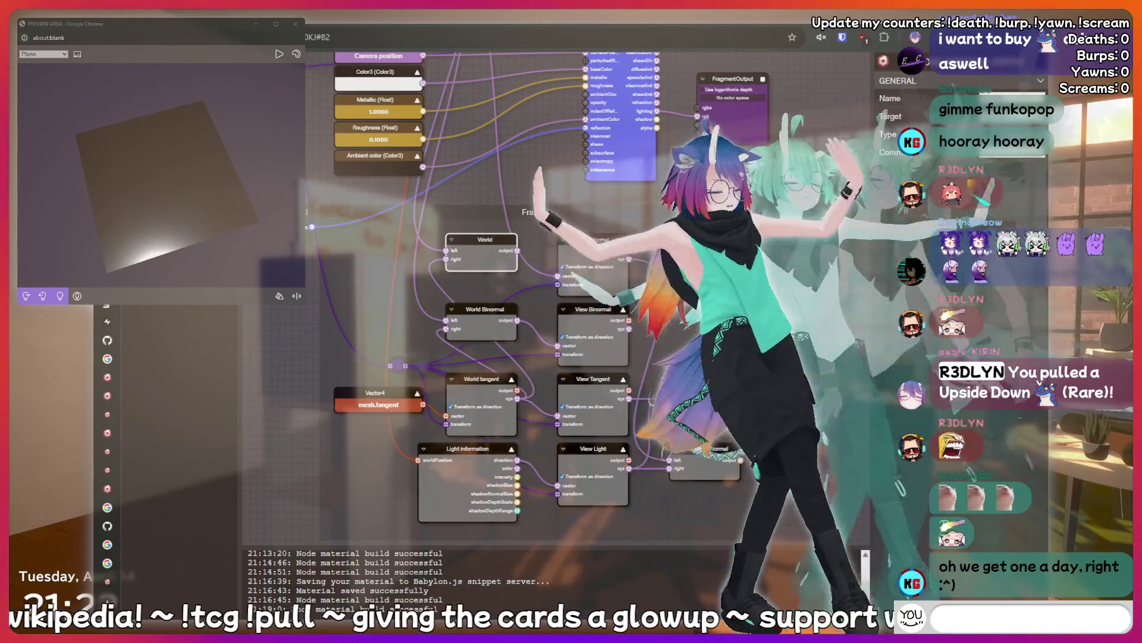
type(" poopoo")
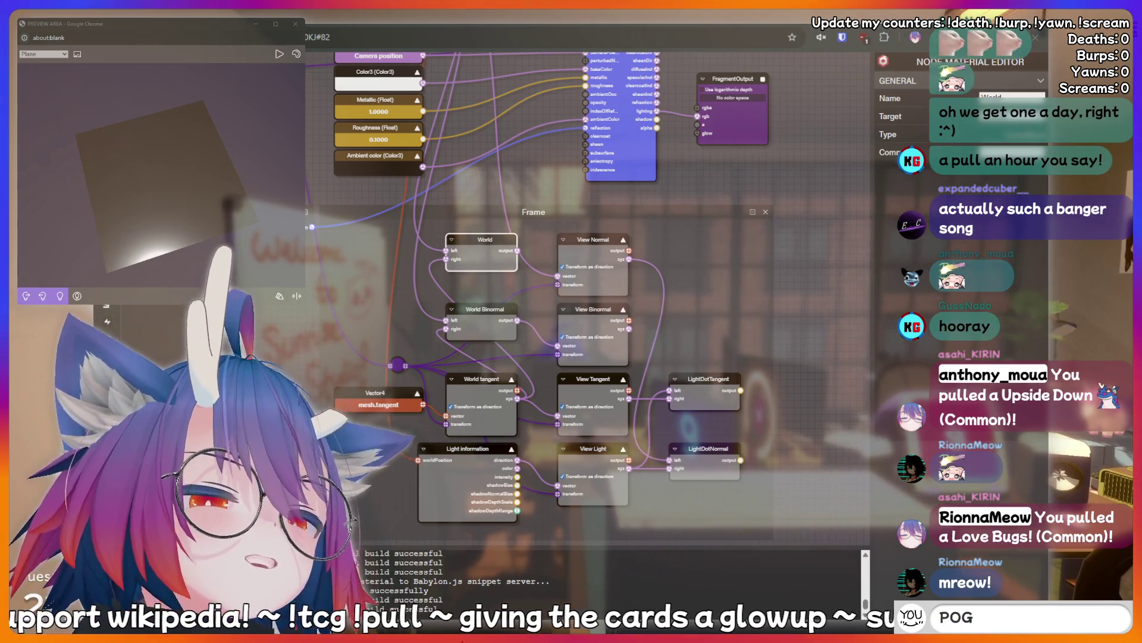
- Enter a stray line of text ('addquote I just said something s') while the dot-product wiring stays intact
type("add")
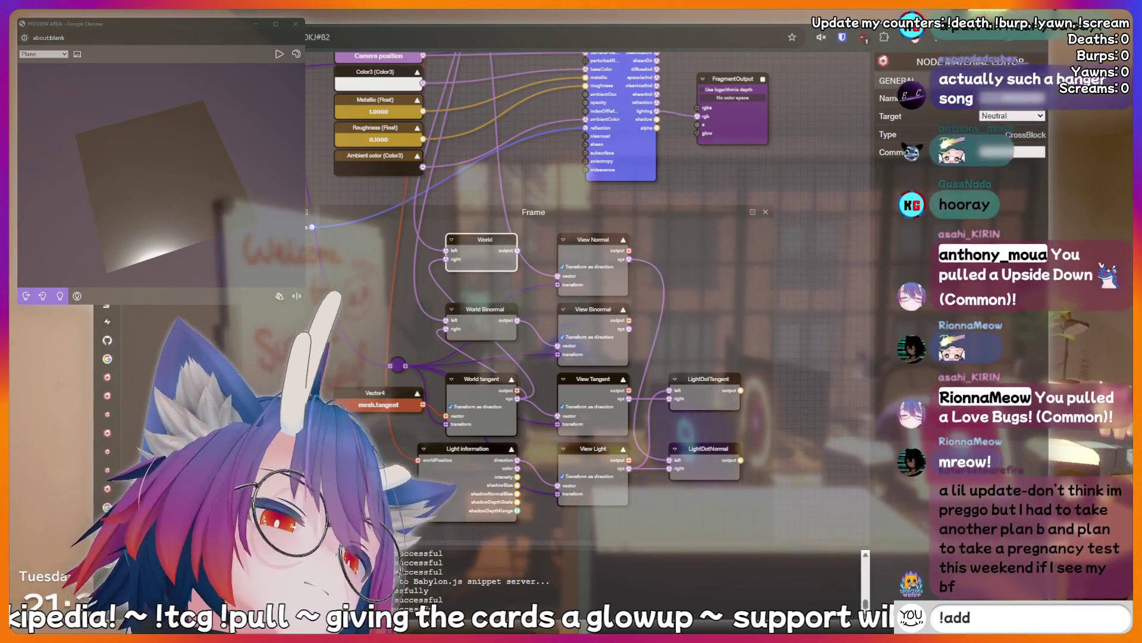
type("quote I just")
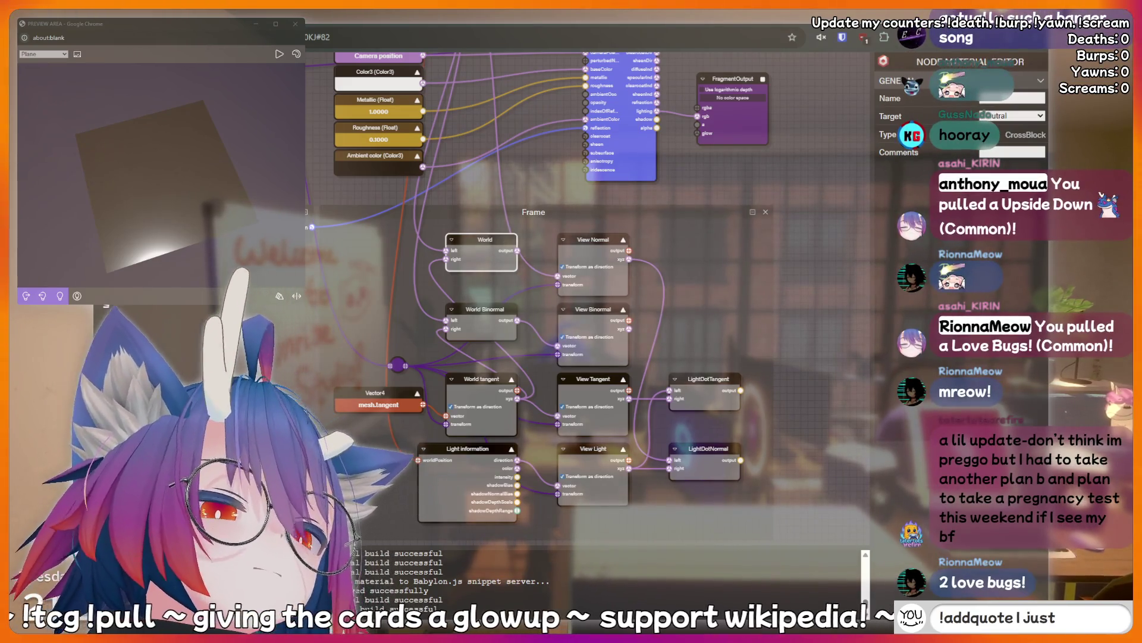
type(" said something s")
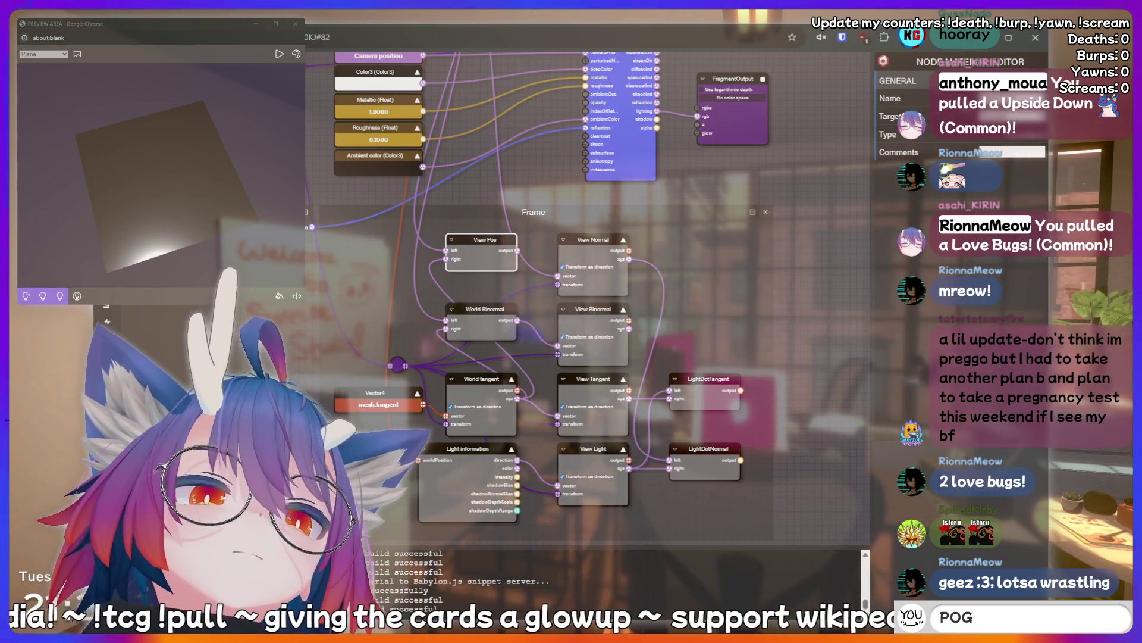
- Clear the selection, then select and delete the View Pos transform node from the frame
left_click(809, 276)
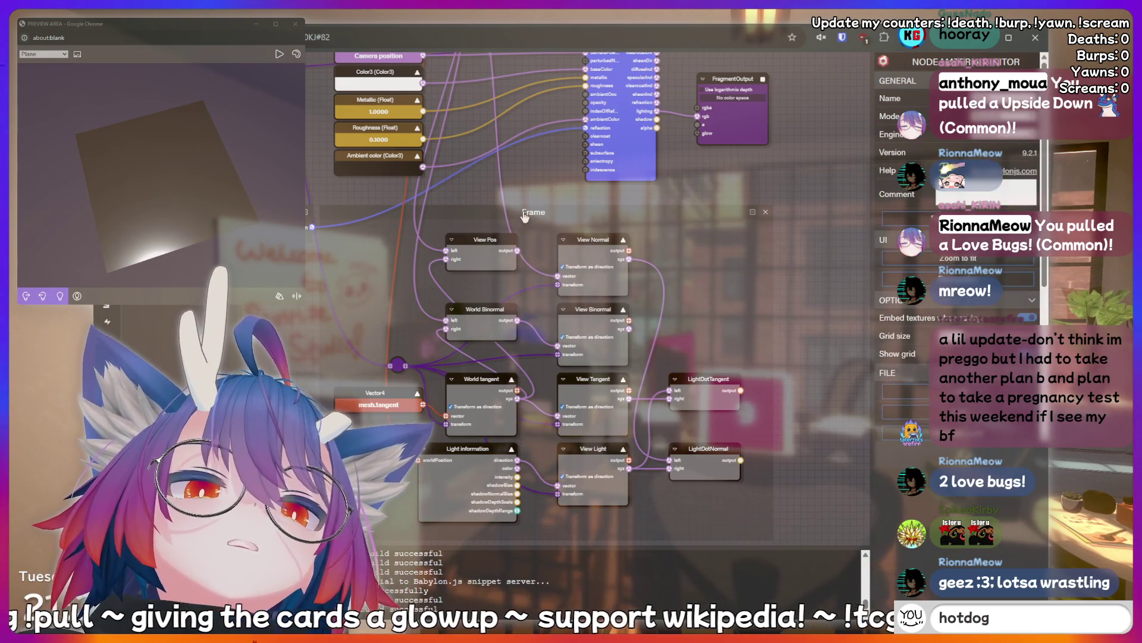
left_click(479, 239)
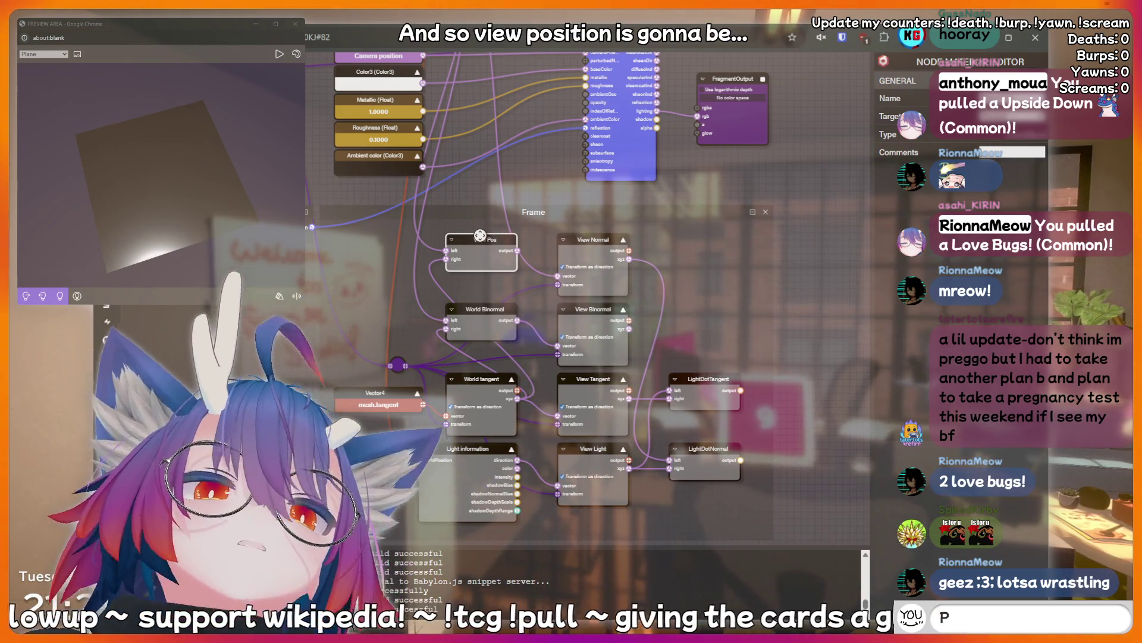
key("Delete")
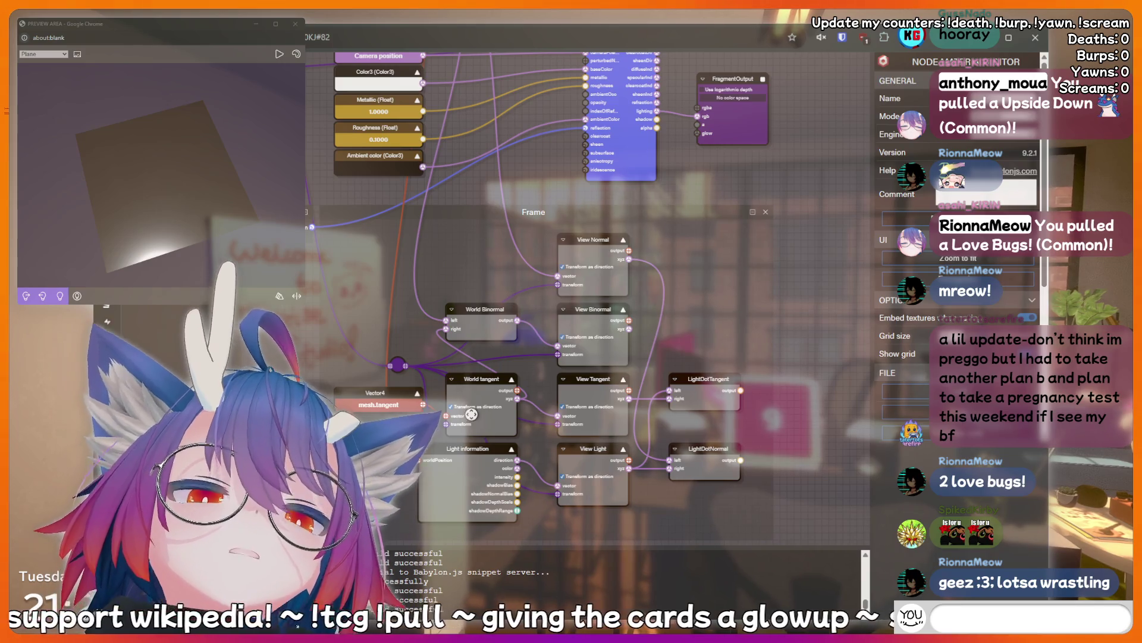
- Select the World tangent node to inspect its settings, with some stray typing along the way
left_click(488, 379)
type("kir")
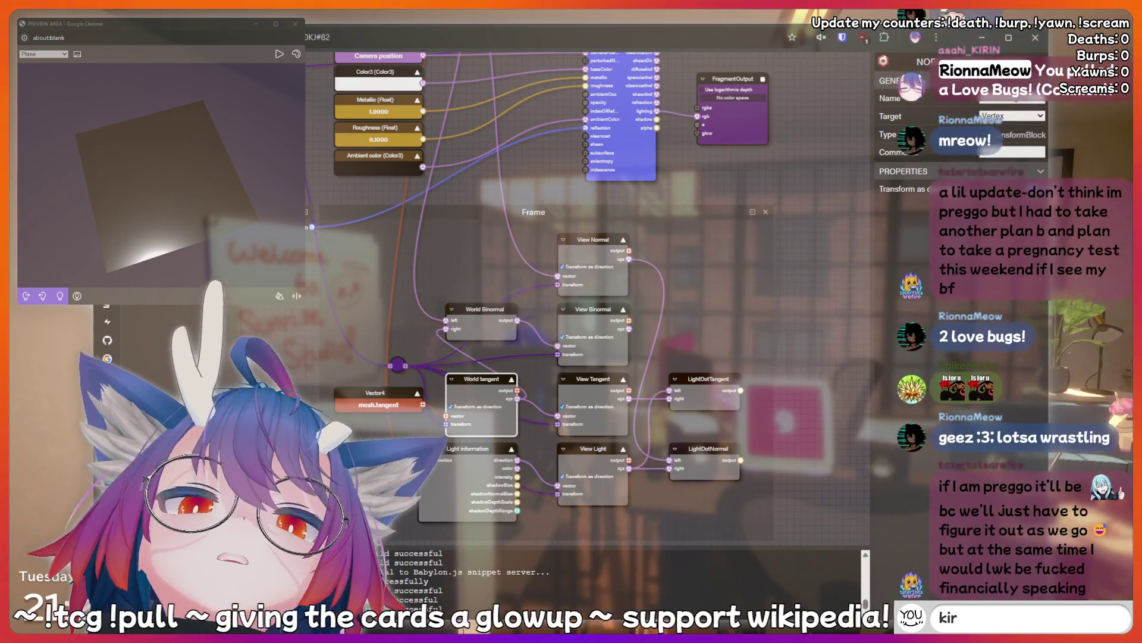
type("in is a bo")
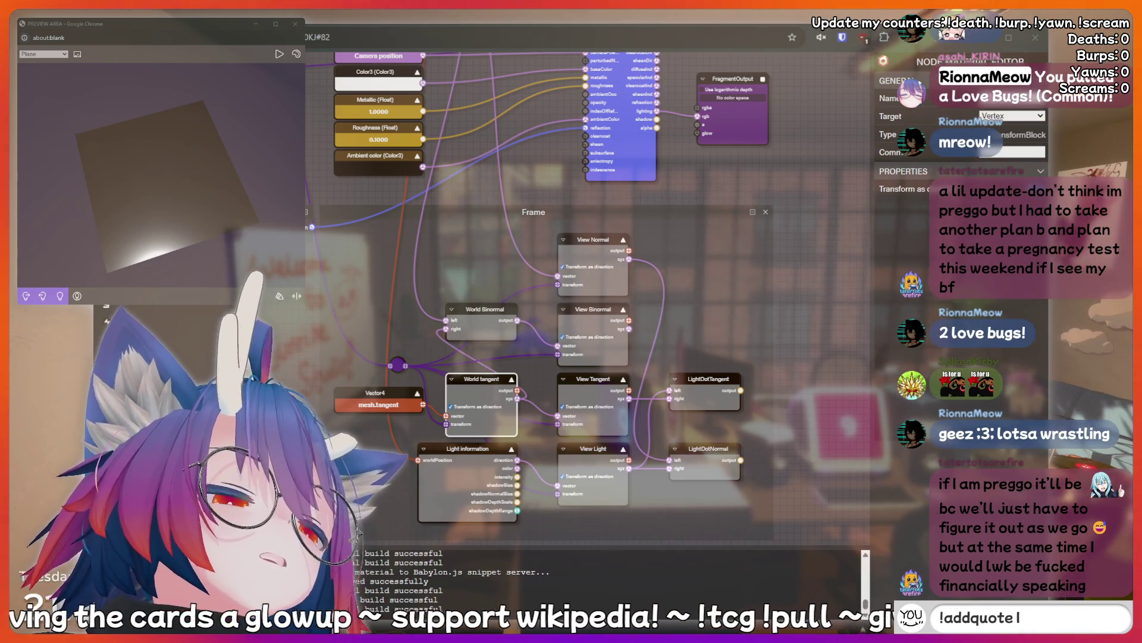
key("BackSpace")
key("BackSpace")
key("BackSpace")
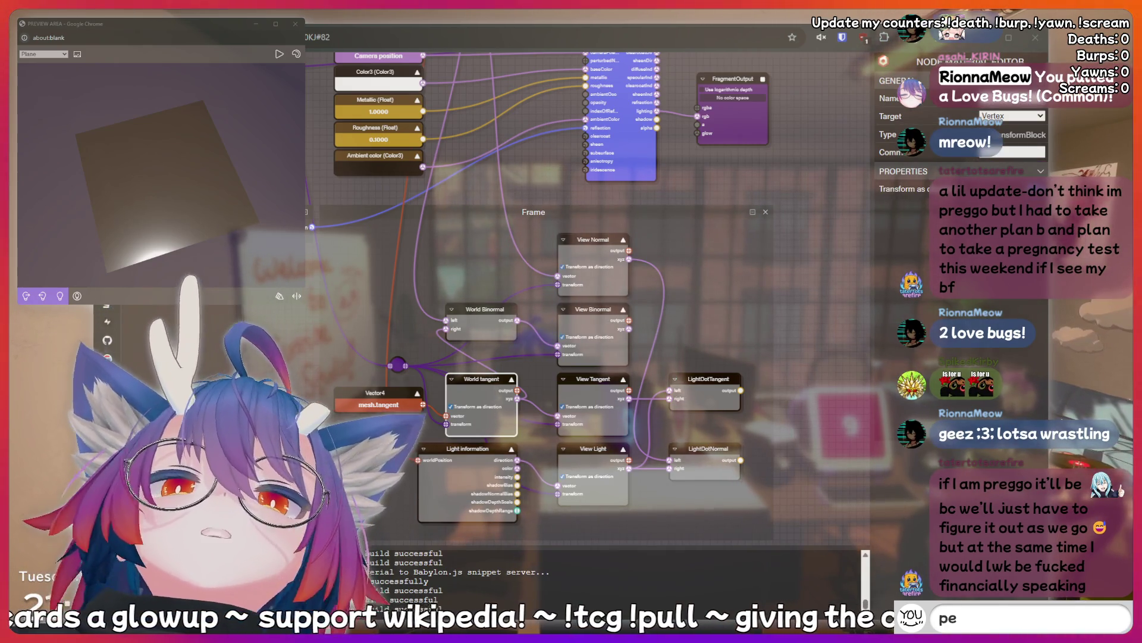
type("e p")
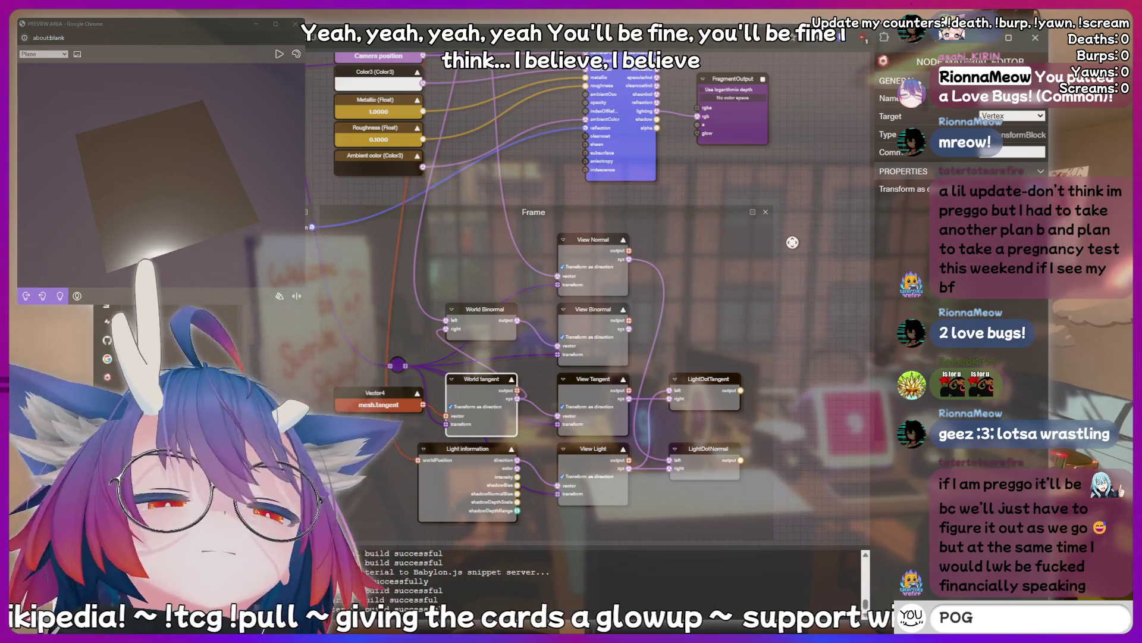
type("cring")
key("Return")
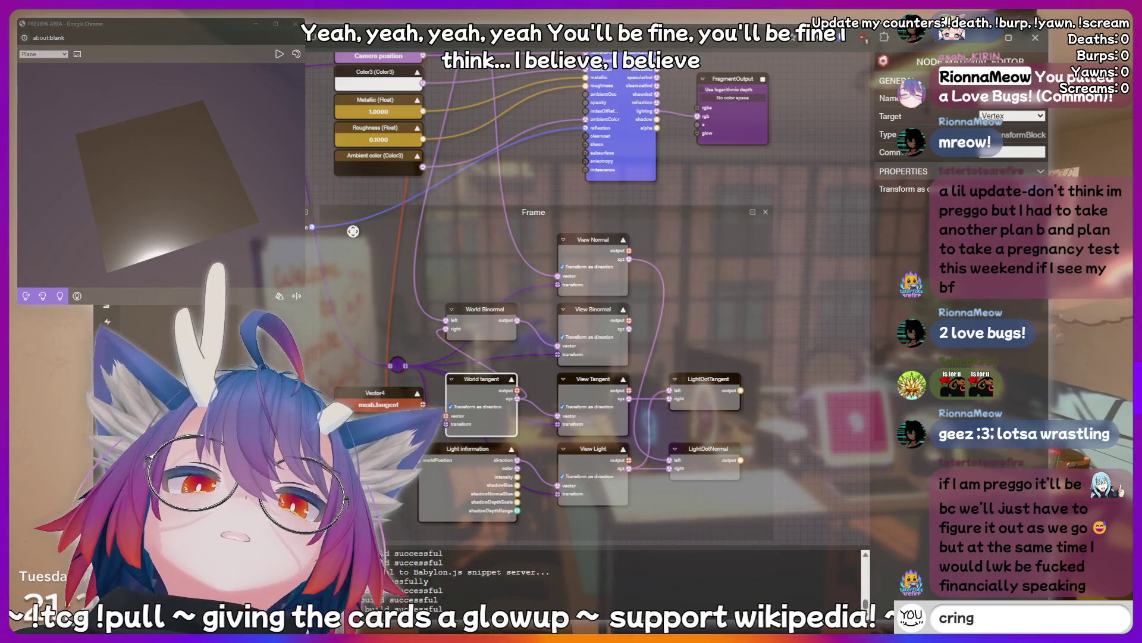
type("e")
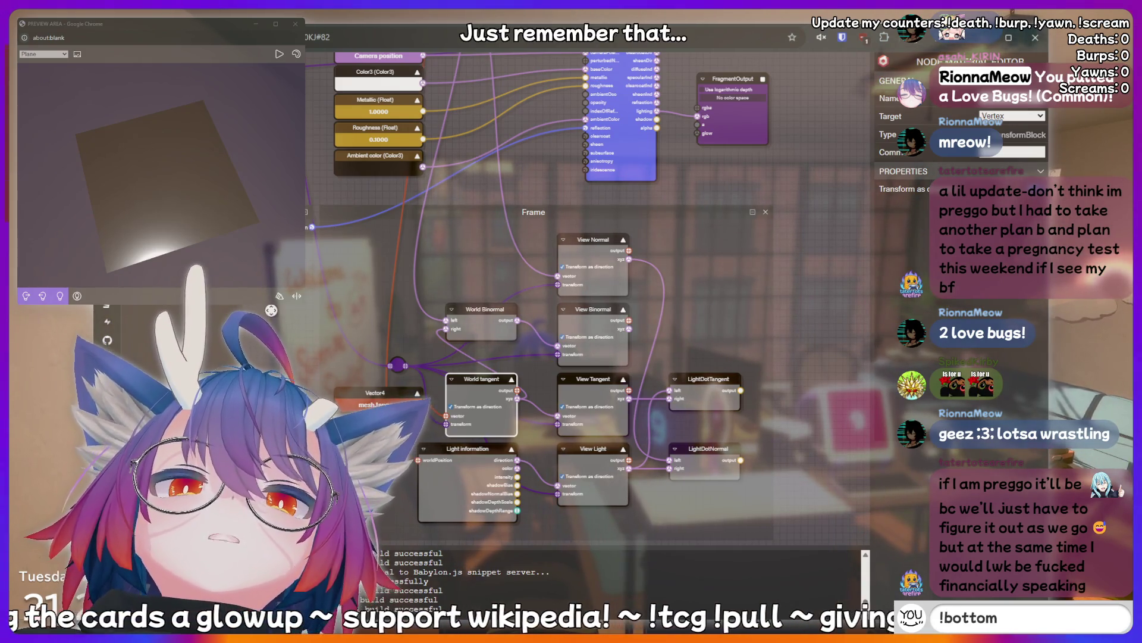
- Pan the node graph slightly, with some stray typing and deletions
left_click_drag(271, 310, 294, 303)
key("BackSpace")
key("BackSpace")
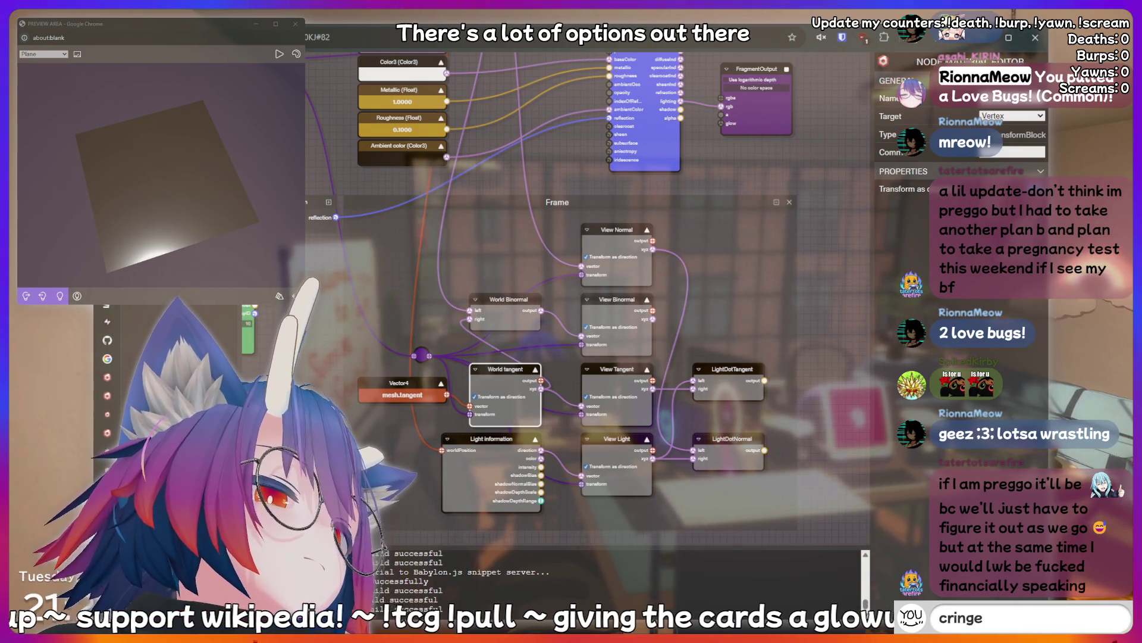
key("BackSpace")
key("BackSpace")
key("BackSpace")
type("thin")
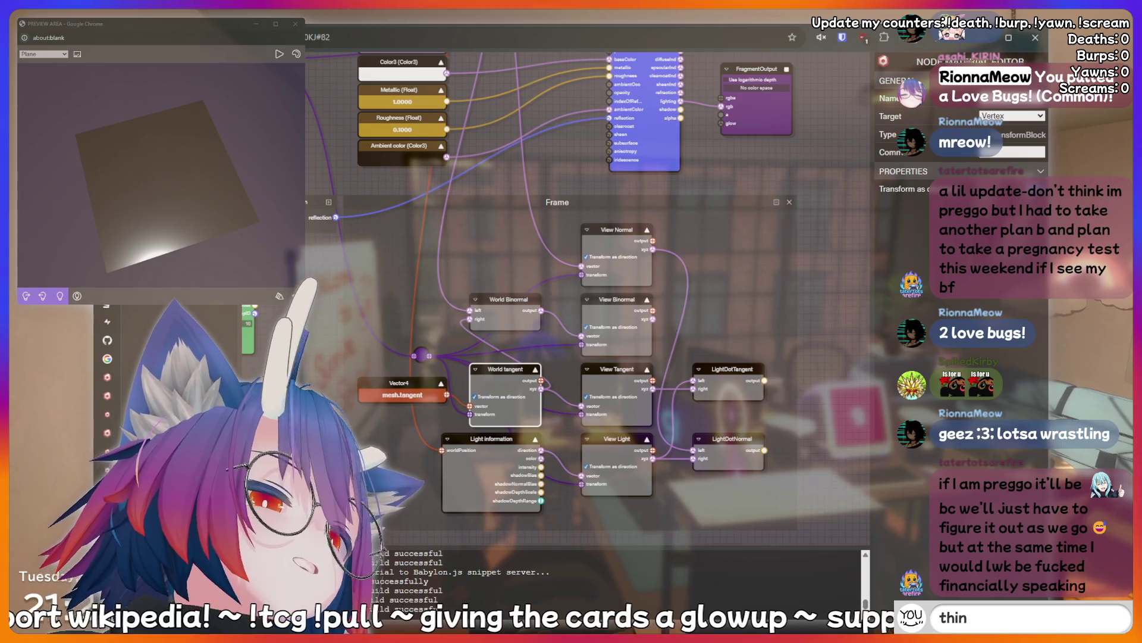
type("king hard")
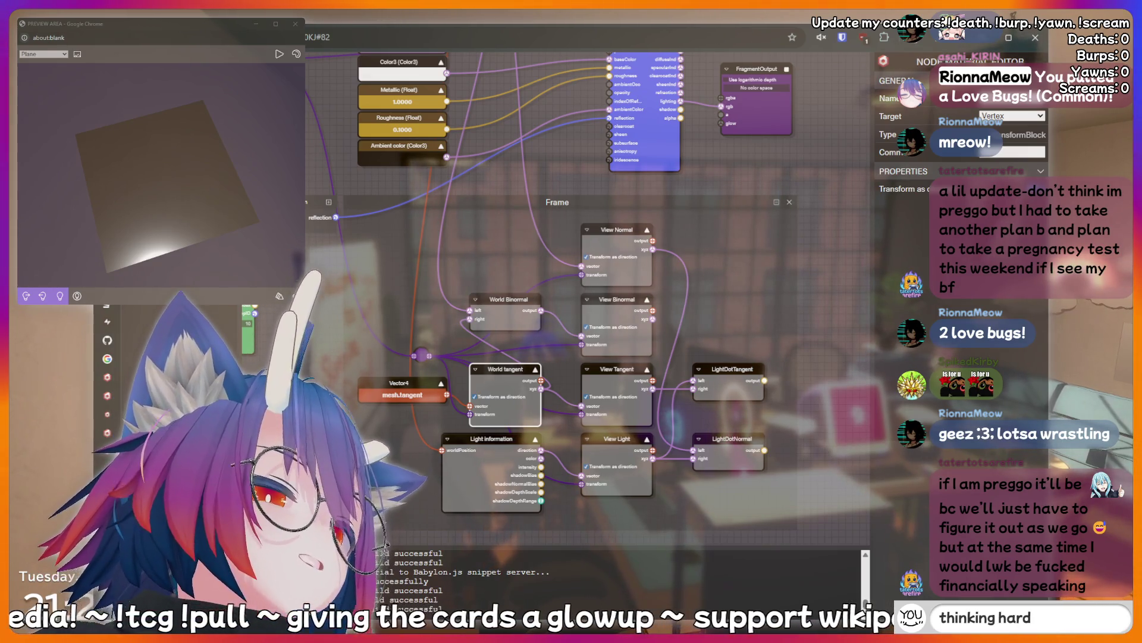
key("BackSpace")
key("BackSpace")
key("BackSpace")
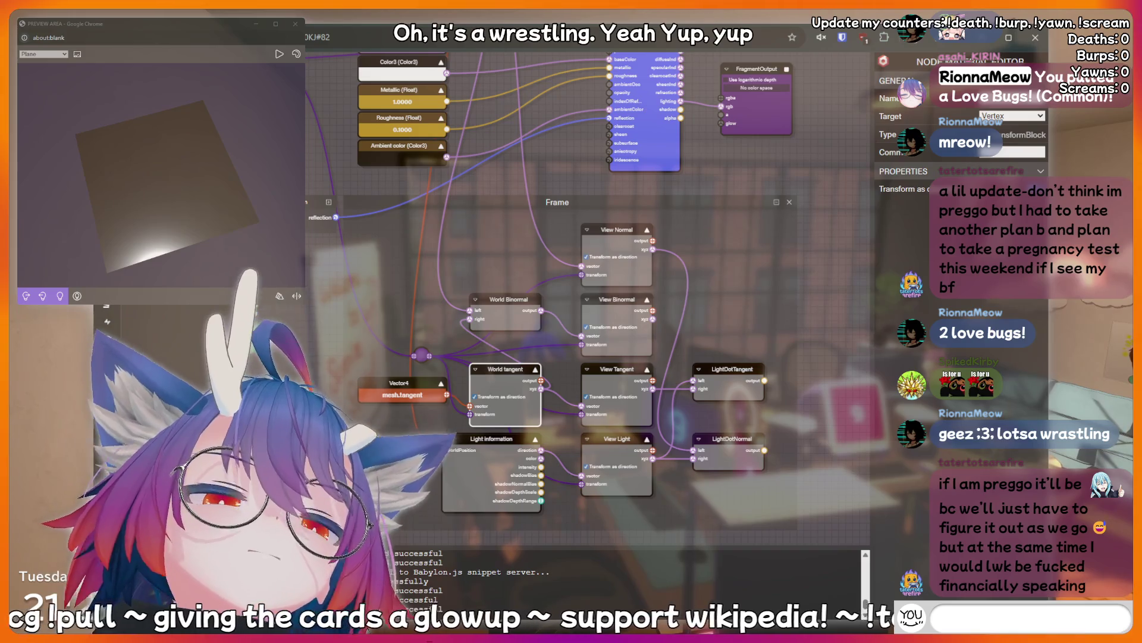
type("!addquote I")
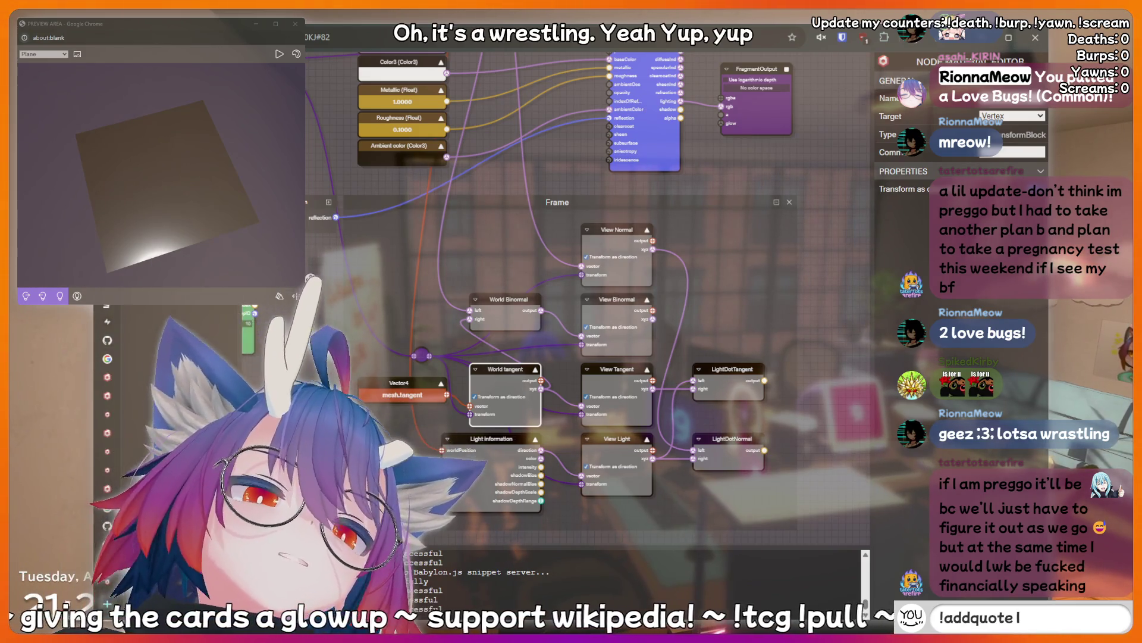
type(" just said so")
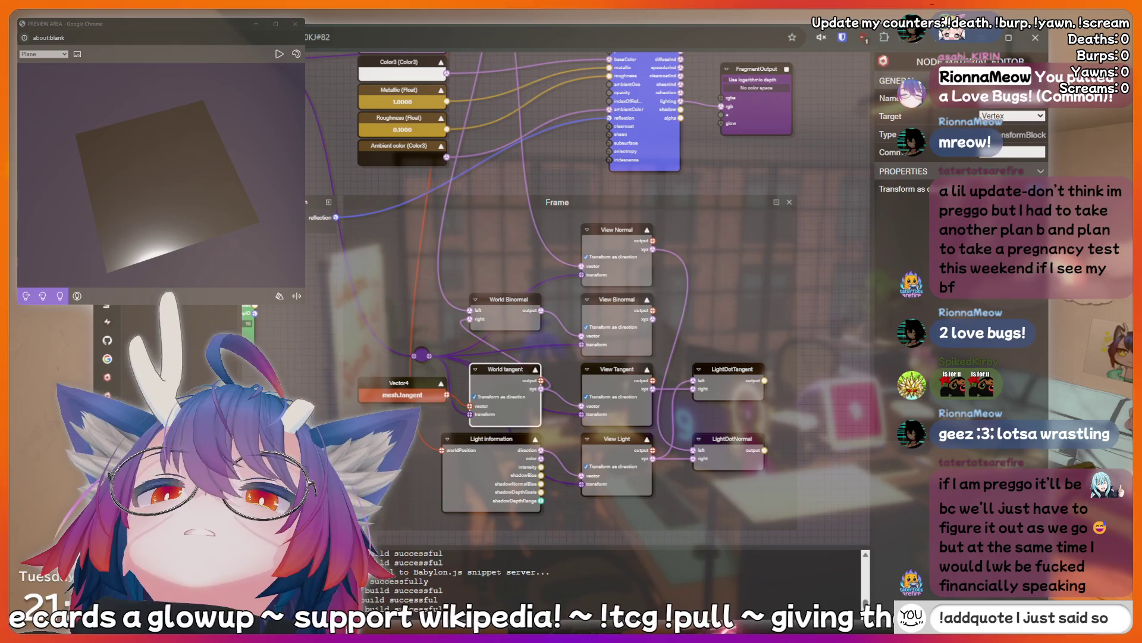
type("mething sussy")
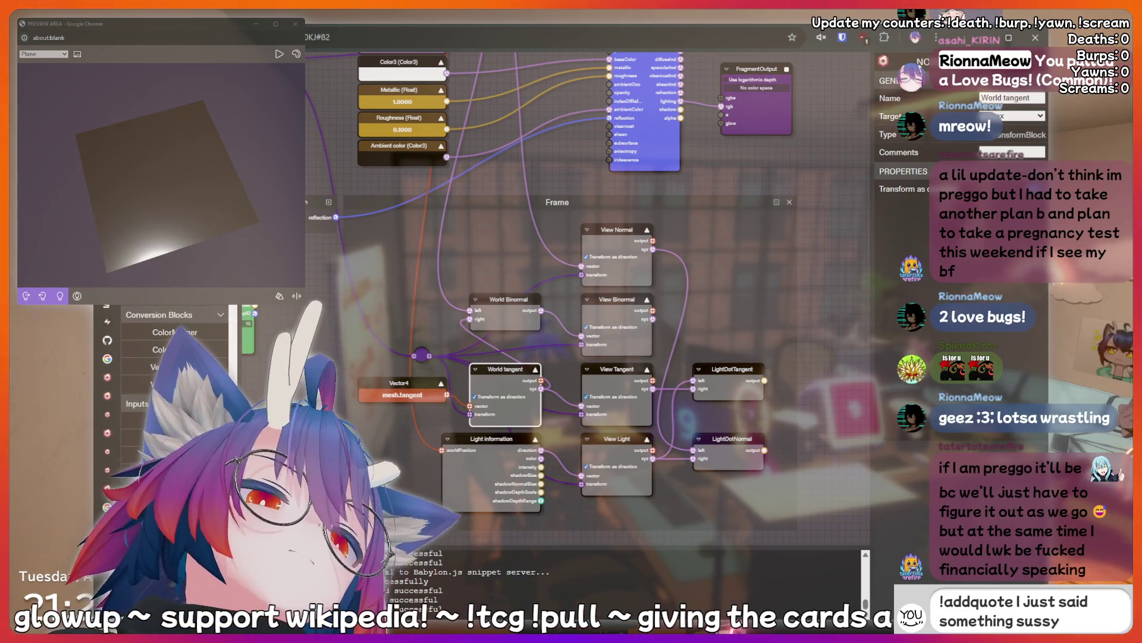
type(" that should be recorded fore")
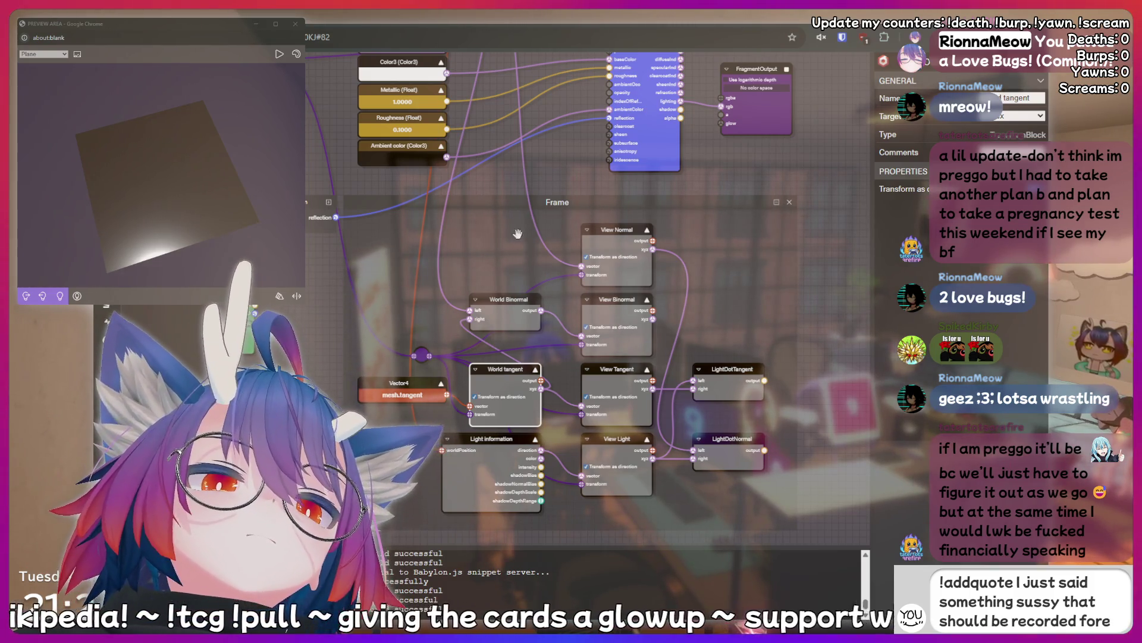
- Paste a new Transform node into the frame as View Pos and move the frame into place
key("ctrl+v")
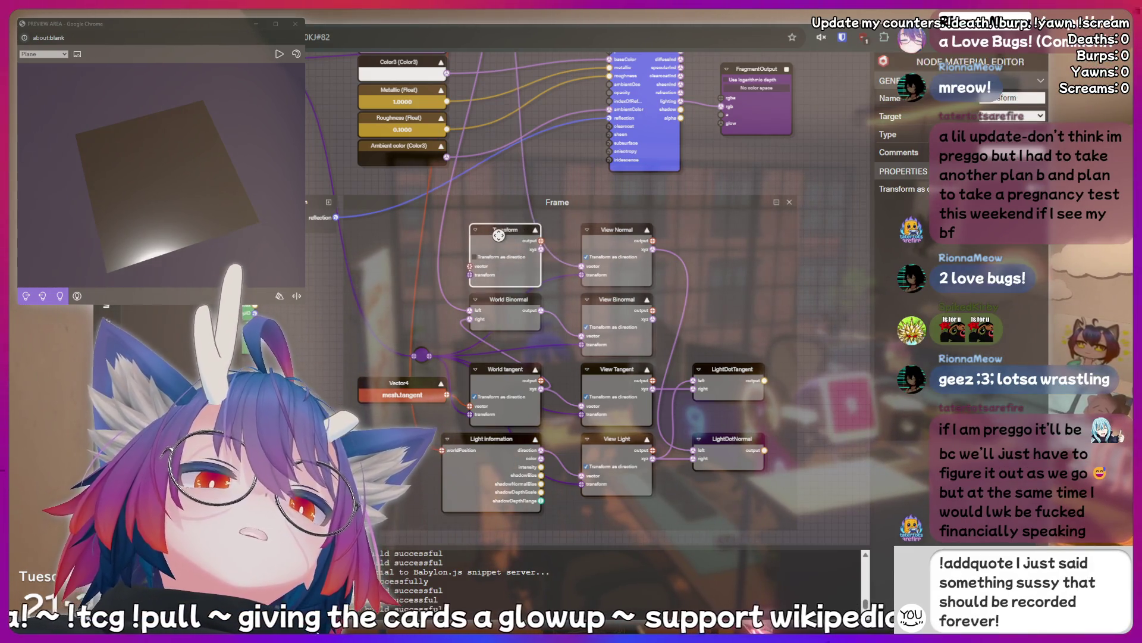
key("BackSpace")
key("BackSpace")
key("BackSpace")
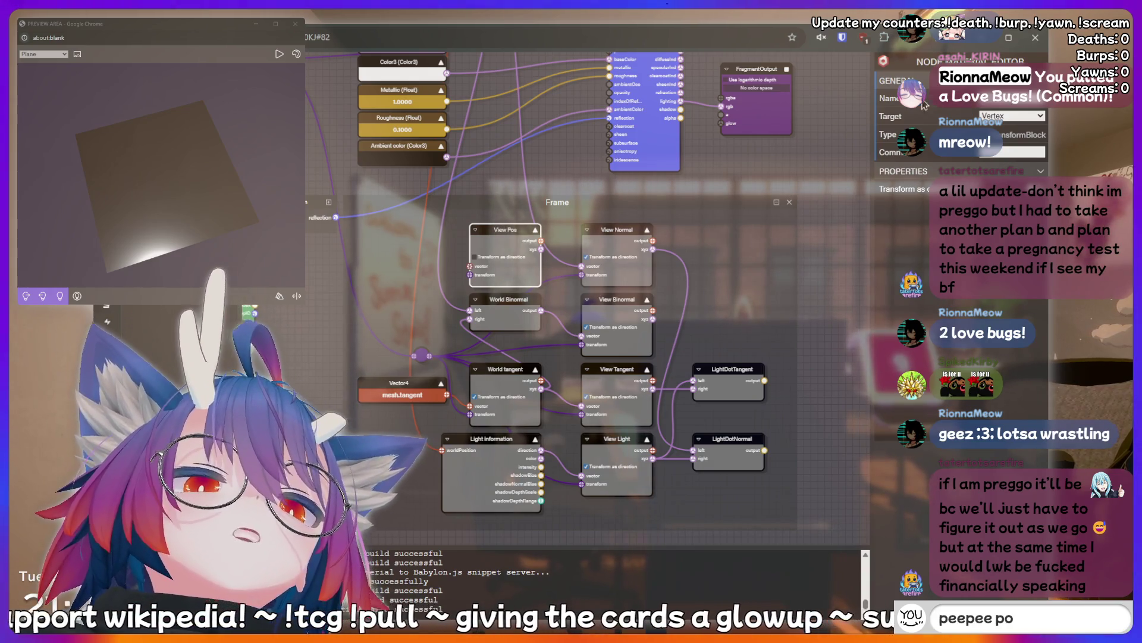
type("opoo")
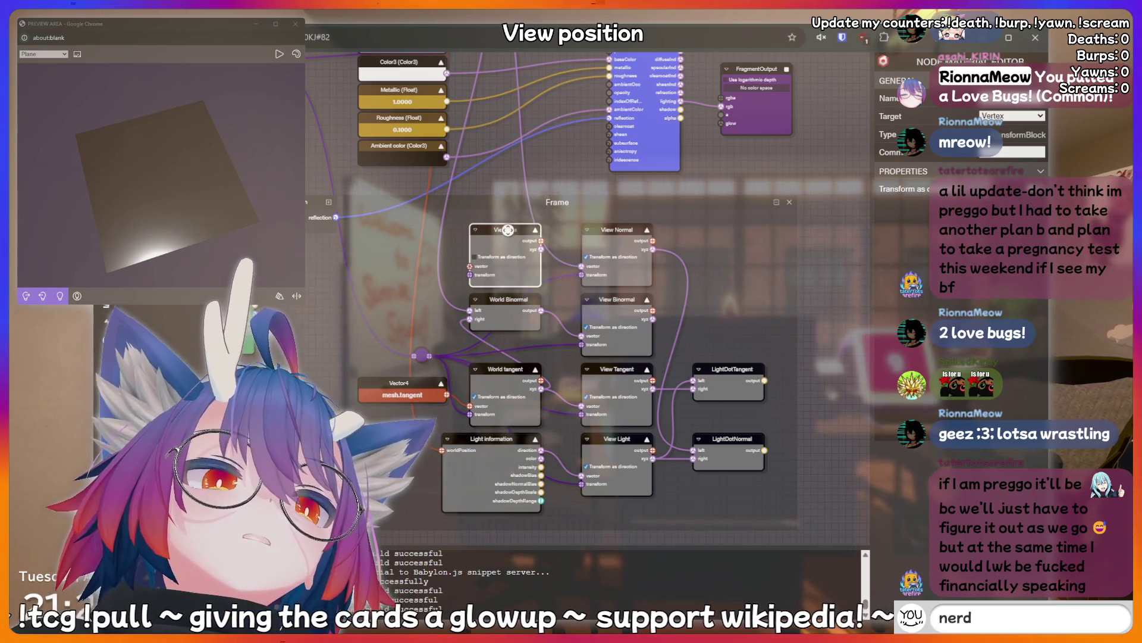
mouse_move(507, 231)
left_mouse_down()
mouse_move(631, 235)
mouse_move(631, 381)
mouse_move(553, 235)
mouse_move(502, 238)
left_mouse_up()
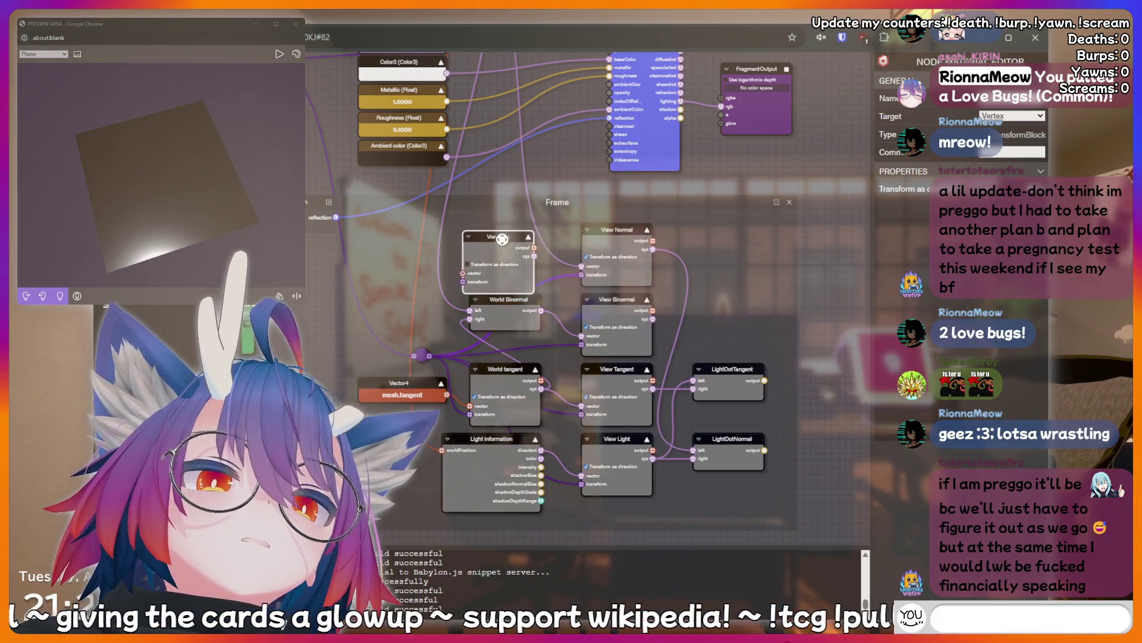
left_click_drag(599, 206, 621, 289)
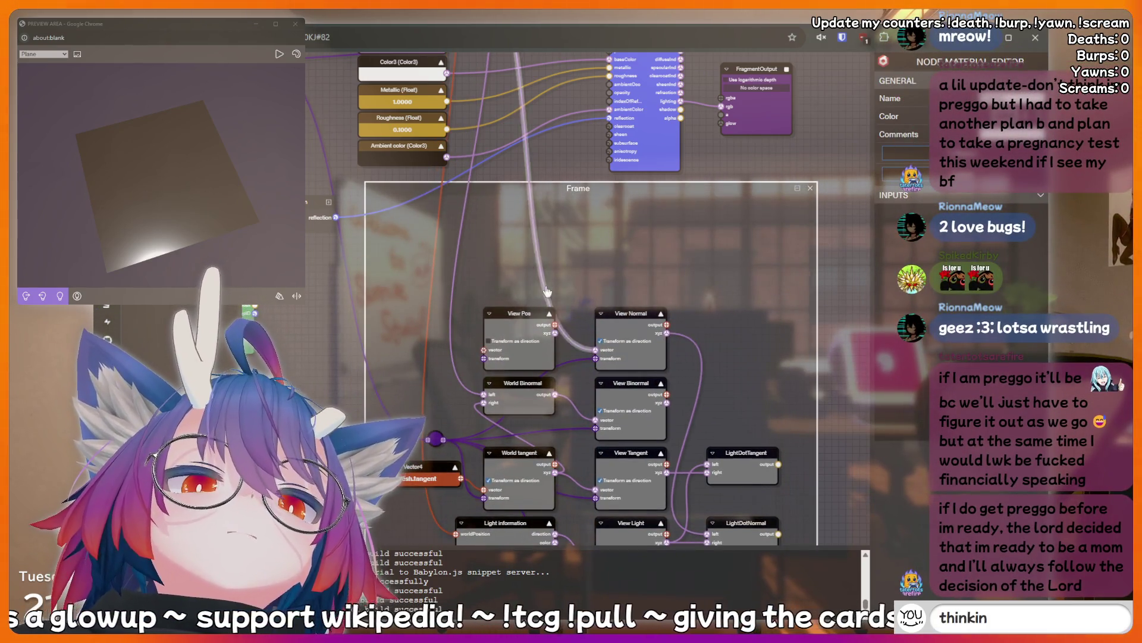
- Move View Pos above View Normal, shift the frame down, and pan up to the material nodes
mouse_move(526, 313)
left_mouse_down()
mouse_move(570, 238)
mouse_move(640, 247)
left_mouse_up()
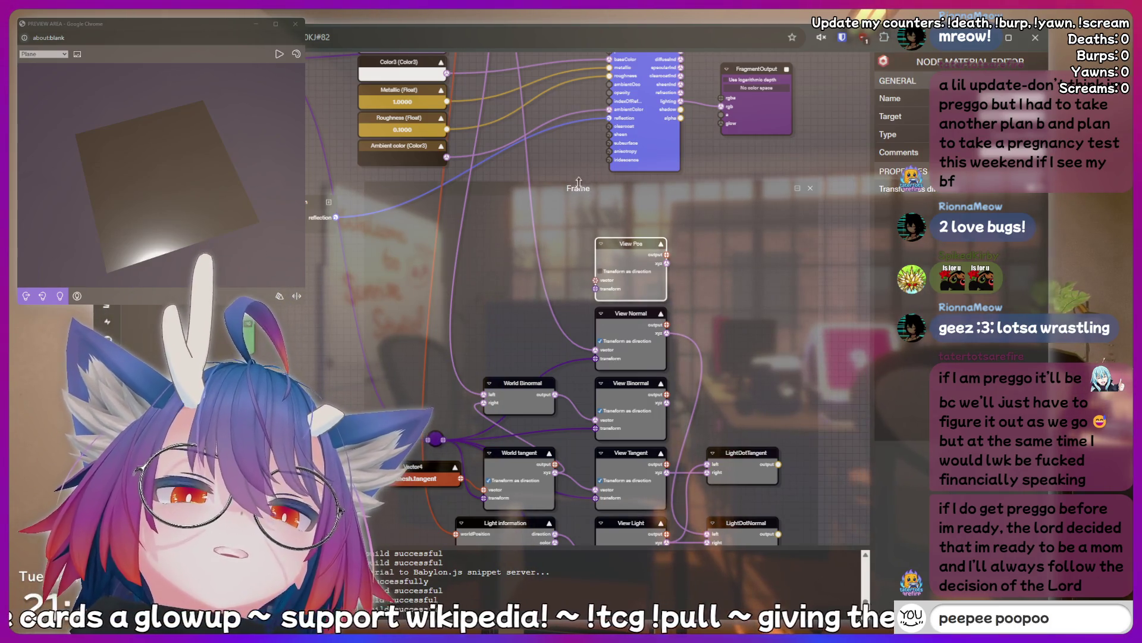
left_click_drag(578, 182, 574, 209)
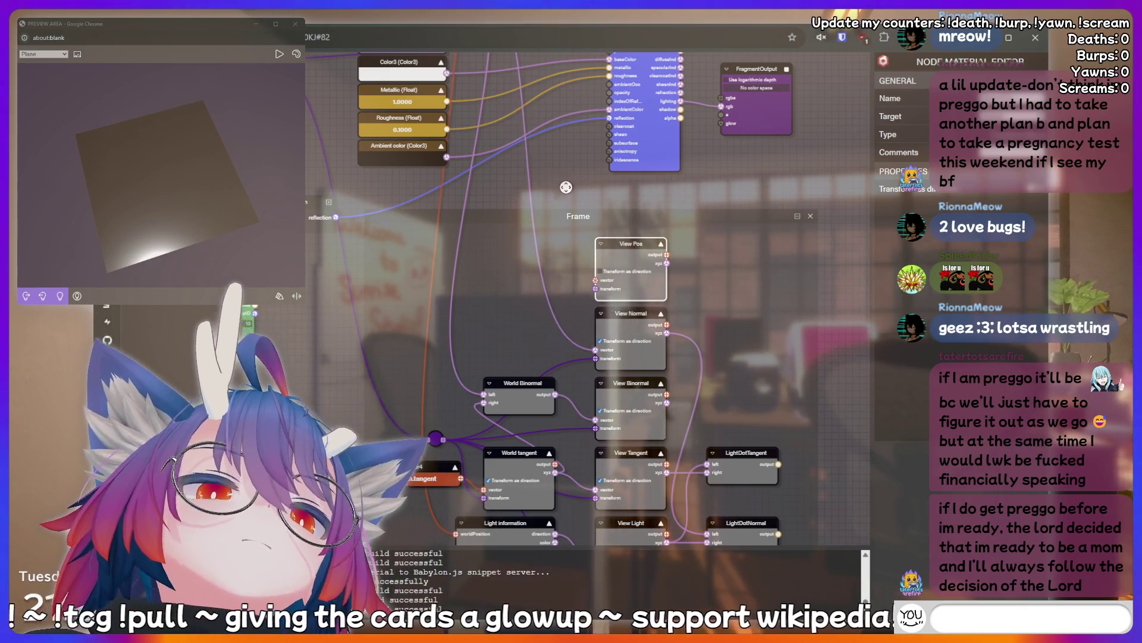
mouse_move(566, 187)
left_mouse_down()
mouse_move(576, 183)
mouse_move(553, 268)
mouse_move(555, 334)
mouse_move(524, 167)
mouse_move(582, 348)
mouse_move(545, 283)
left_mouse_up()
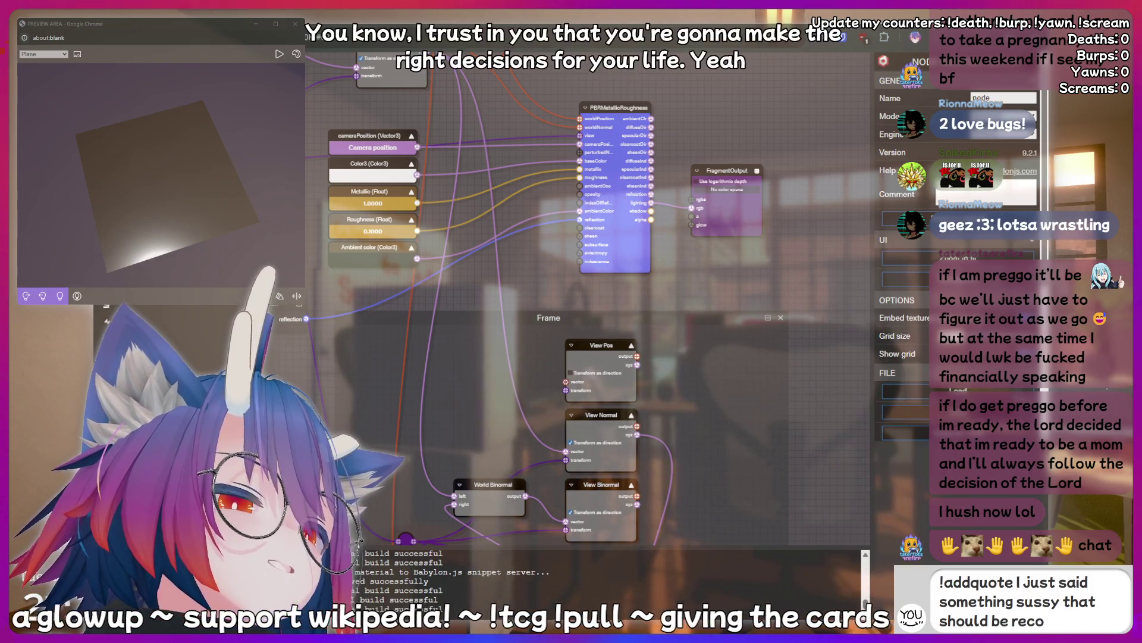
- Inspect the WorldPos × ViewProjection transform, then connect an input into the View Pos node
mouse_move(678, 272)
left_mouse_down()
mouse_move(747, 357)
mouse_move(760, 404)
left_mouse_up()
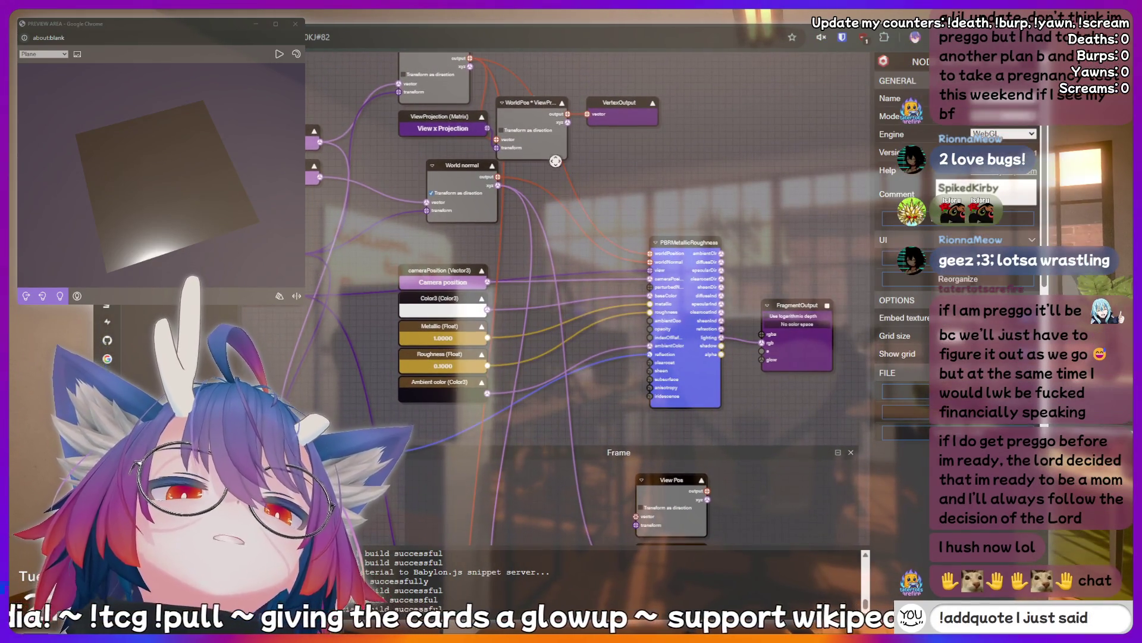
left_click(524, 100)
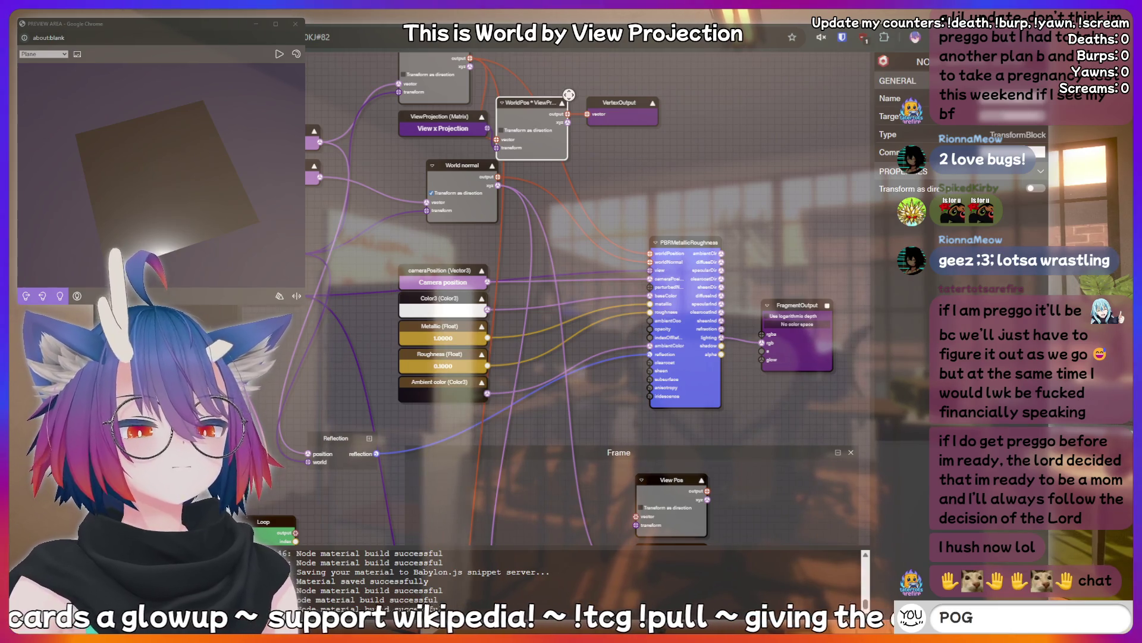
mouse_move(628, 160)
left_mouse_down()
mouse_move(685, 164)
mouse_move(660, 48)
left_mouse_up()
type("crin")
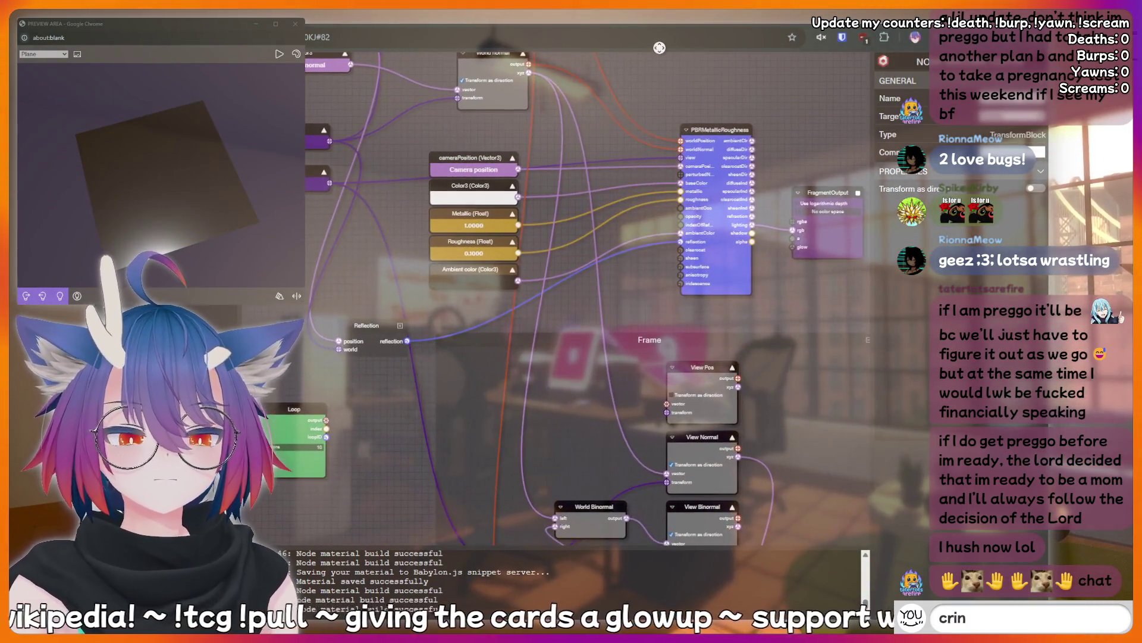
type("ge")
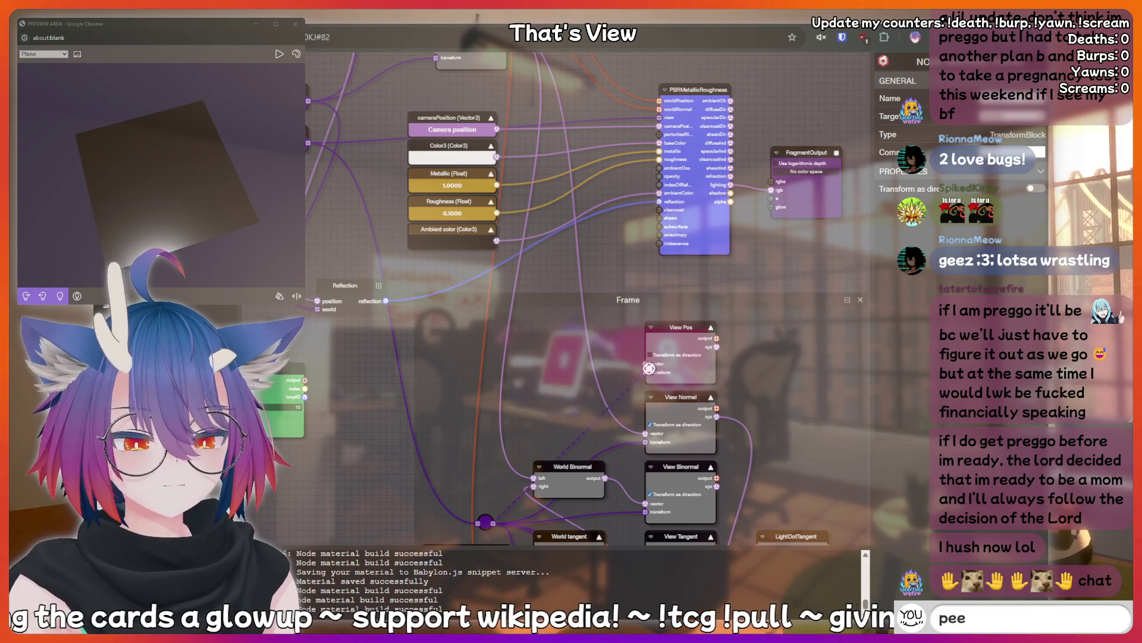
left_click_drag(650, 368, 645, 371)
- Pan up the graph to locate the WorldPos node above View Pos, then zoom out
mouse_move(628, 236)
left_mouse_down()
mouse_move(629, 216)
mouse_move(604, 397)
left_mouse_up()
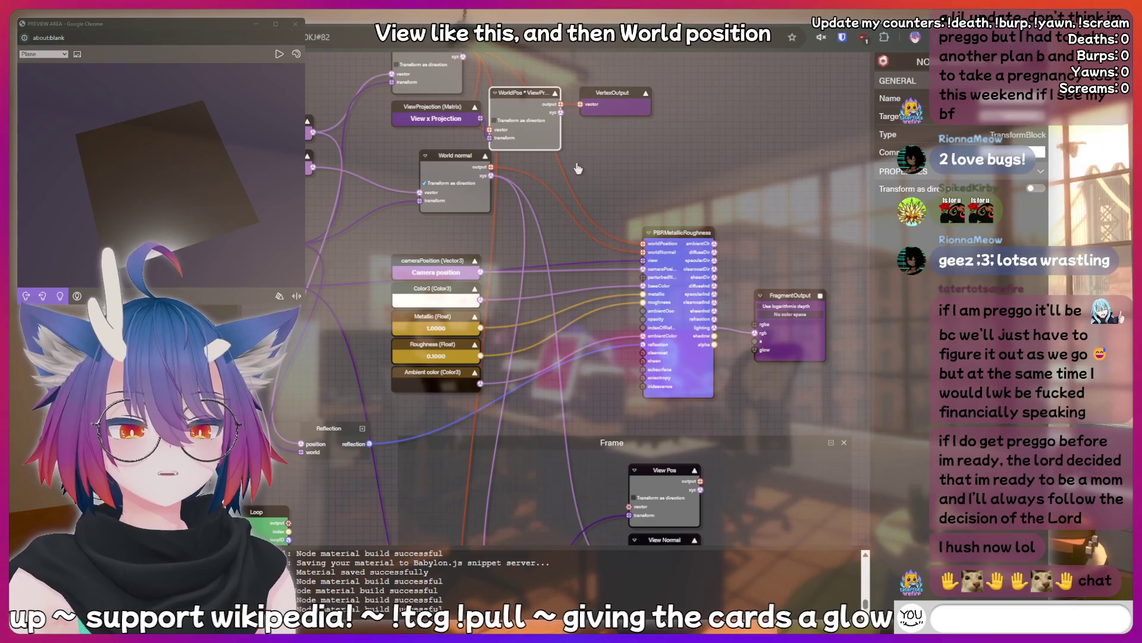
mouse_move(626, 148)
left_mouse_down()
mouse_move(672, 194)
mouse_move(682, 231)
left_mouse_up()
left_click_drag(511, 117, 513, 105)
left_click_drag(610, 213, 602, 177)
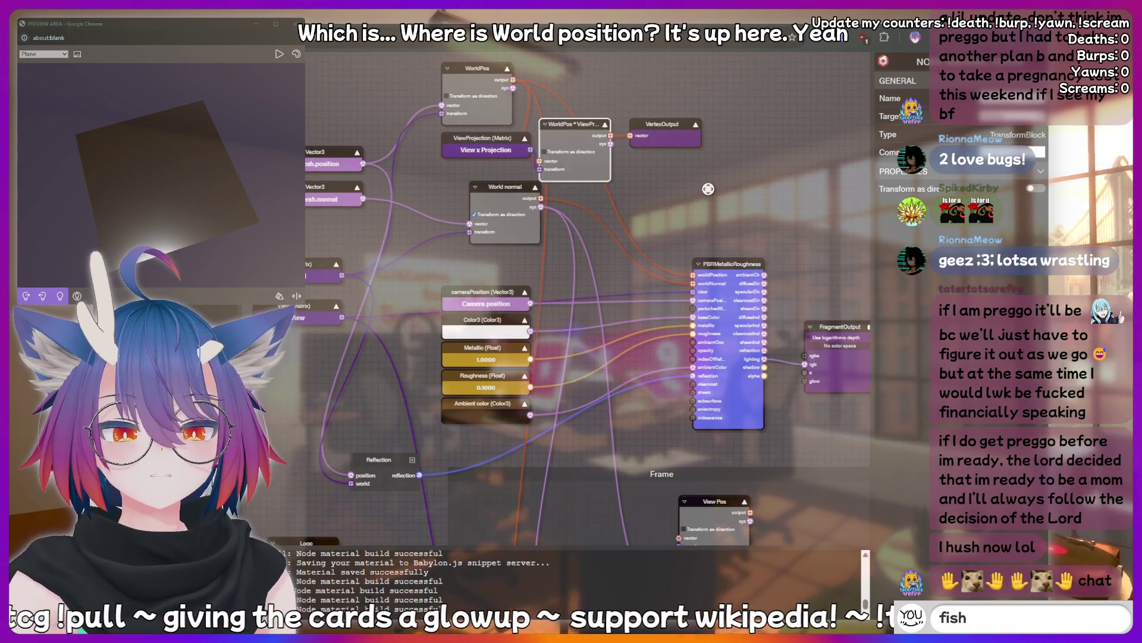
left_click_drag(708, 188, 674, 174)
scroll(658, 170, "down", 3)
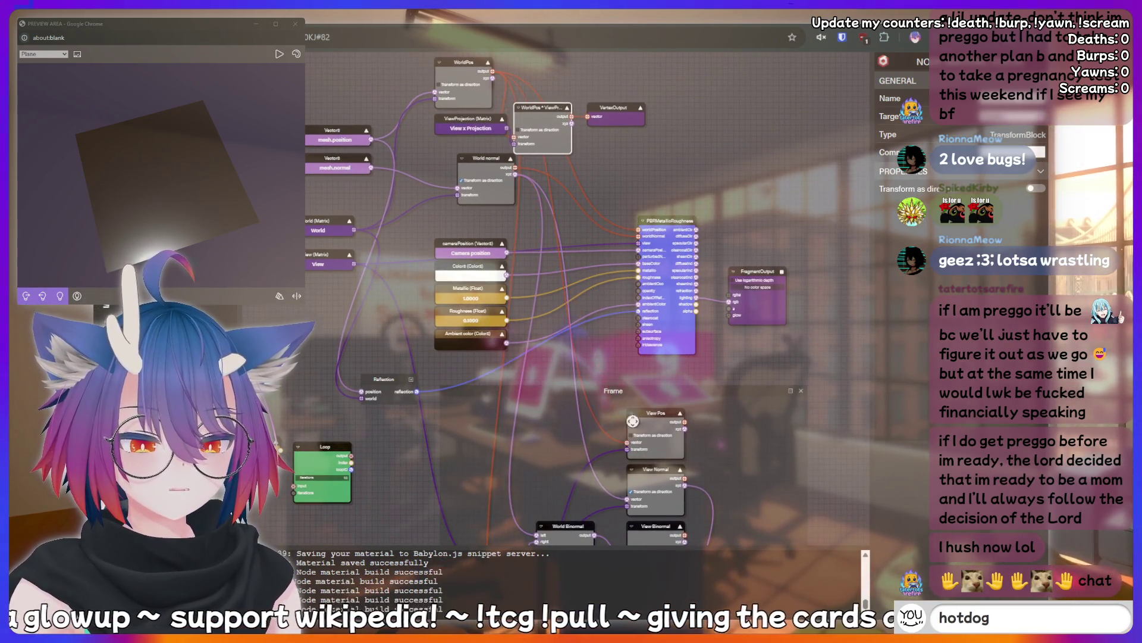
- Select View Pos's vector input and set its port label to worldPosition
mouse_move(619, 358)
left_mouse_down()
mouse_move(611, 324)
mouse_move(763, 167)
left_mouse_up()
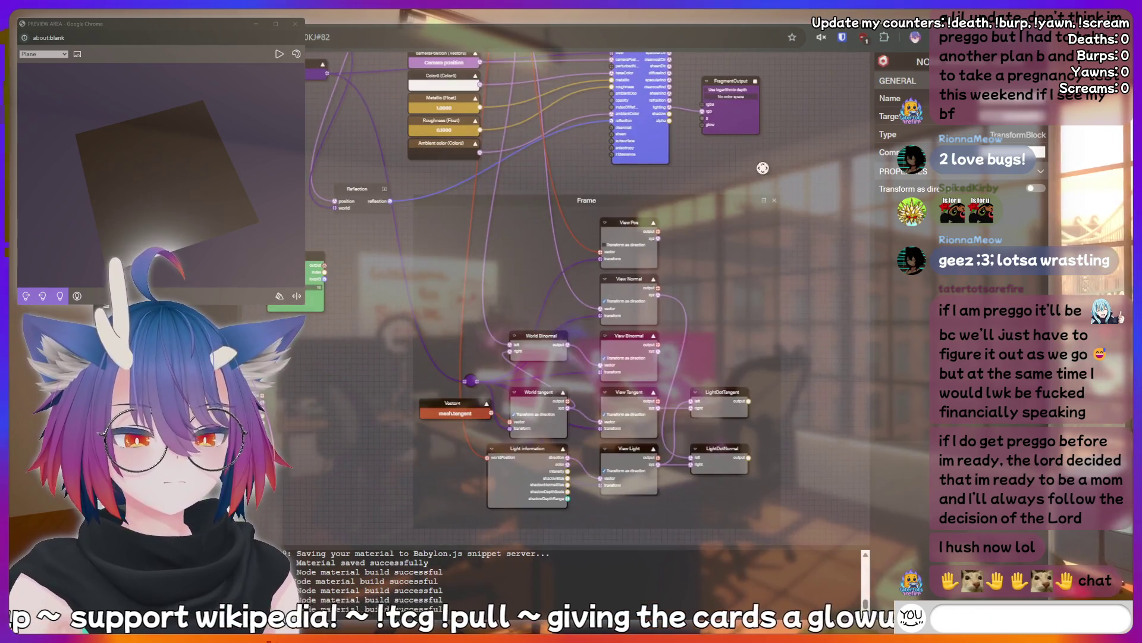
left_click(764, 201)
scroll(592, 213, "up", 3)
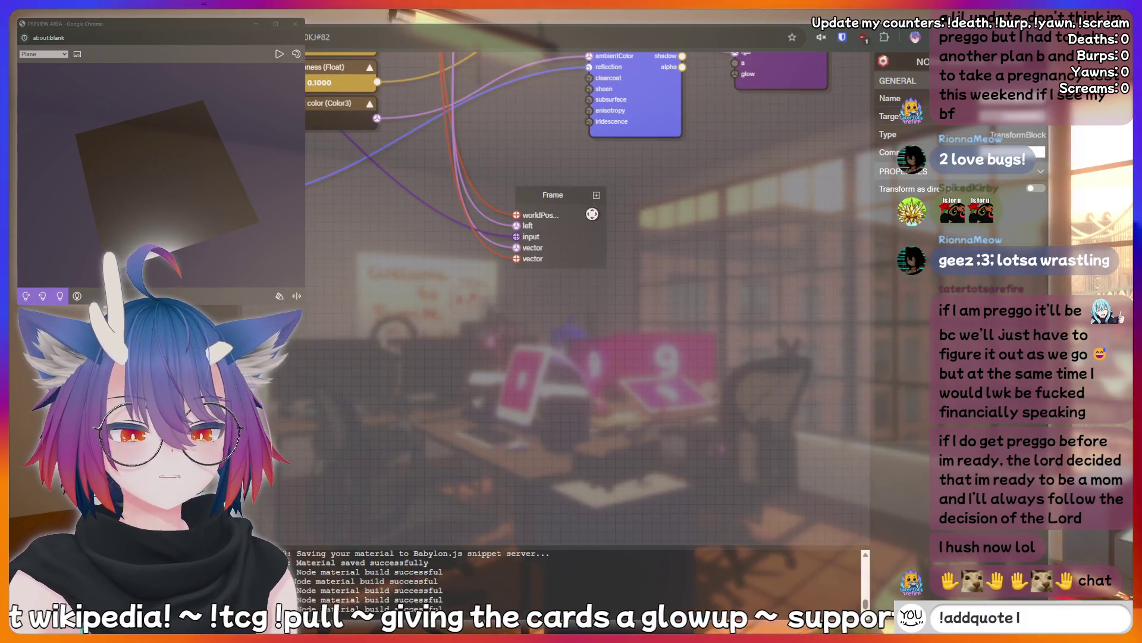
left_click(596, 194)
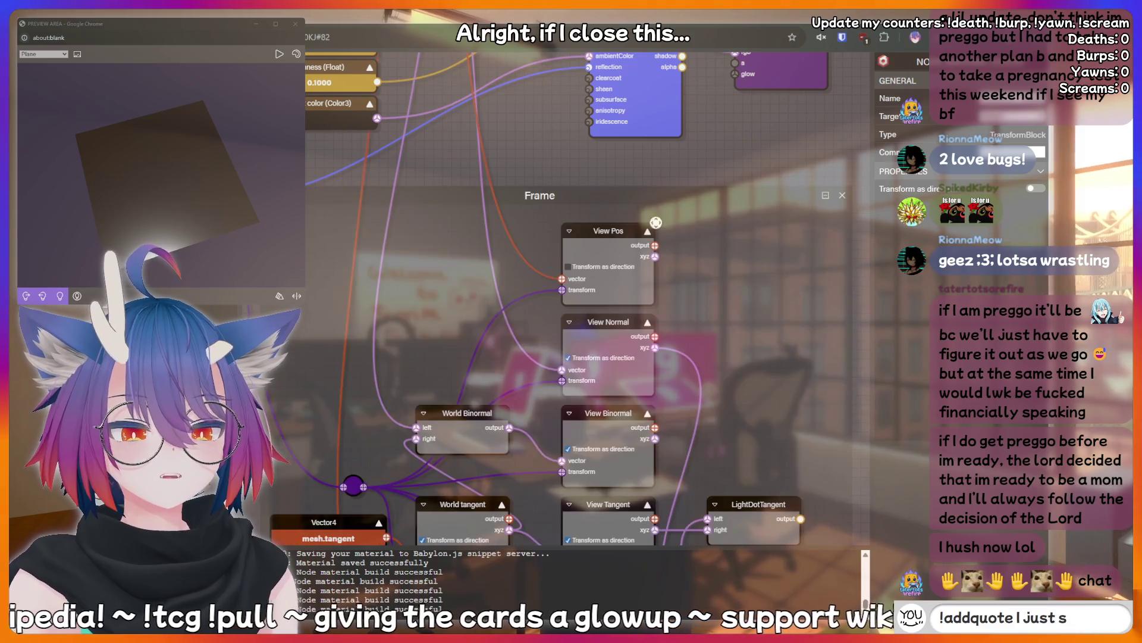
left_click(563, 279)
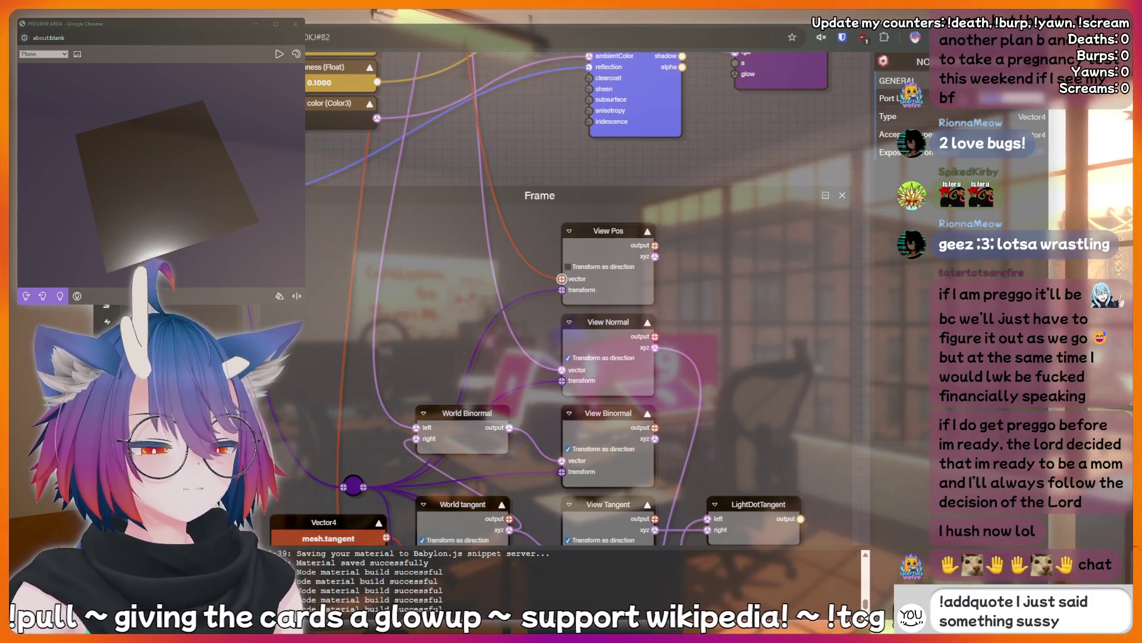
left_click_drag(761, 163, 770, 74)
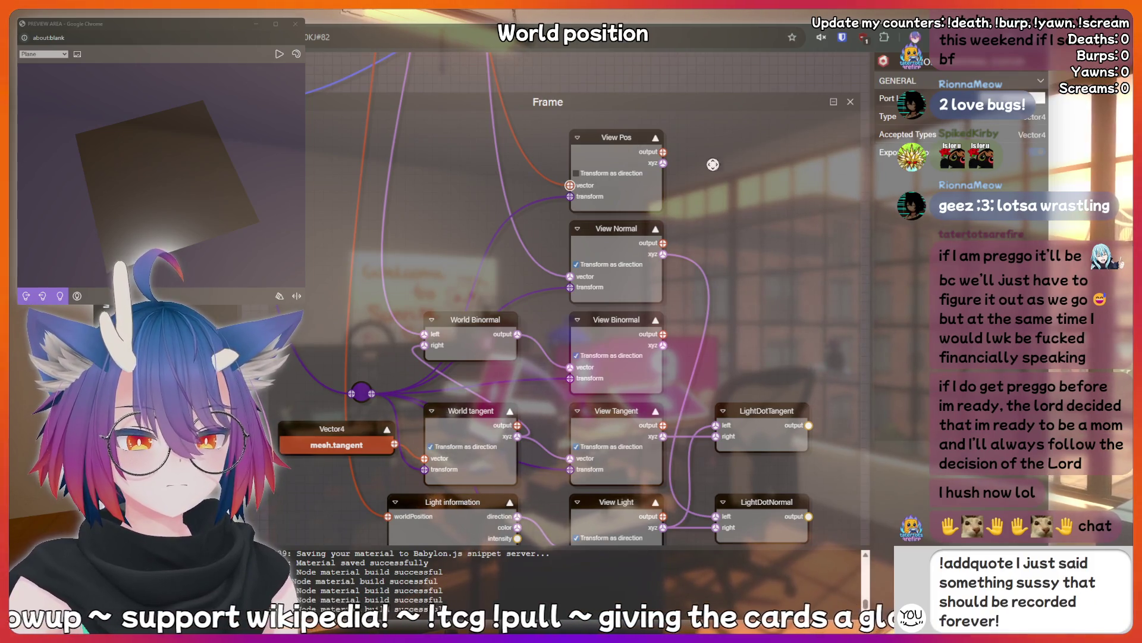
type("worl")
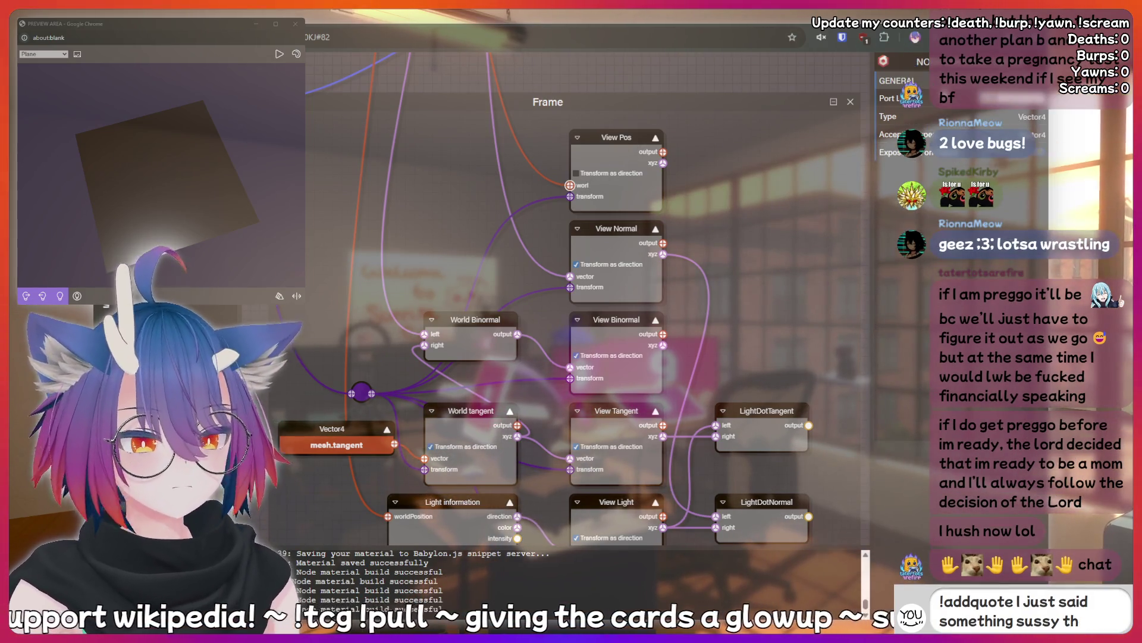
type("dPosition")
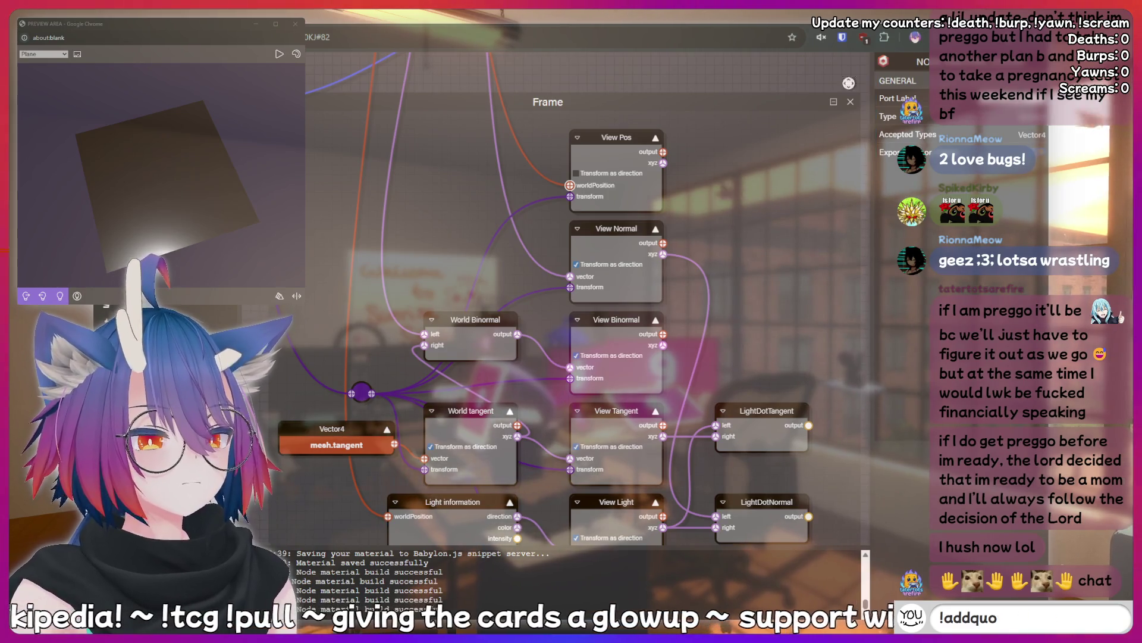
- Collapse and expand the frame repeatedly to verify the worldPosition port, ending with the frame selected
left_click(781, 104)
left_click(835, 103)
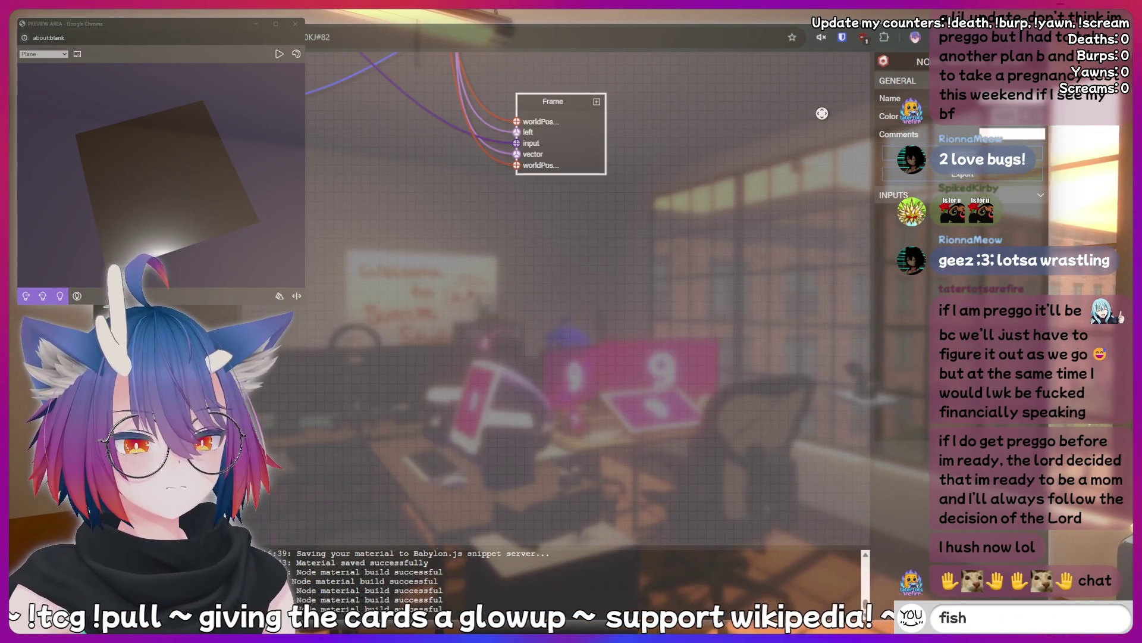
left_click(596, 104)
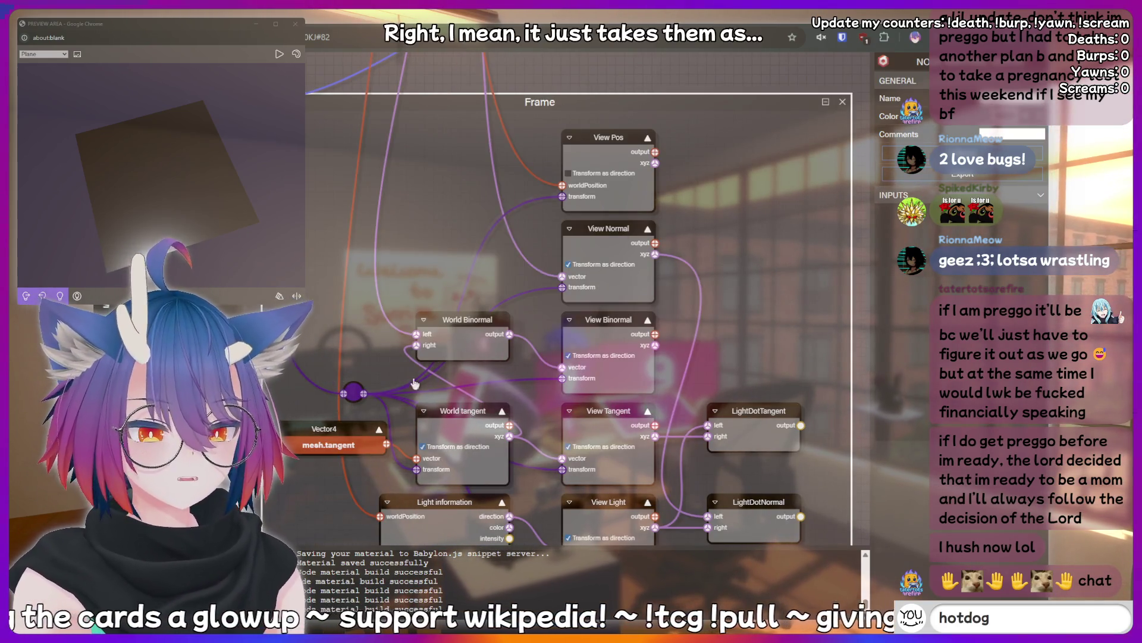
left_click(350, 389)
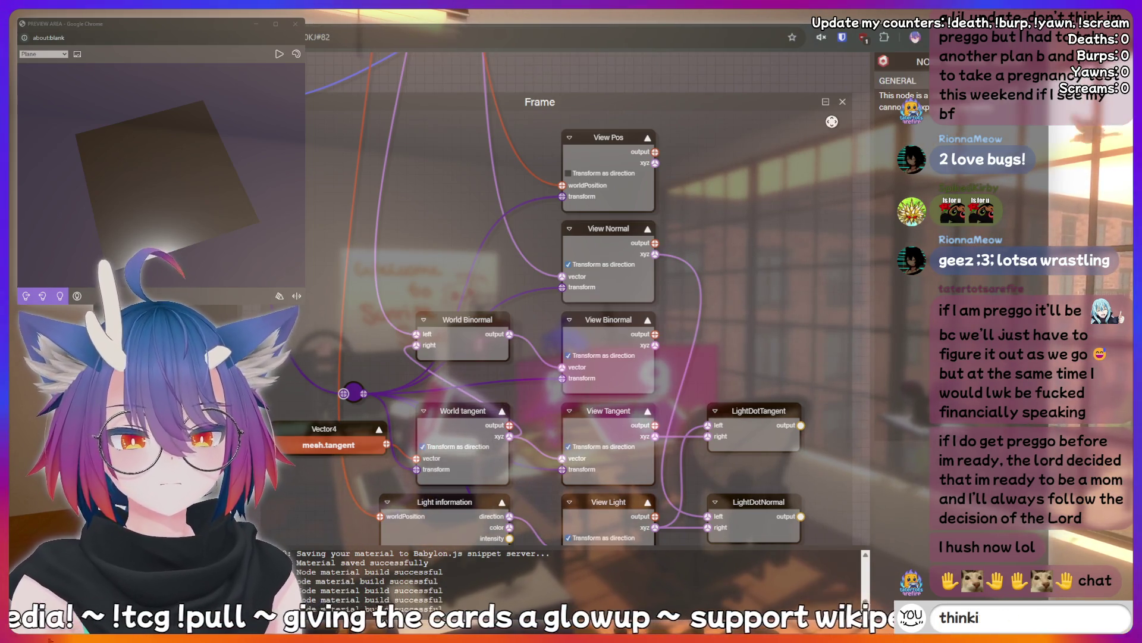
left_click(826, 102)
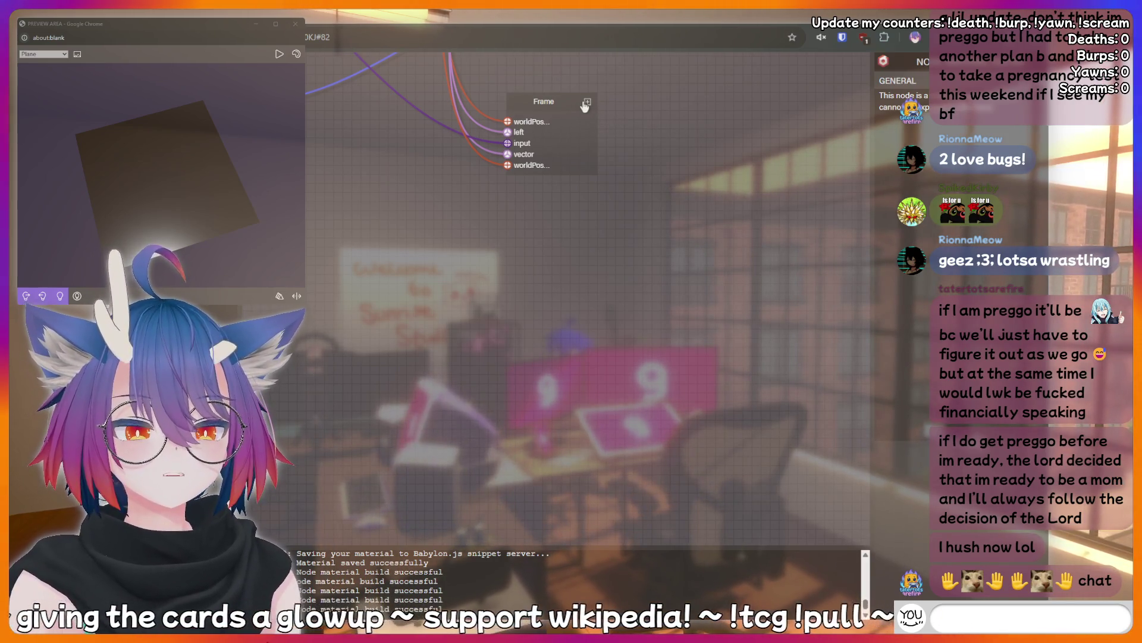
left_click(586, 103)
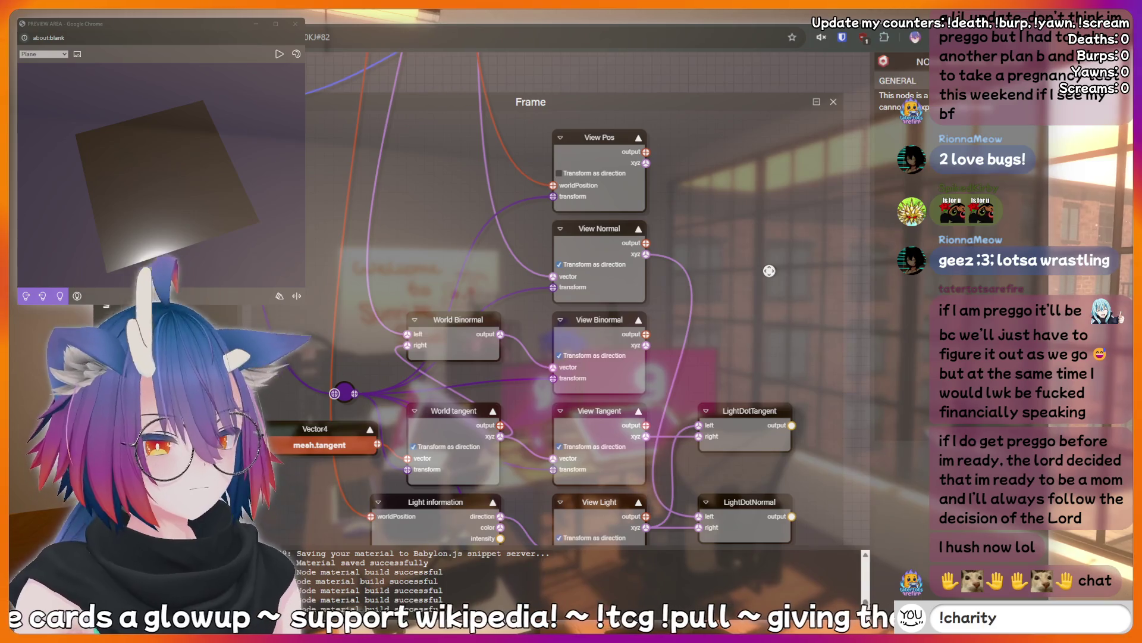
left_click(612, 100)
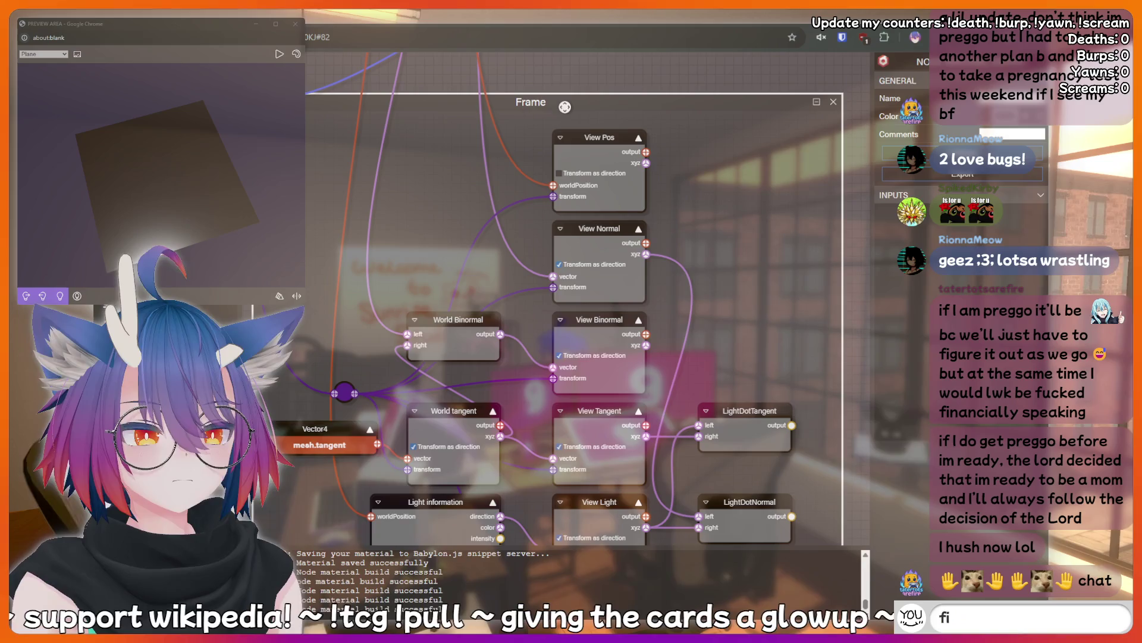
scroll(553, 105, "down", 3)
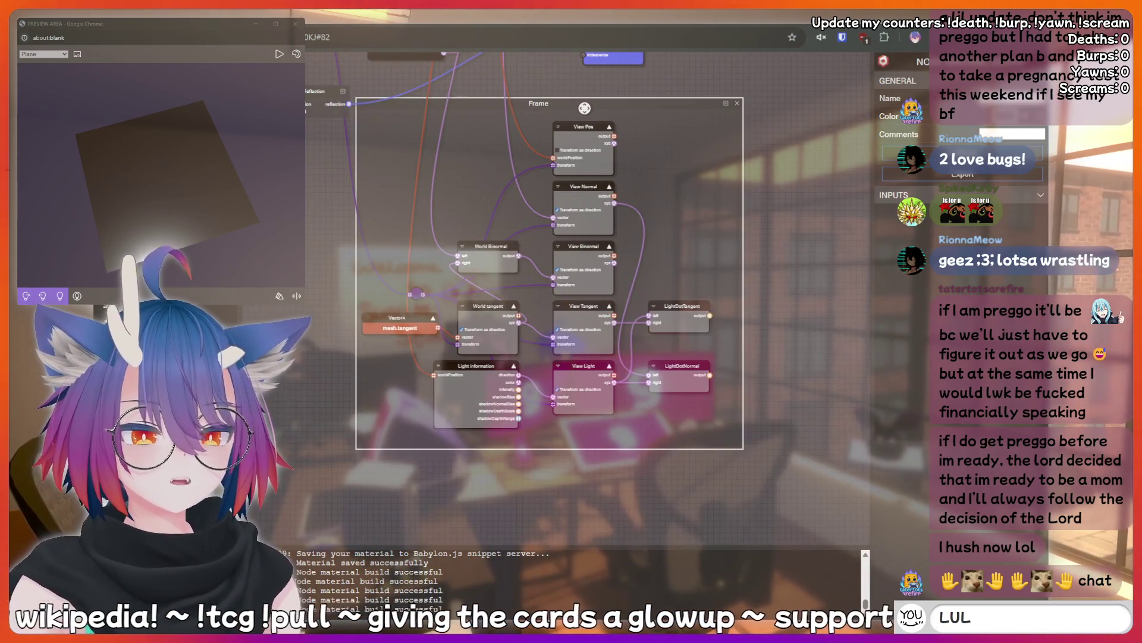
- Drag the frame around the canvas, ending back over the other nodes
mouse_move(585, 108)
left_mouse_down()
mouse_move(622, 122)
mouse_move(704, 253)
mouse_move(633, 169)
left_mouse_up()
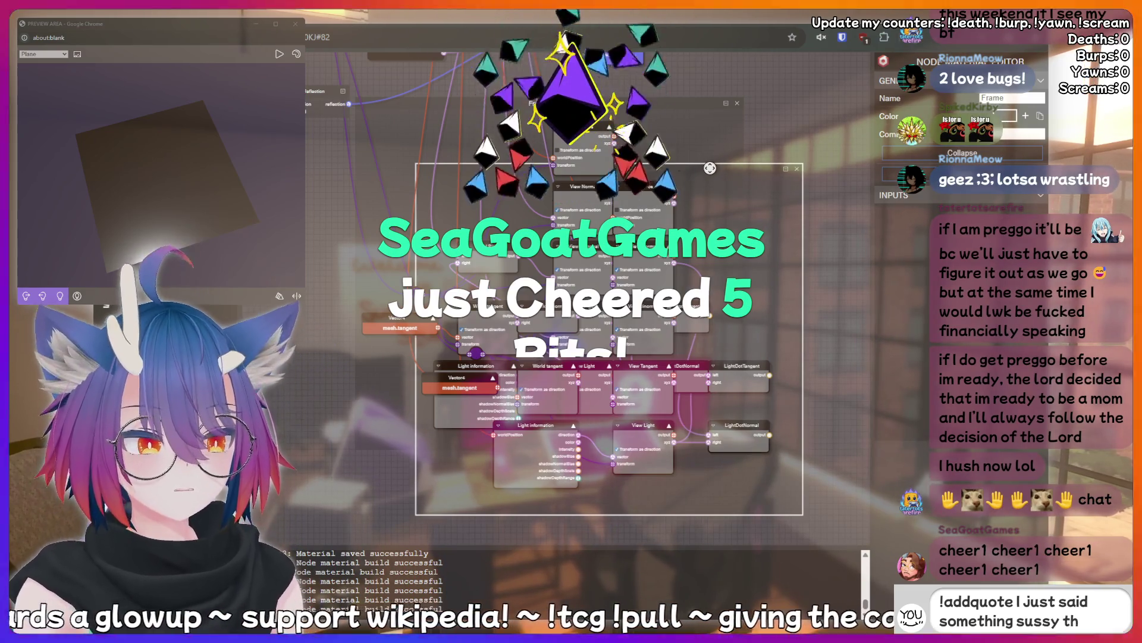
left_click_drag(710, 168, 677, 144)
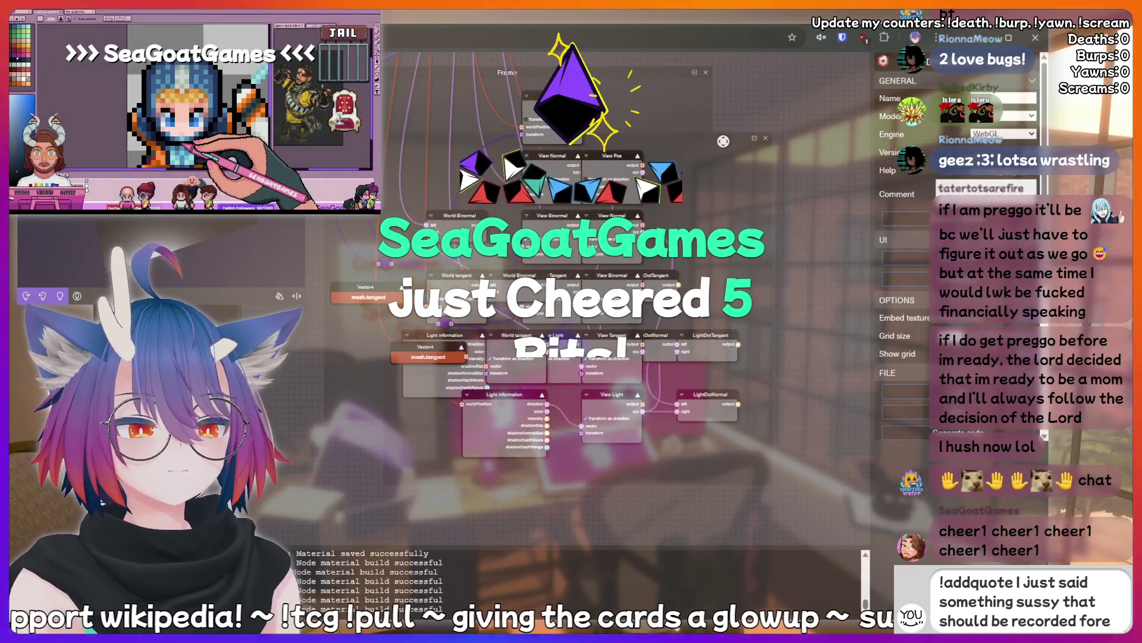
mouse_move(725, 141)
left_mouse_down()
mouse_move(764, 178)
mouse_move(845, 172)
mouse_move(1060, 93)
left_mouse_up()
left_click_drag(1089, 164, 763, 178)
- Undo five times with Ctrl+Z to remove the accidentally duplicated nodes
key("ctrl+z")
key("ctrl+z")
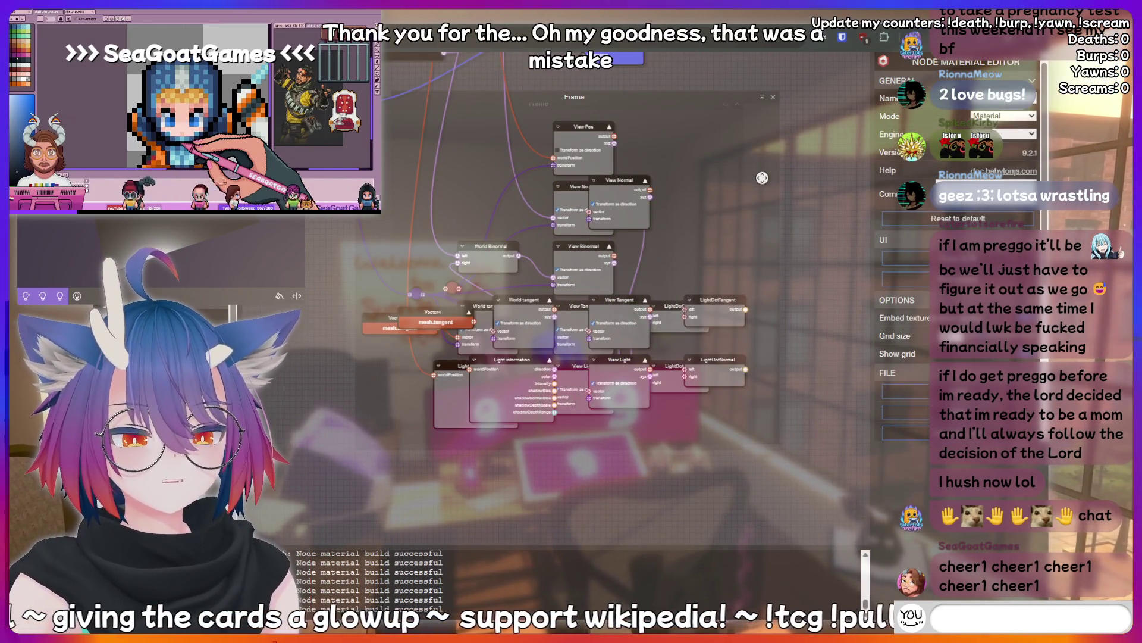
key("ctrl+z")
key("ctrl+z")
key("ctrl+z")
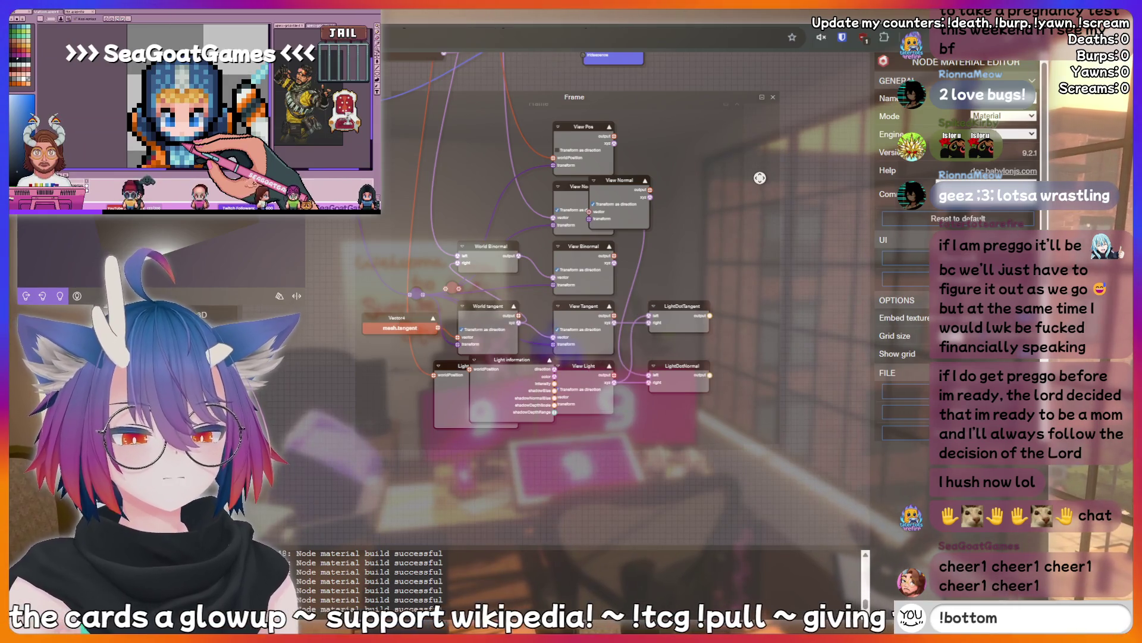
key("ctrl+z")
key("ctrl+z")
key("ctrl+z")
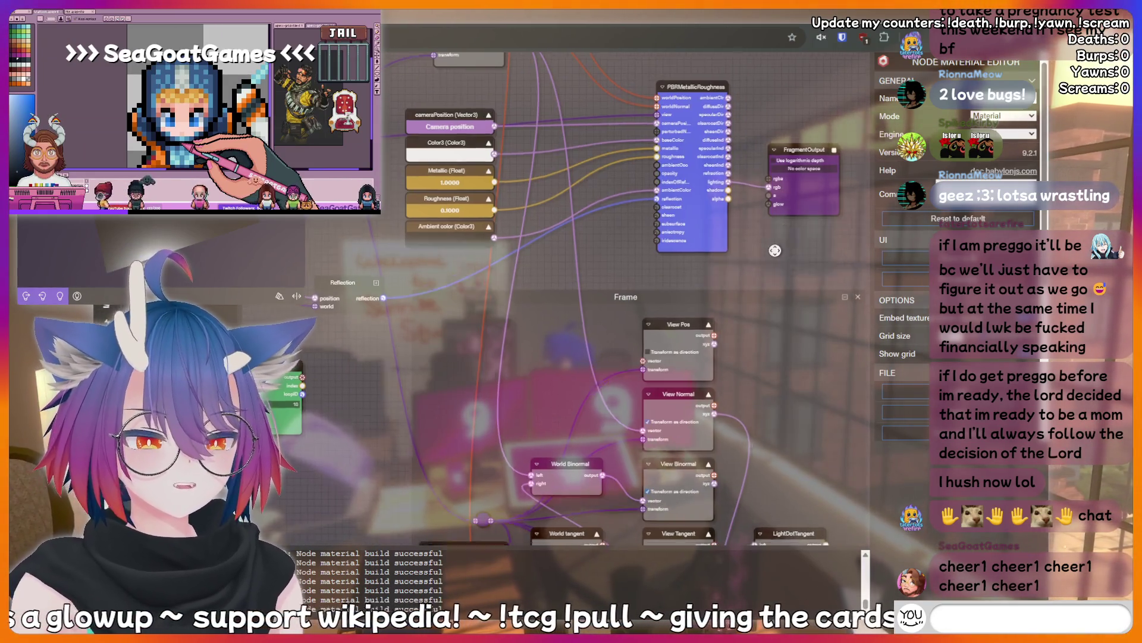
key("ctrl+z")
key("ctrl+z")
key("ctrl+z")
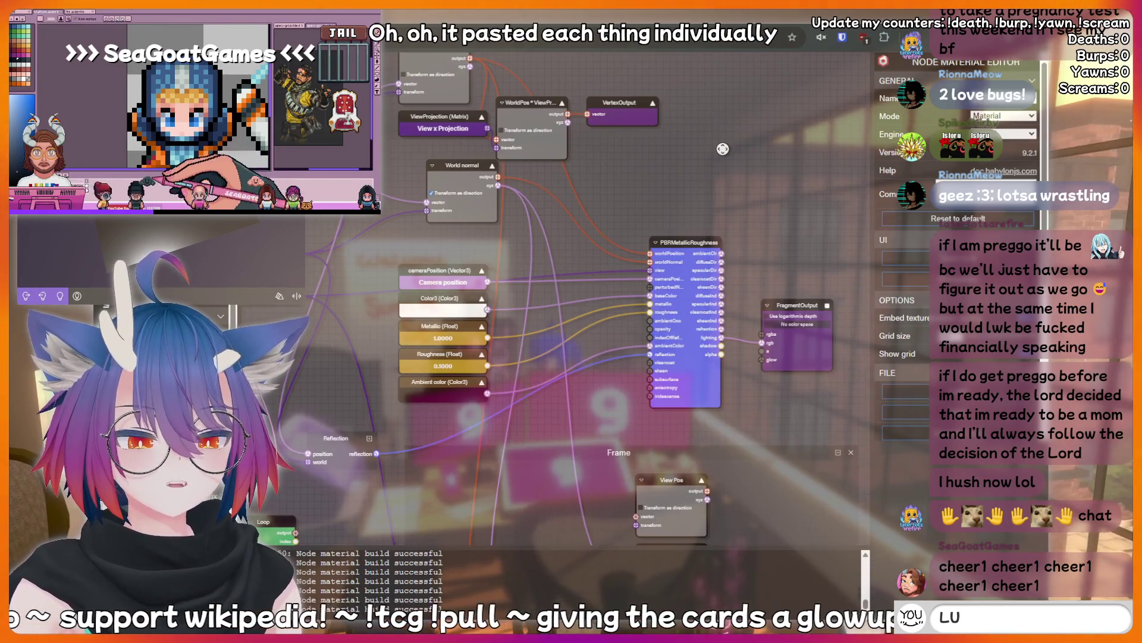
key("ctrl+z")
key("ctrl+z")
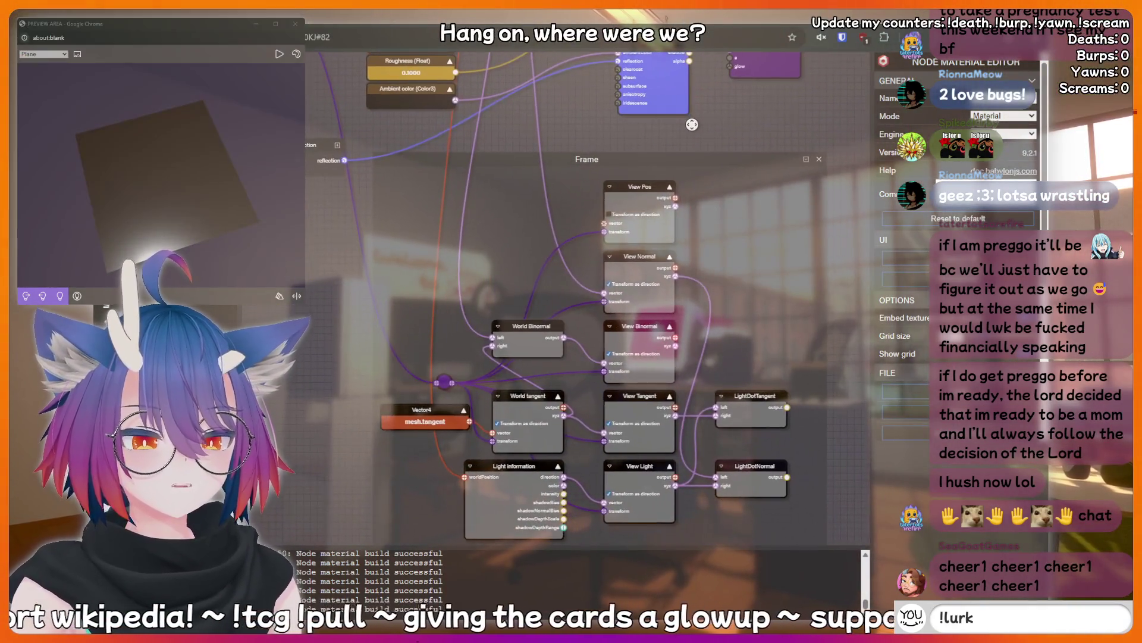
- Undo the last change and pan the graph back to the Frame's transform nodes
key("ctrl+z")
key("ctrl+z")
key("ctrl+z")
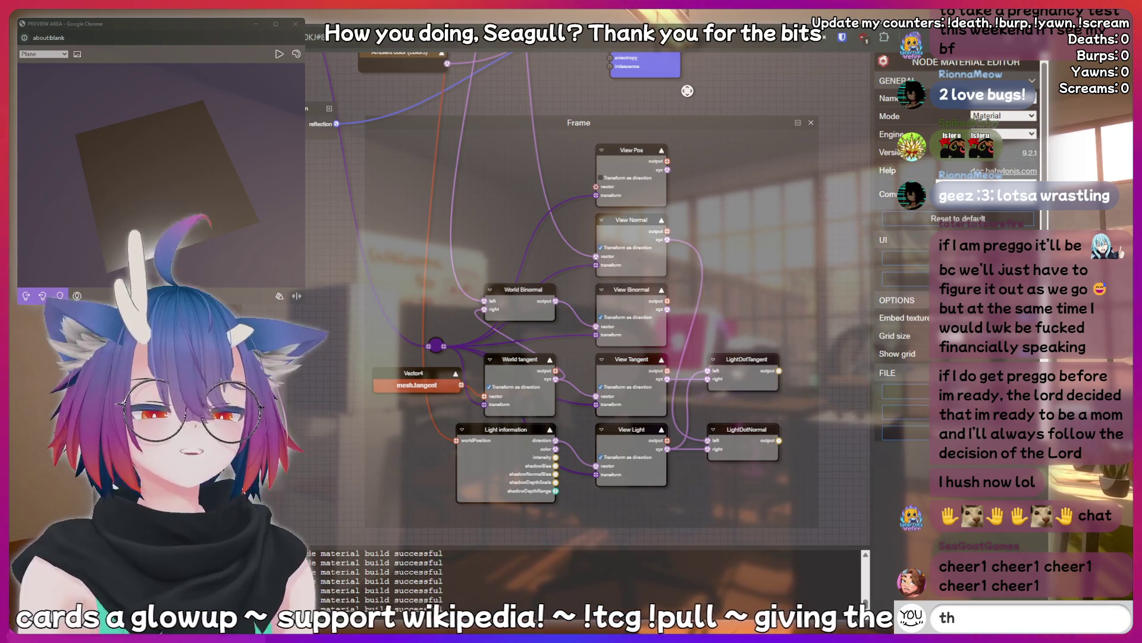
left_click_drag(687, 90, 753, 329)
left_click_drag(563, 161, 587, 253)
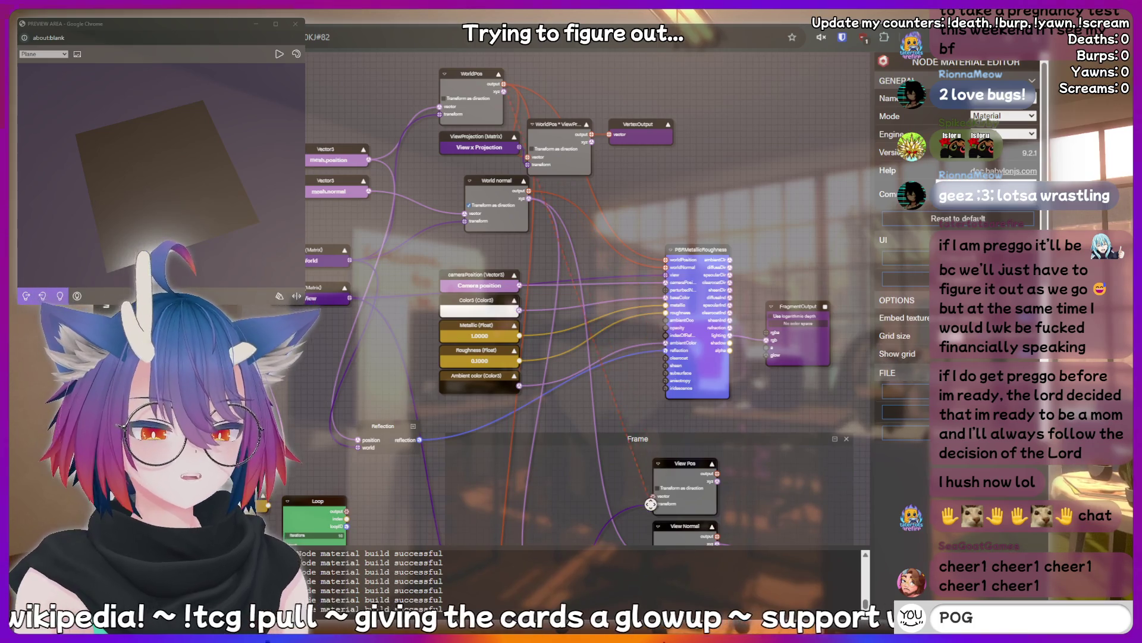
left_click_drag(646, 427, 619, 121)
- Select View Pos's vector input port and enter worldPosition as its Port Label
left_click(674, 186)
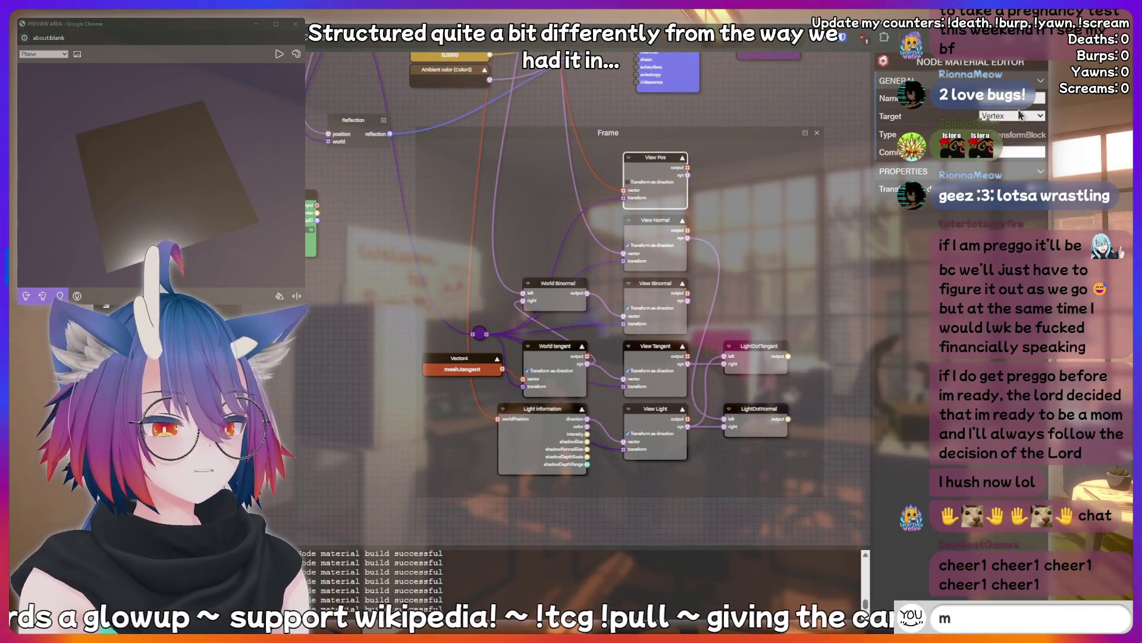
left_click(624, 190)
type("!bottom")
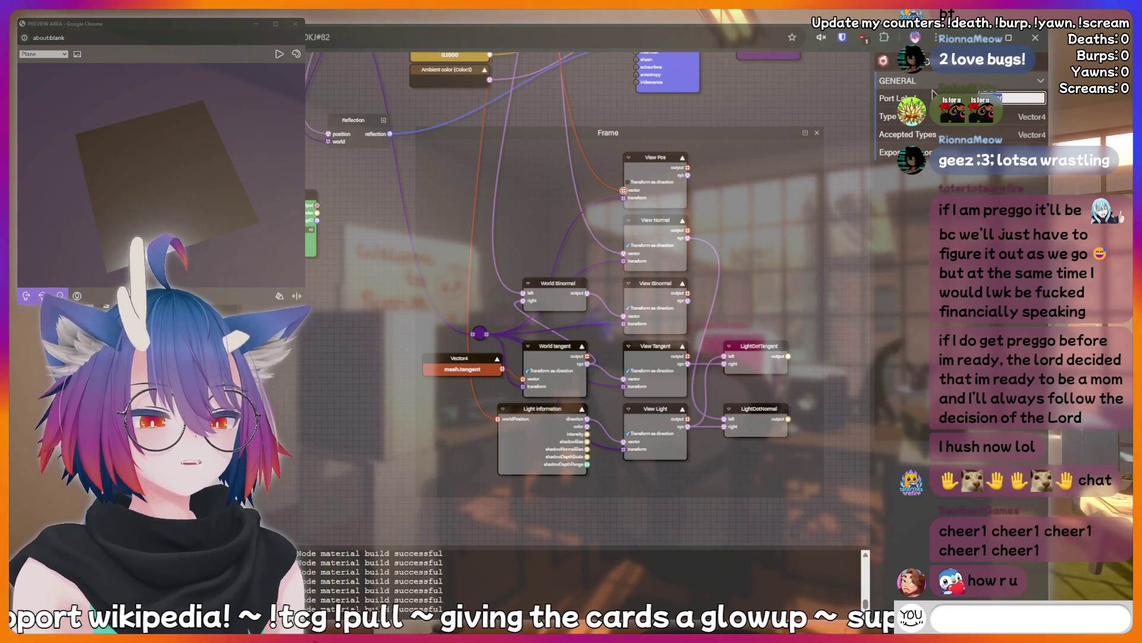
key("Return")
type("world")
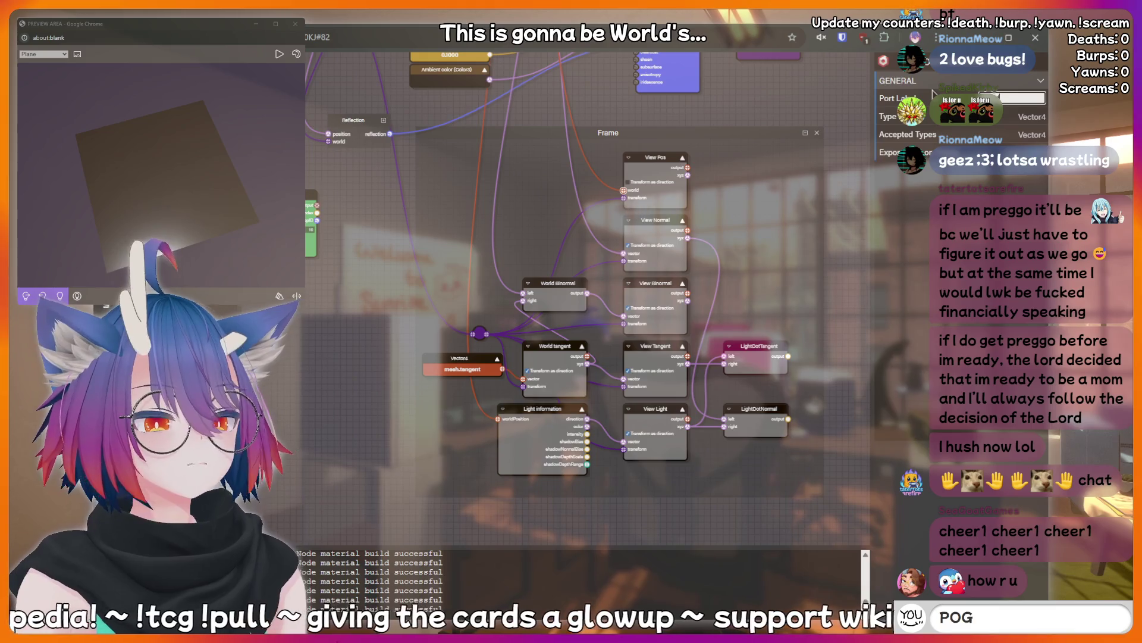
type("Position")
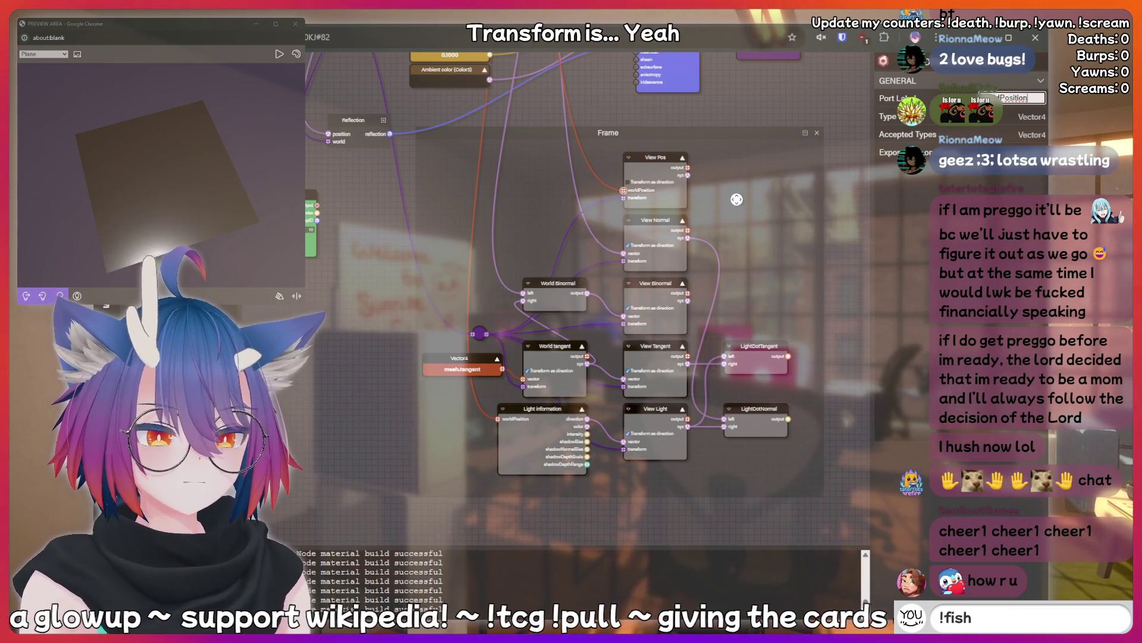
left_click(738, 192)
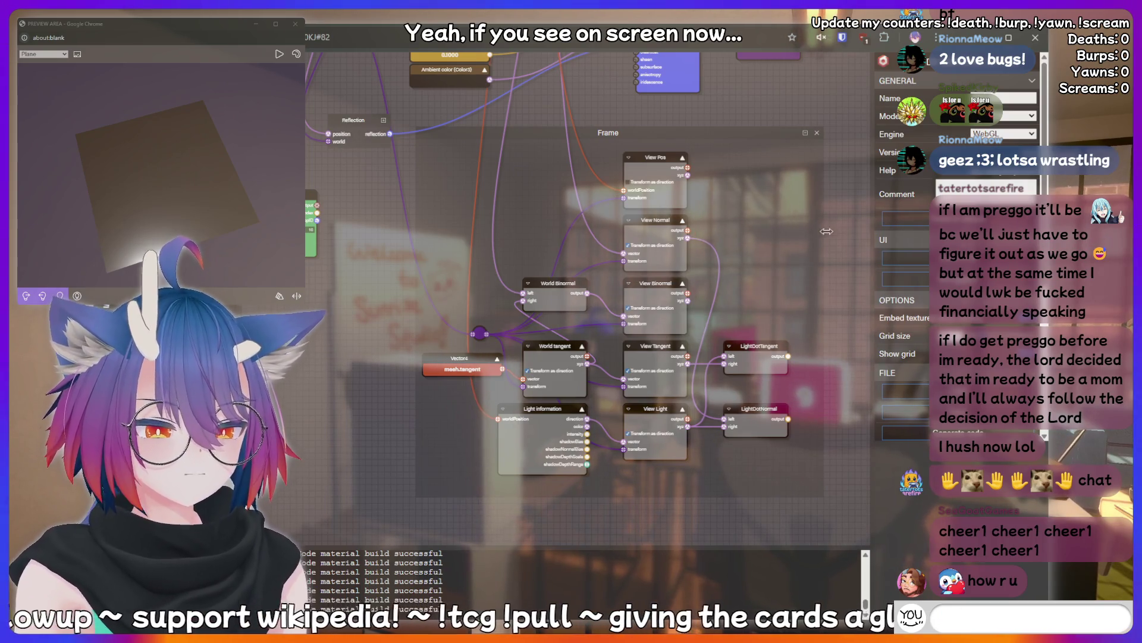
mouse_move(833, 255)
left_mouse_down()
mouse_move(728, 286)
mouse_move(703, 248)
left_mouse_up()
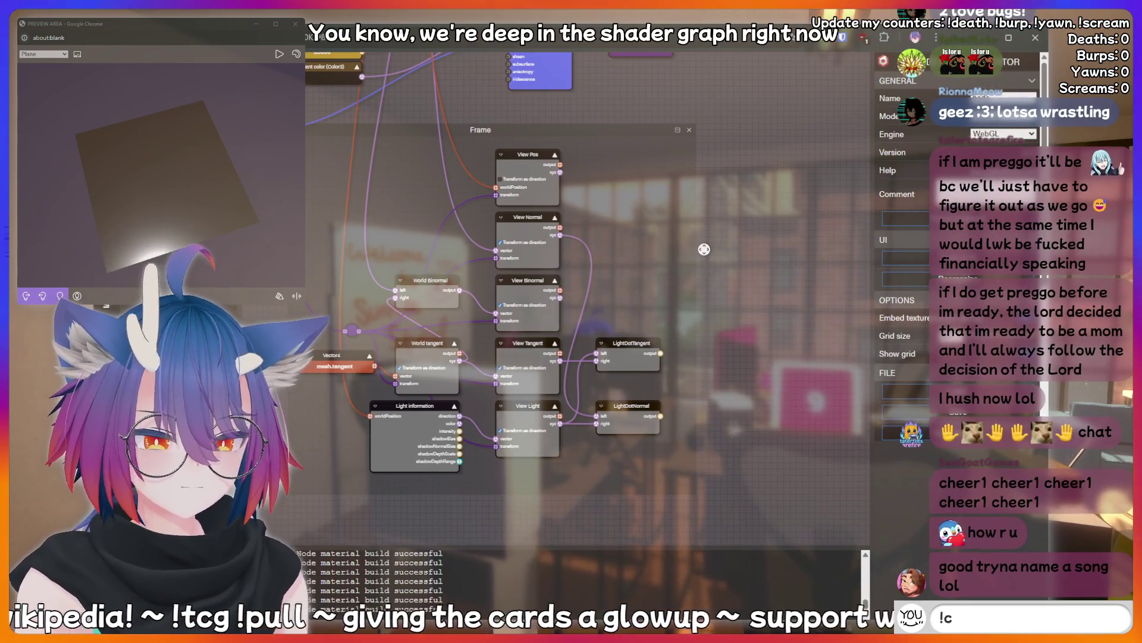
mouse_move(599, 106)
left_mouse_down()
mouse_move(638, 173)
mouse_move(629, 142)
left_mouse_up()
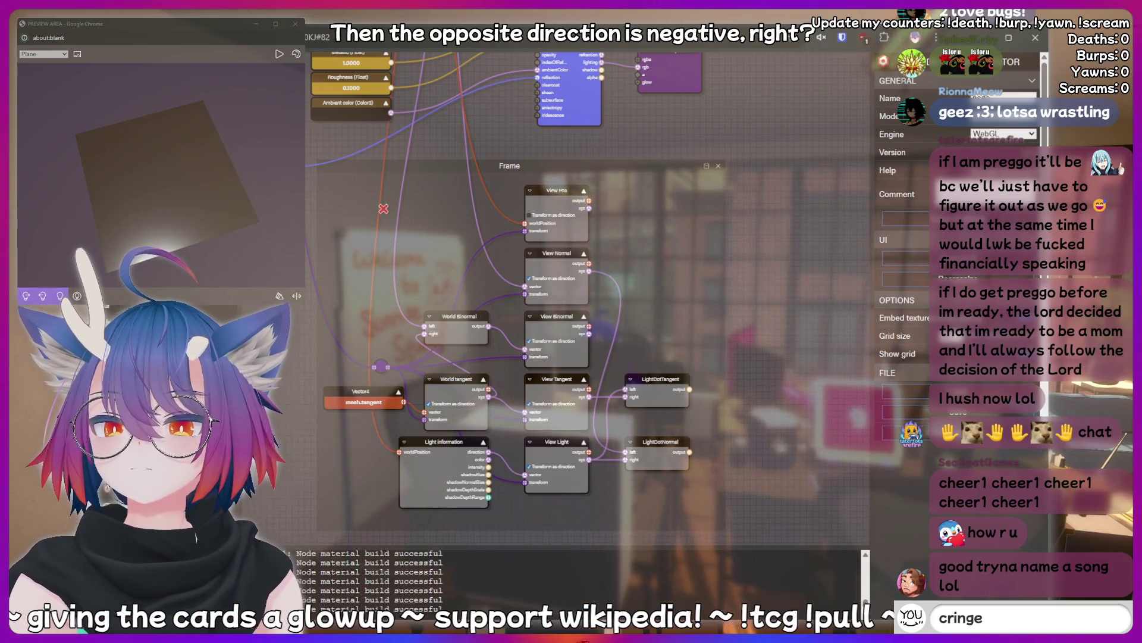
- Paste a Negate node into the Frame, shift View Pos left, and place Normalize at the top
key("ctrl+v")
left_click_drag(634, 205, 639, 191)
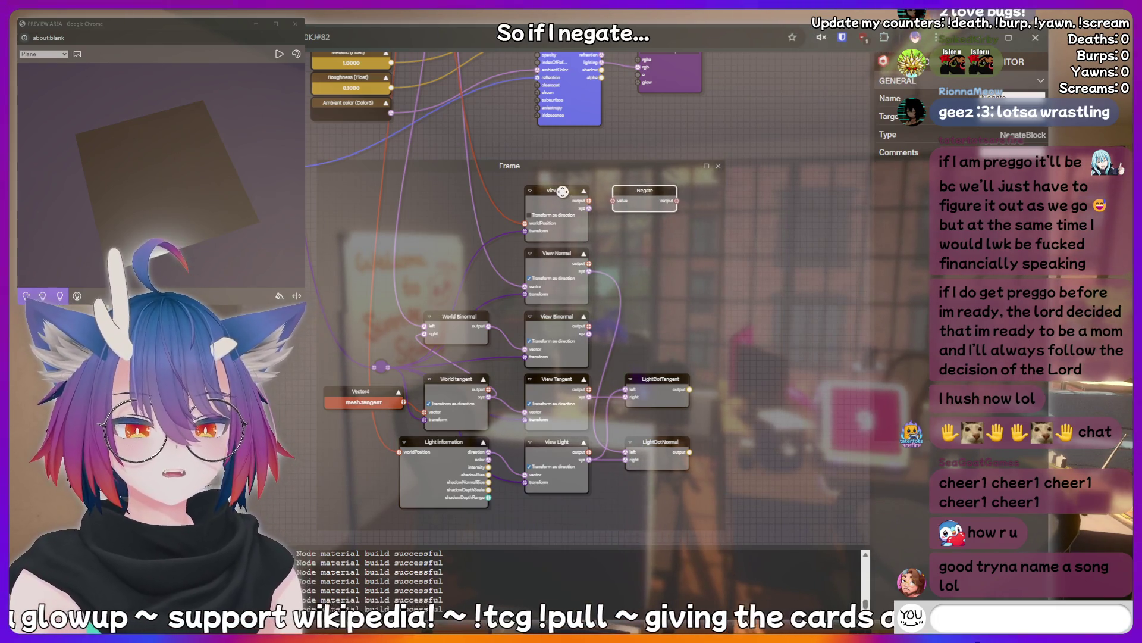
left_click_drag(563, 190, 465, 192)
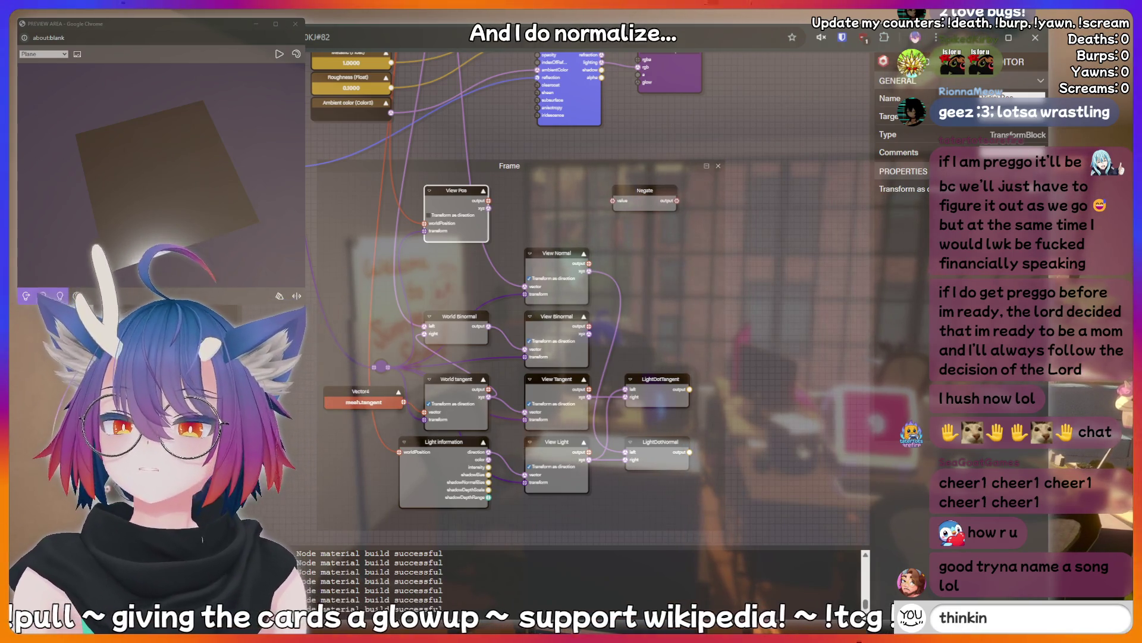
left_click_drag(541, 199, 552, 190)
mouse_move(648, 193)
left_mouse_down()
mouse_move(604, 219)
mouse_move(560, 225)
left_mouse_up()
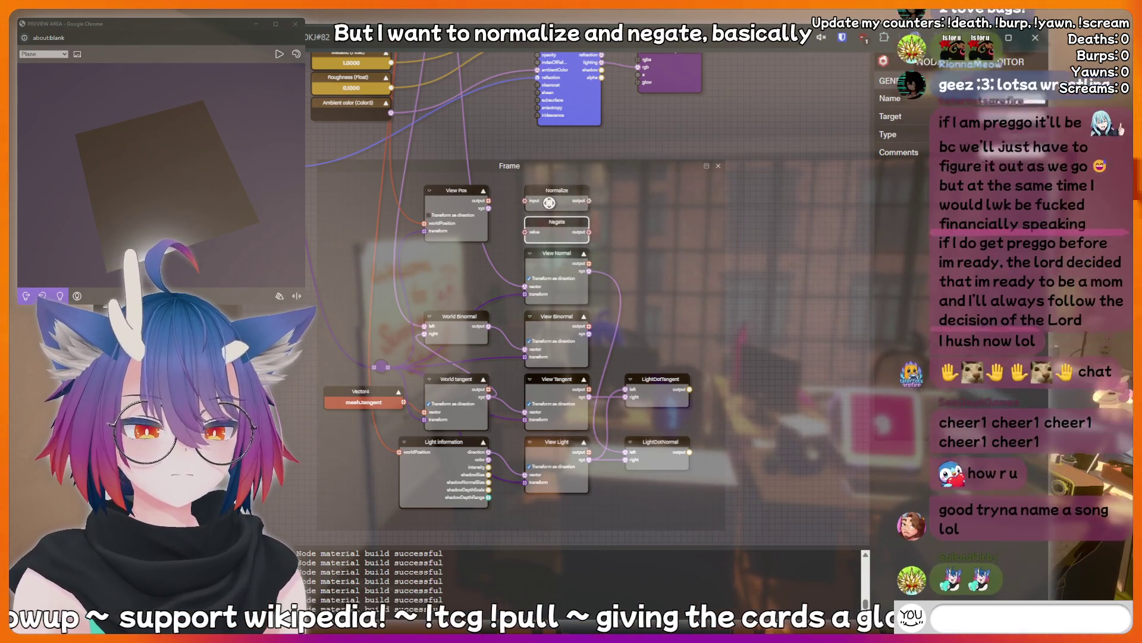
- Delete the stray Vector4 node, dismiss the connection error, and wire View Pos output into Negate
type("thinking h")
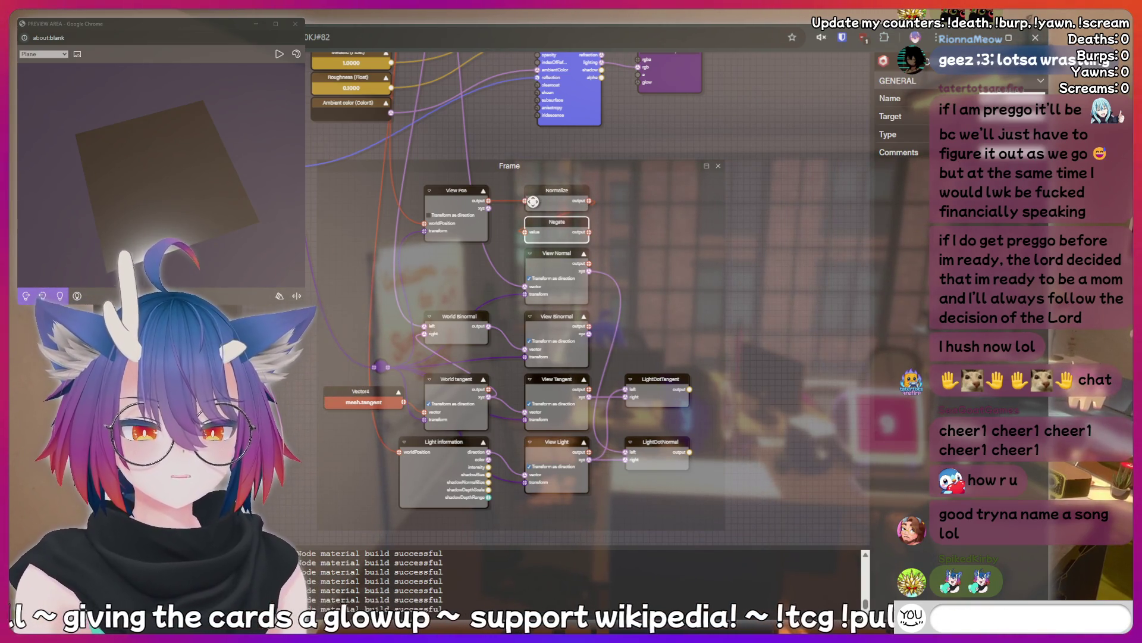
left_click(527, 202)
left_click_drag(517, 173, 508, 171)
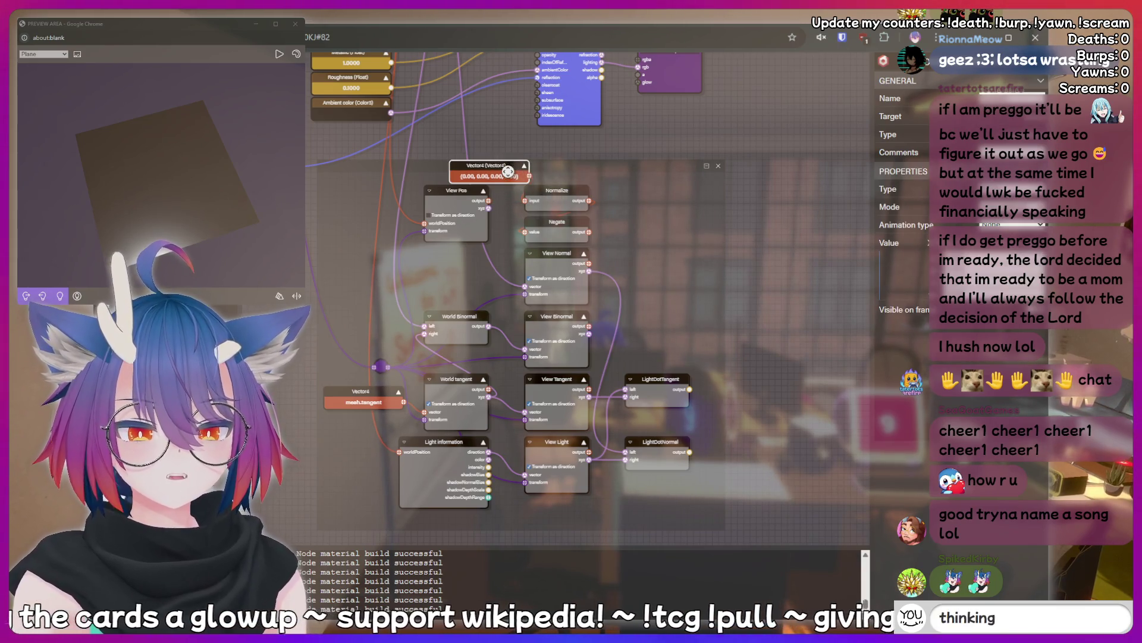
key("Delete")
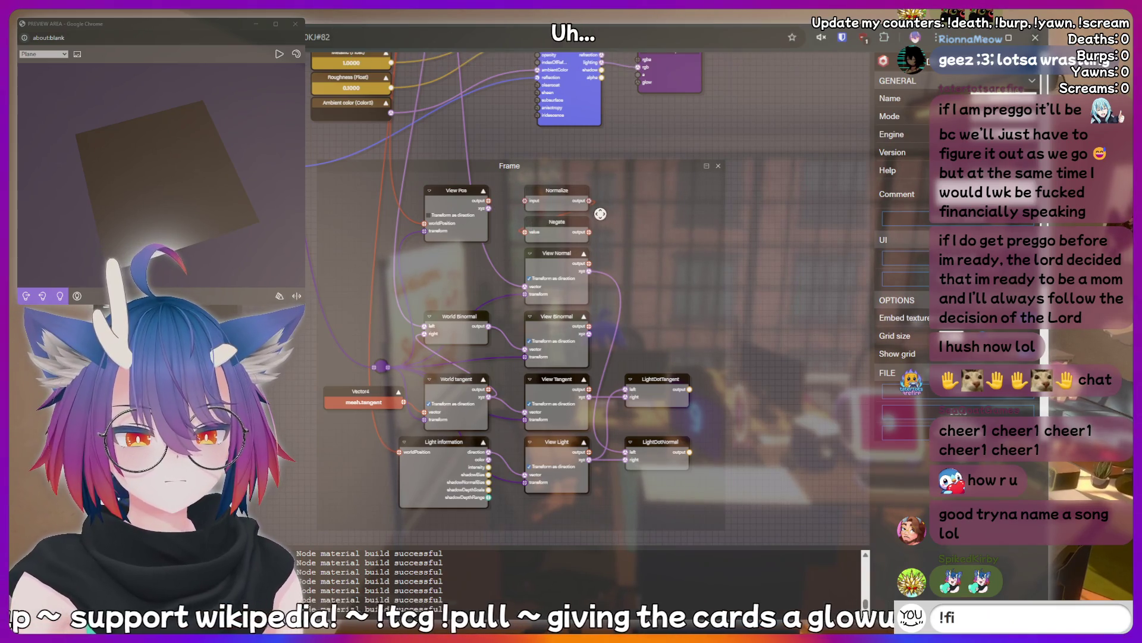
left_click_drag(592, 232, 636, 245)
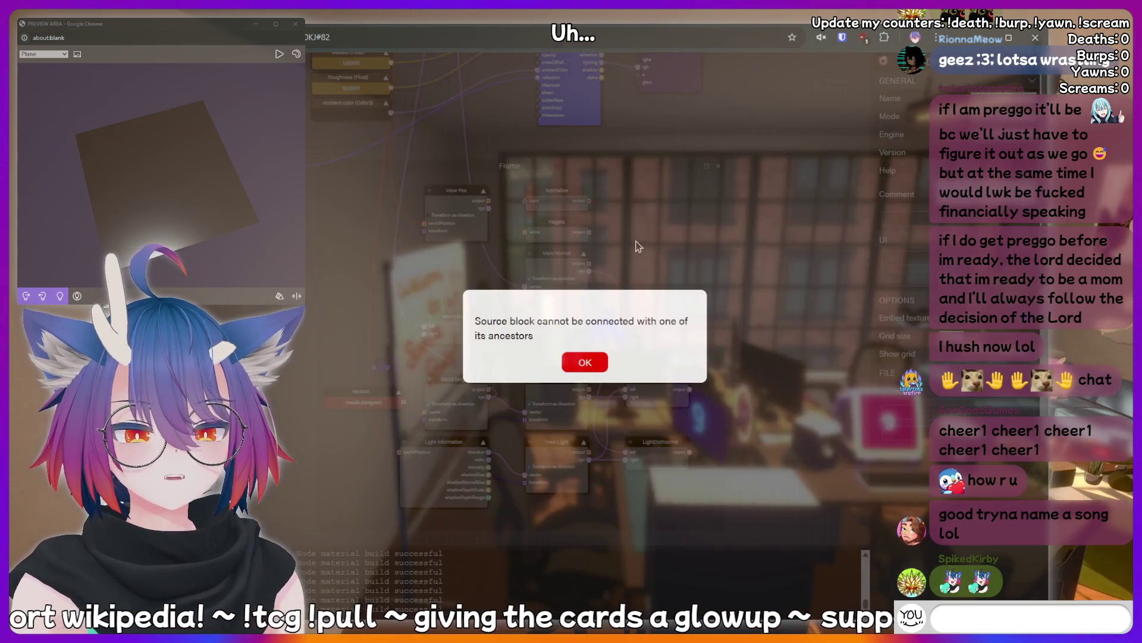
left_click(577, 364)
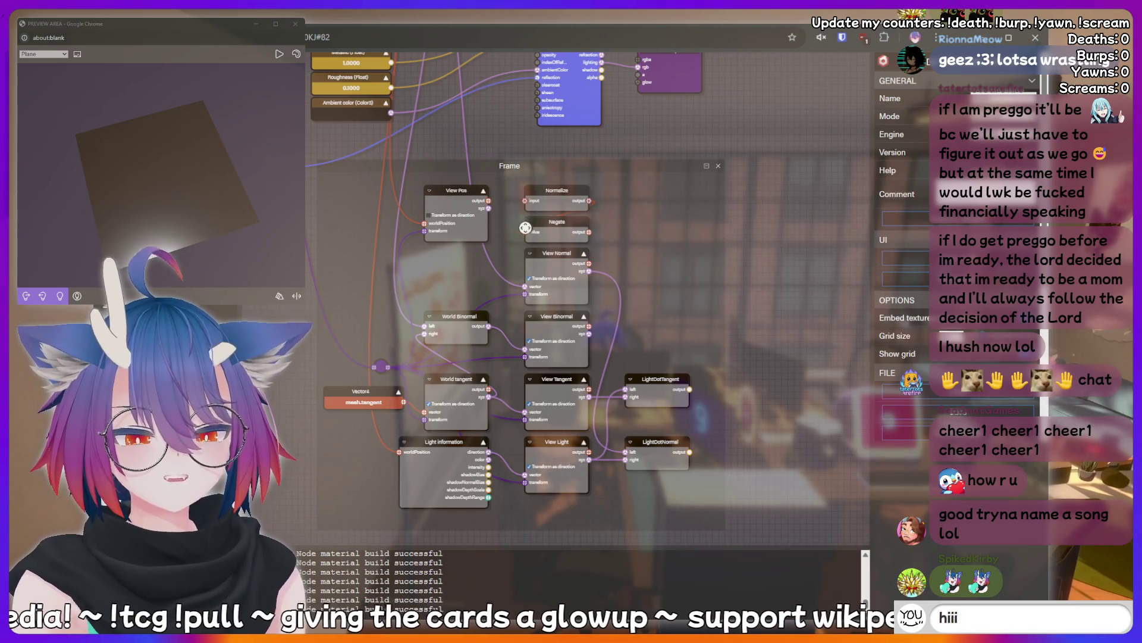
left_click_drag(489, 201, 524, 232)
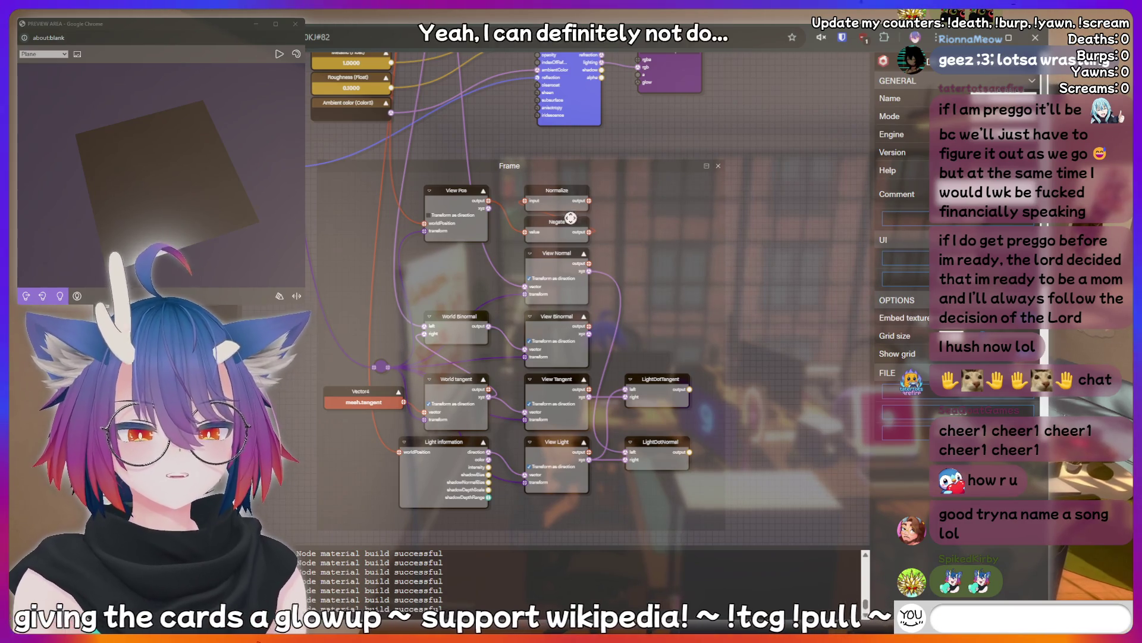
type("!addquote I just said so")
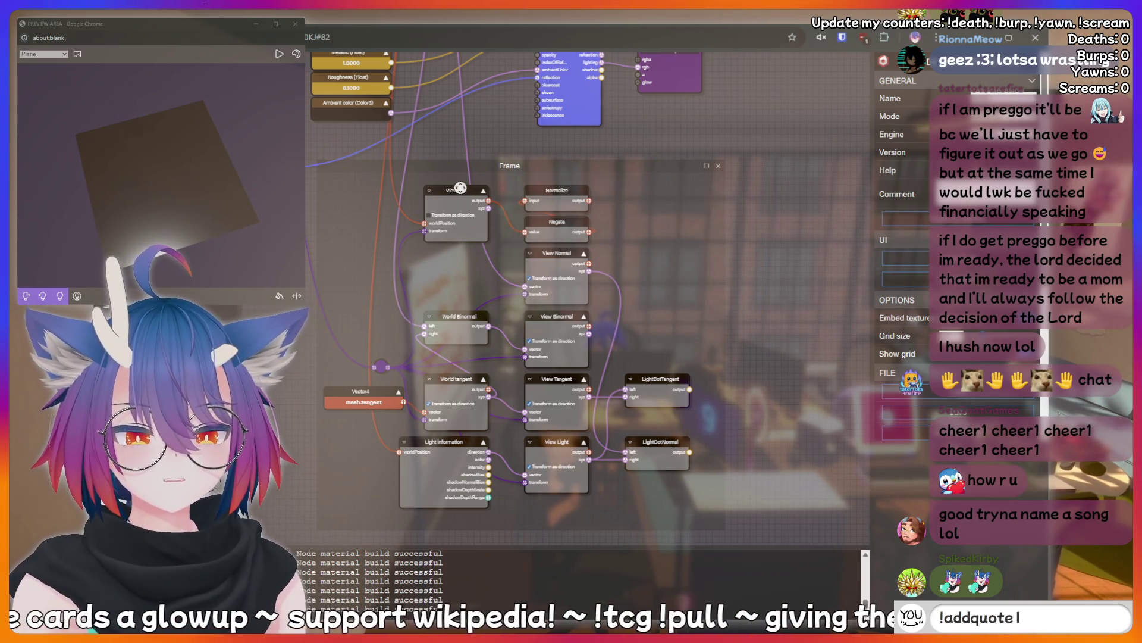
left_click(589, 201)
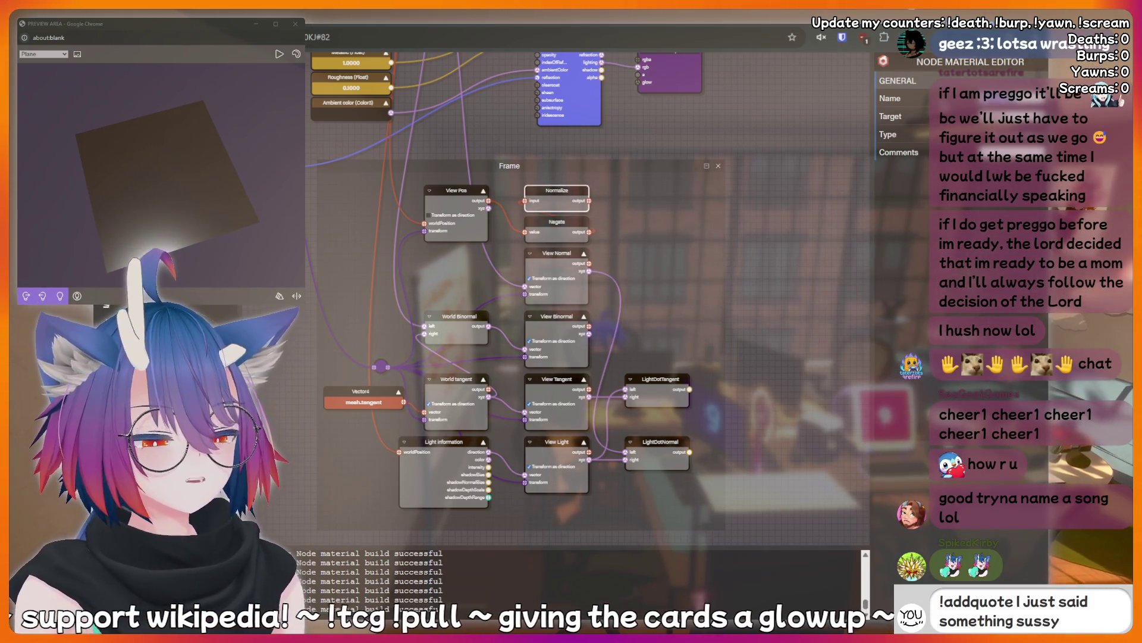
- Enter 'View Dir' in the Normalize node's Name field, then reselect the node
type("View")
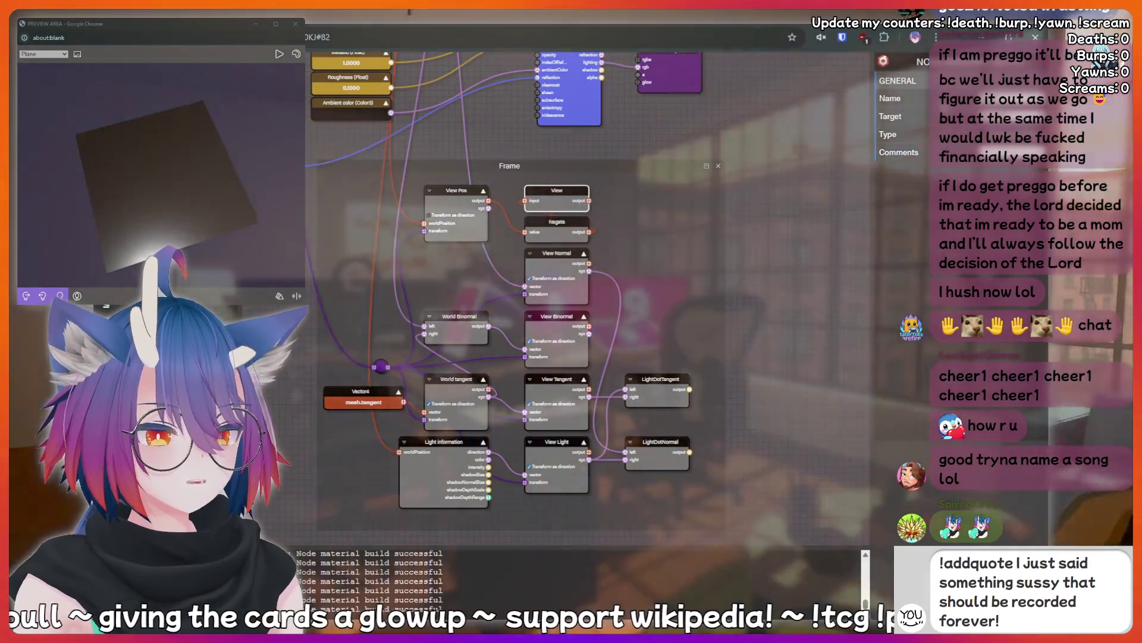
type("ir")
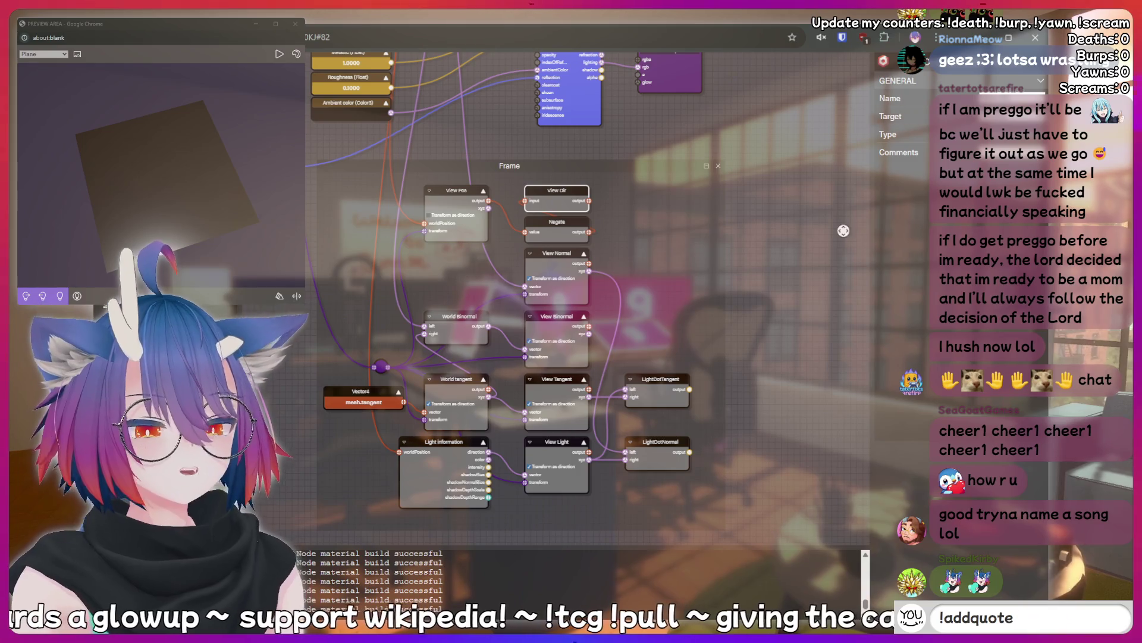
left_click(792, 237)
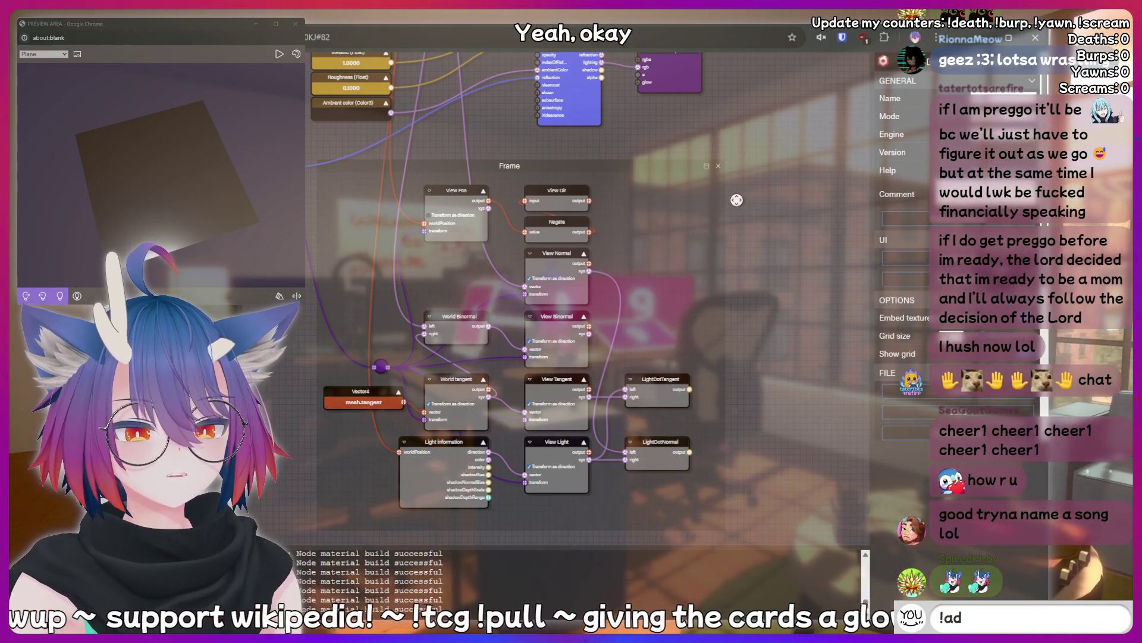
left_click(557, 190)
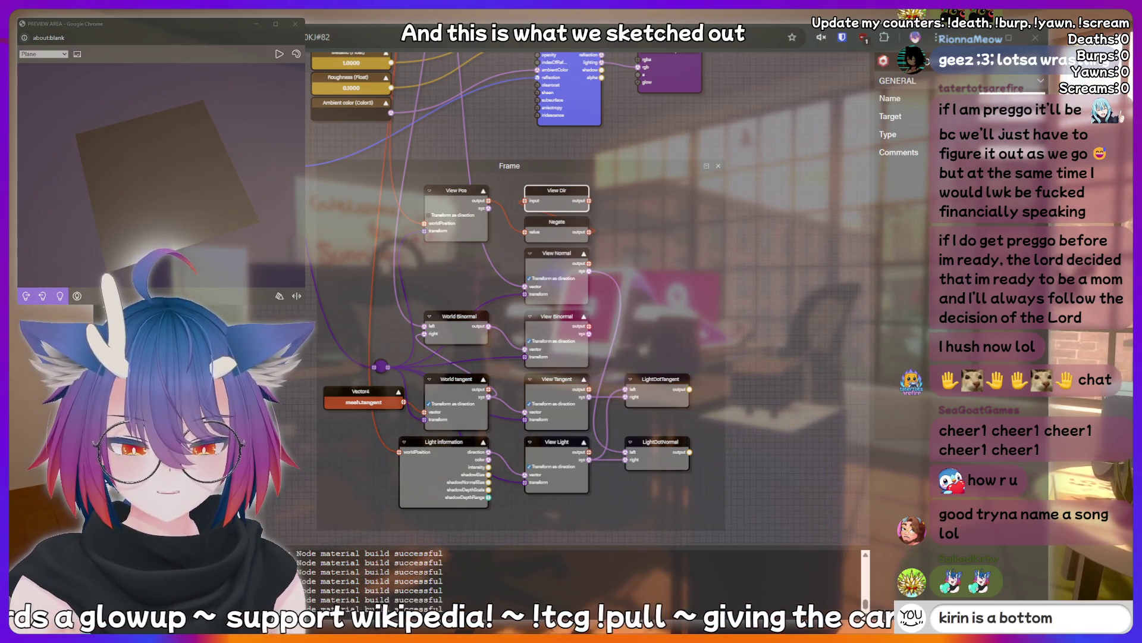
key("alt+Tab")
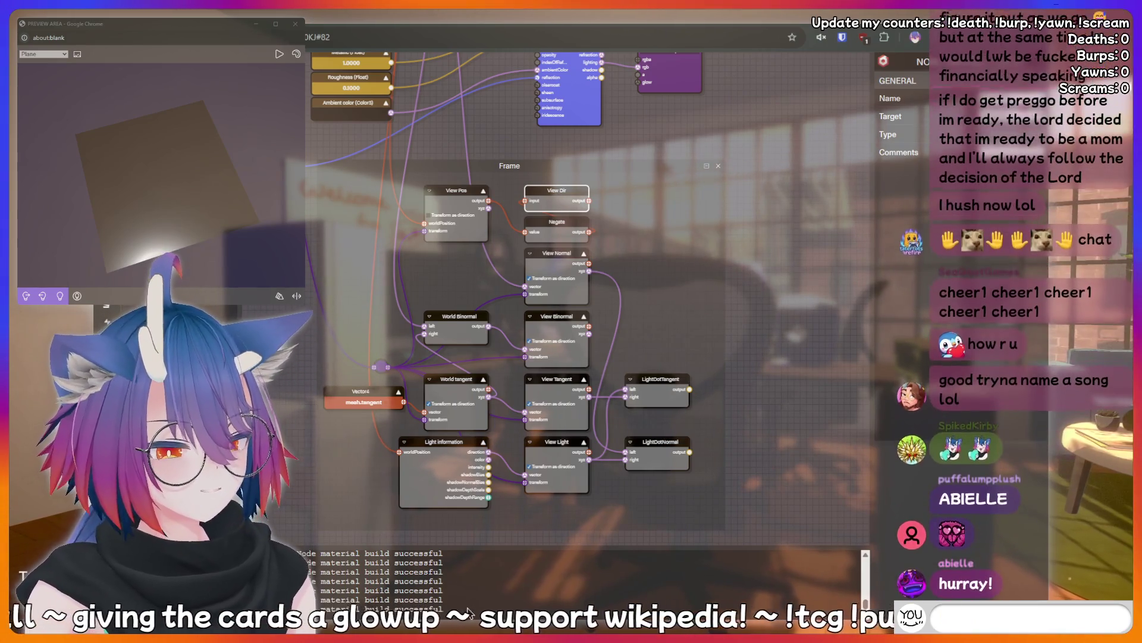
type("!charity")
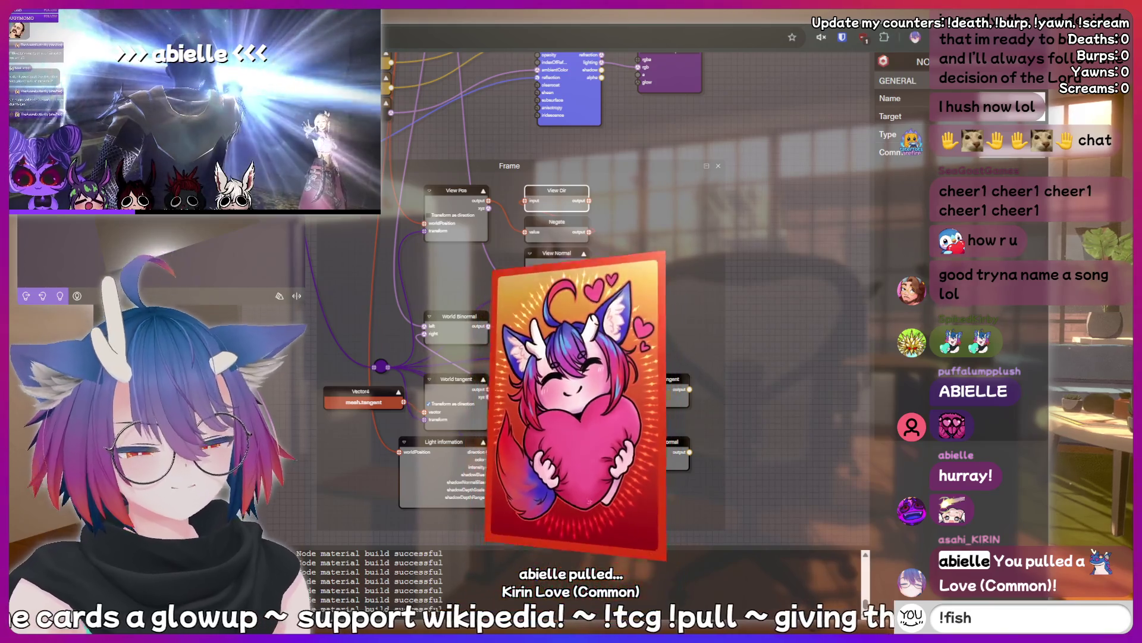
type("!add")
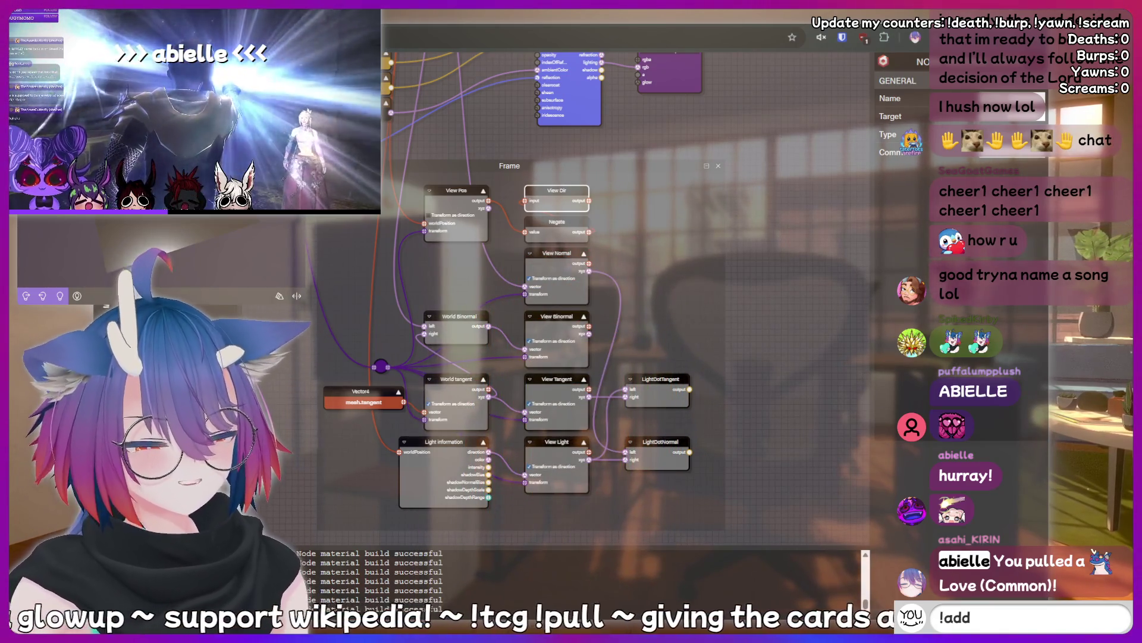
type("quote I Just")
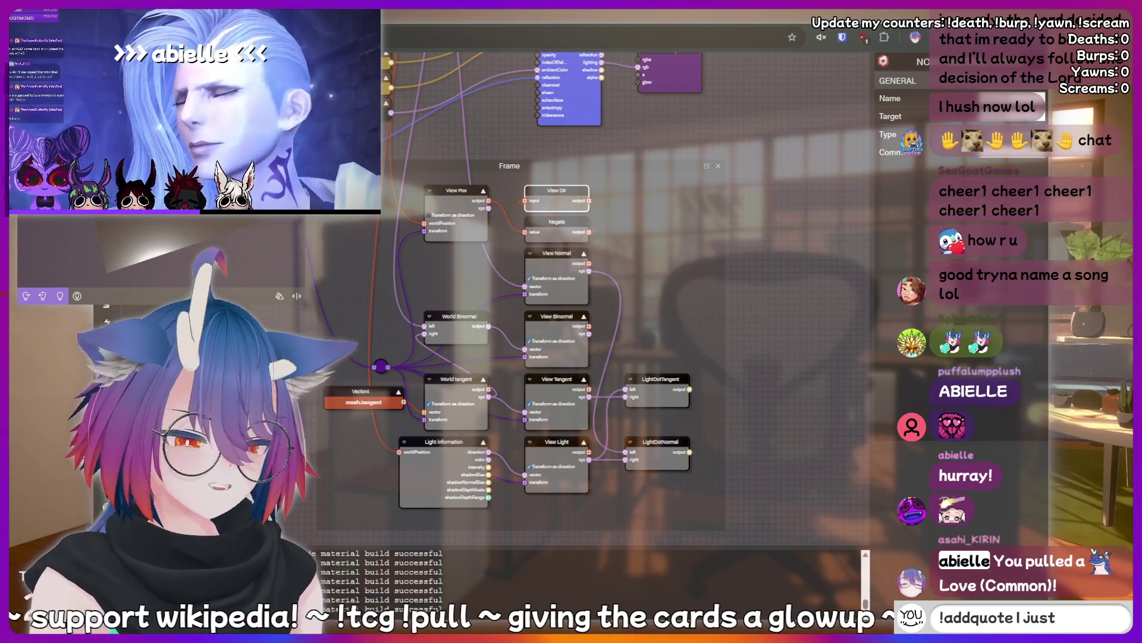
type(" said somethi")
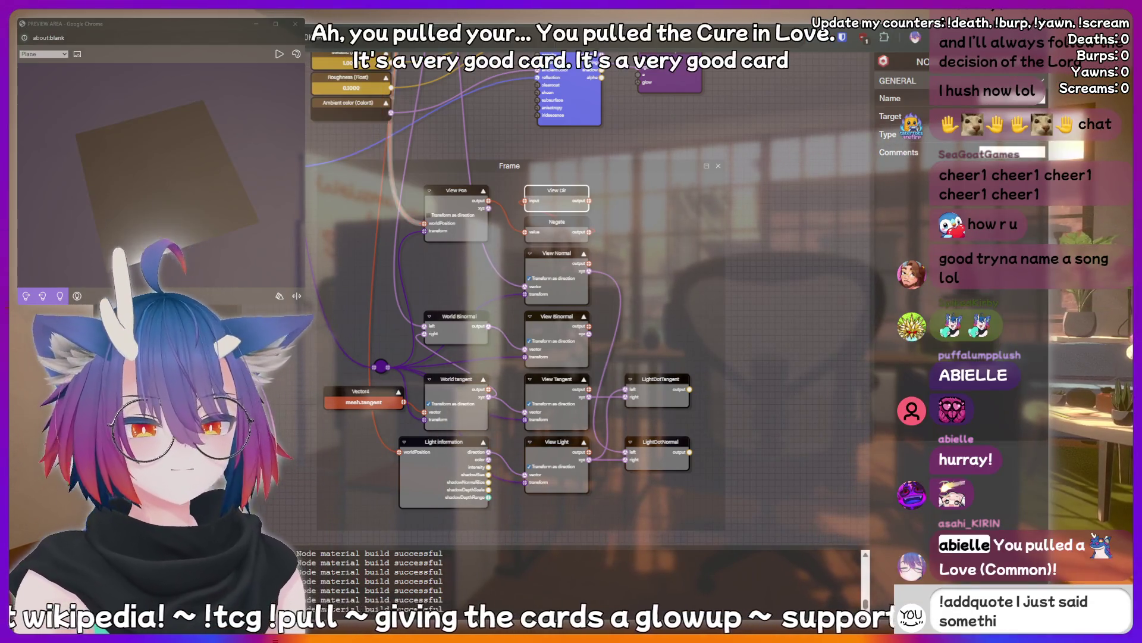
type("ng shat")
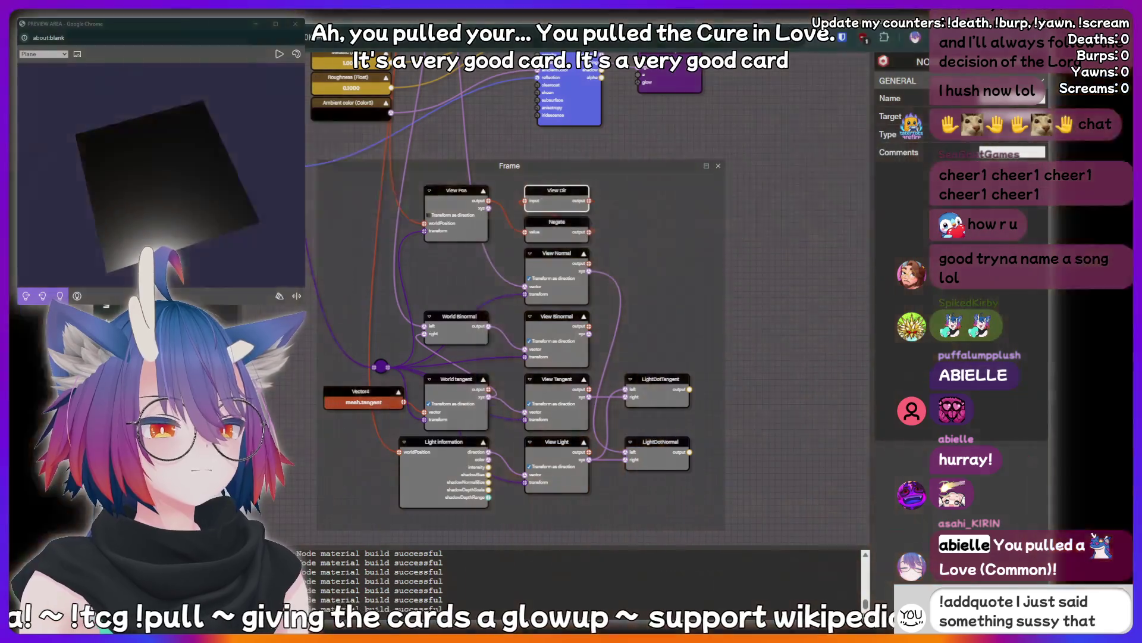
type(" should be re")
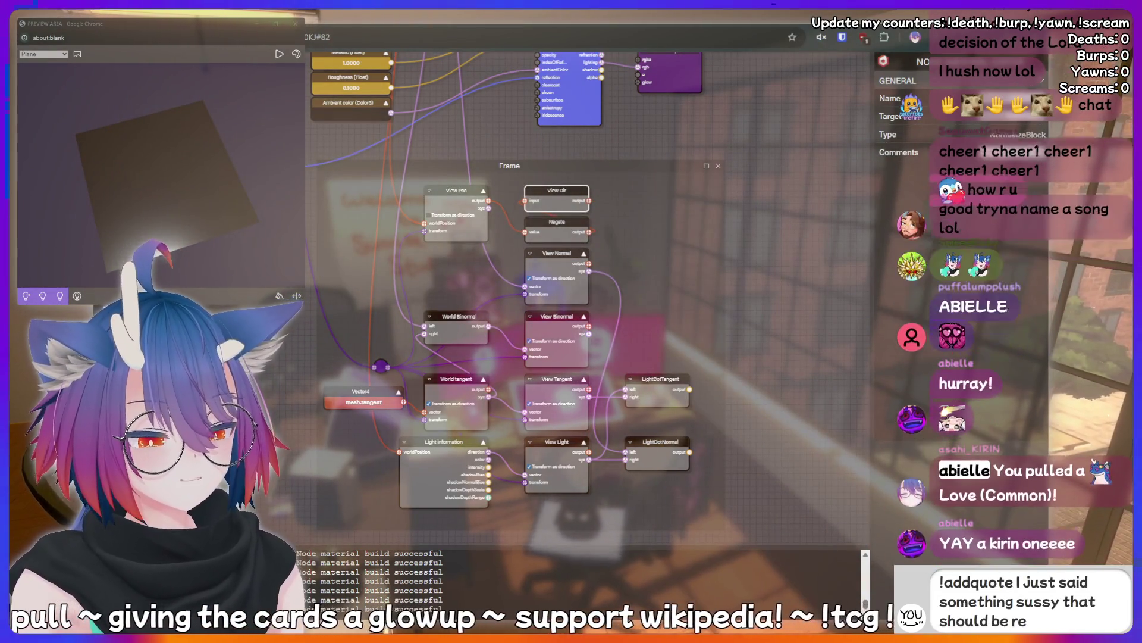
type("corded forever!")
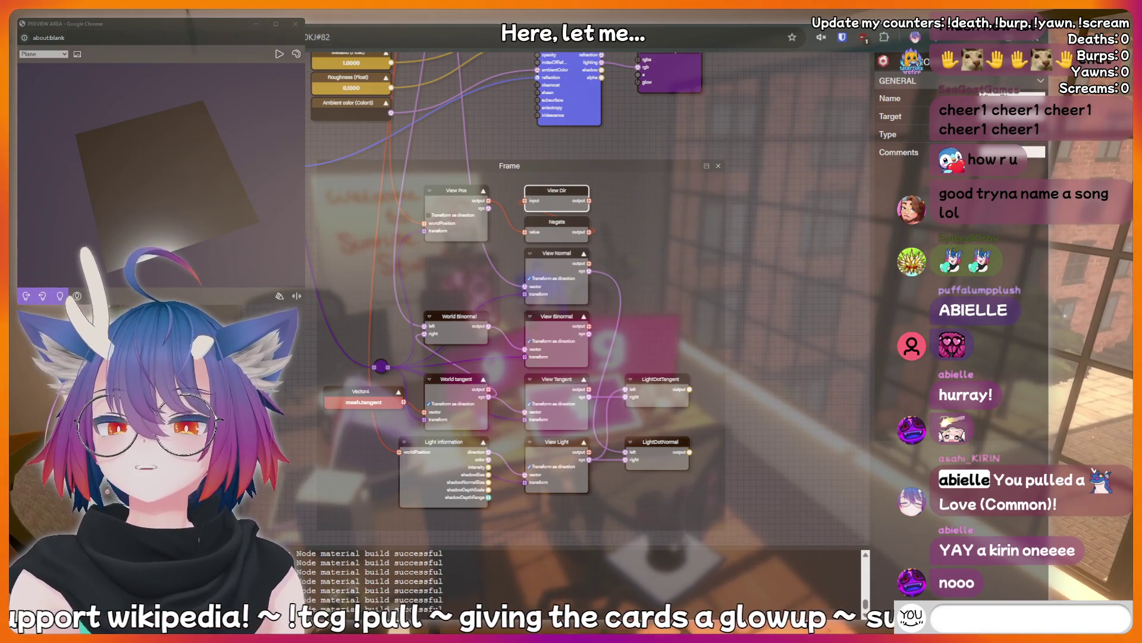
type("LUL")
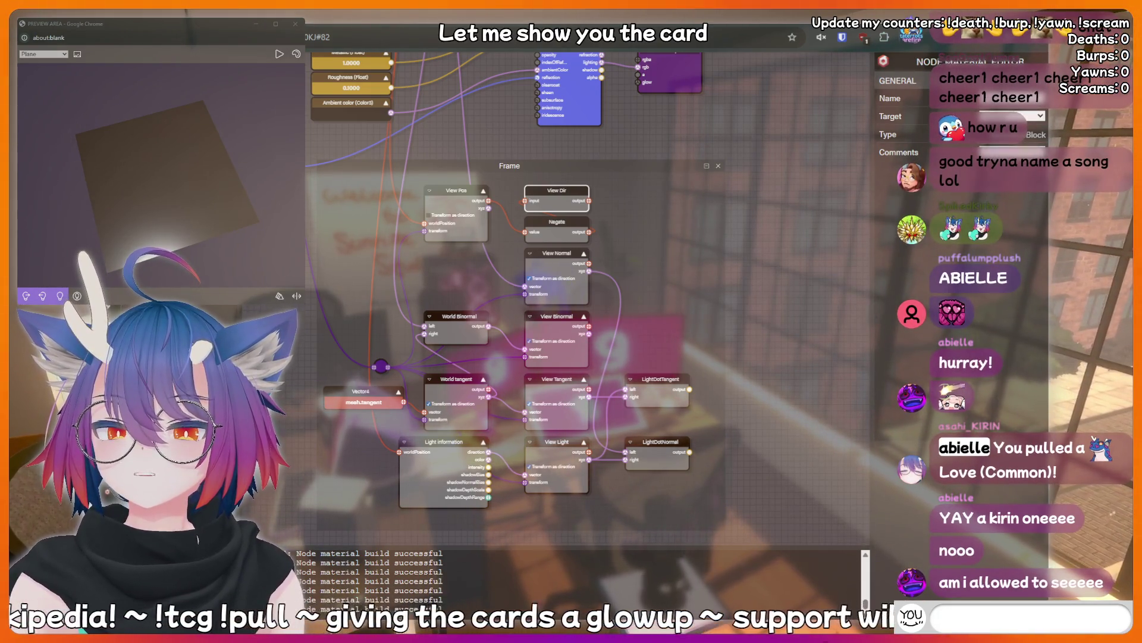
- Switch to the card collection page, send chat commands including !addquote, then return to the editor
key("ctrl+Tab")
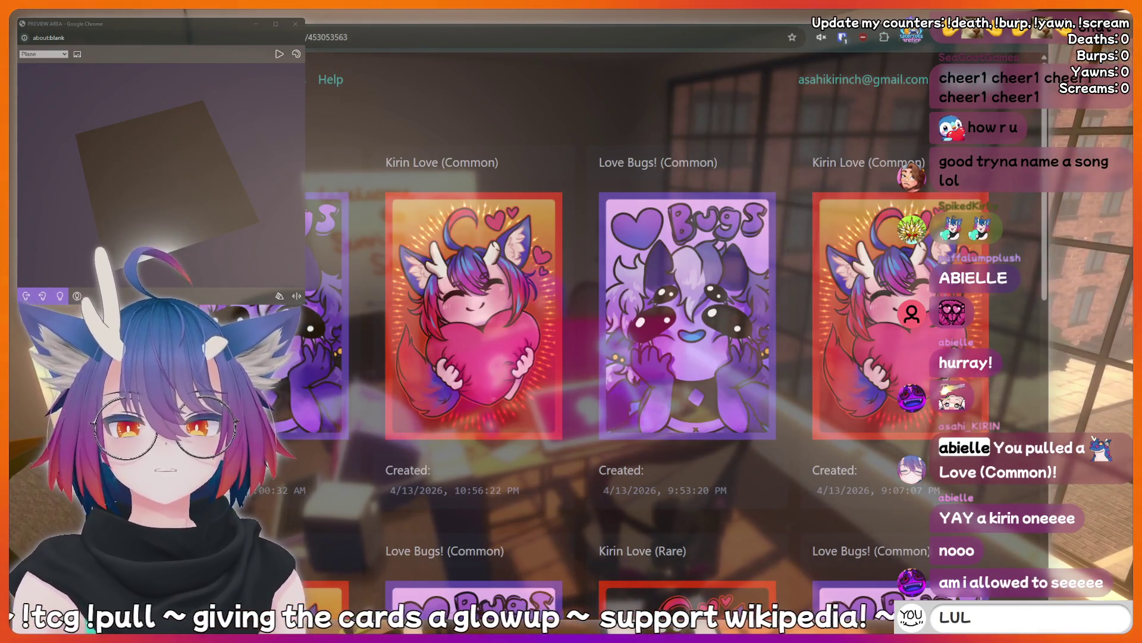
type("!di")
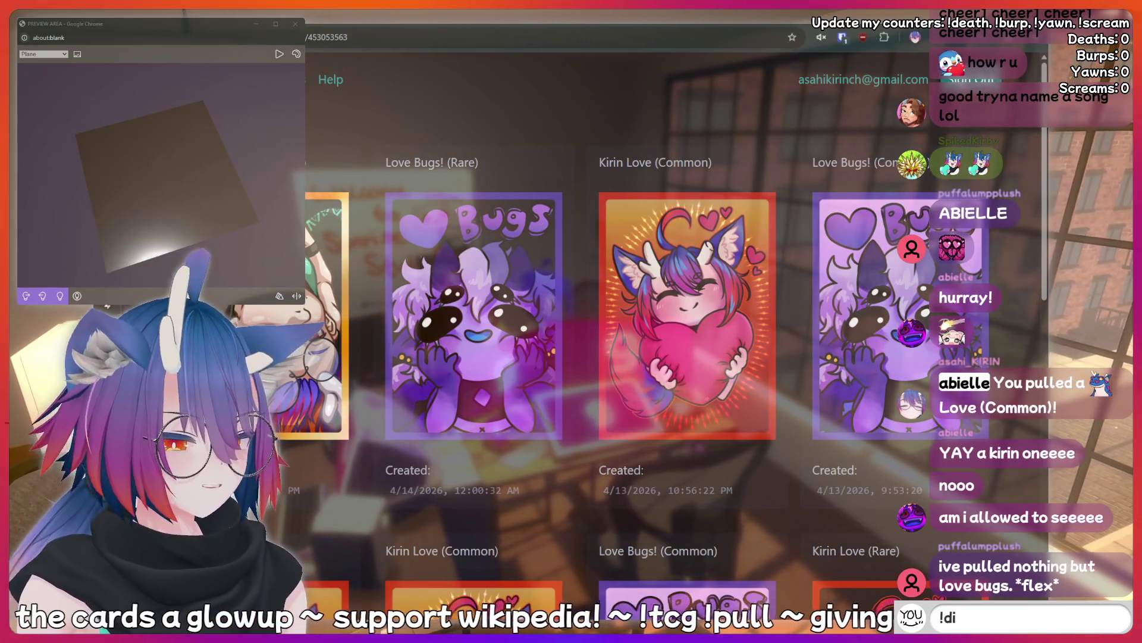
type("scorkirin is a bottom")
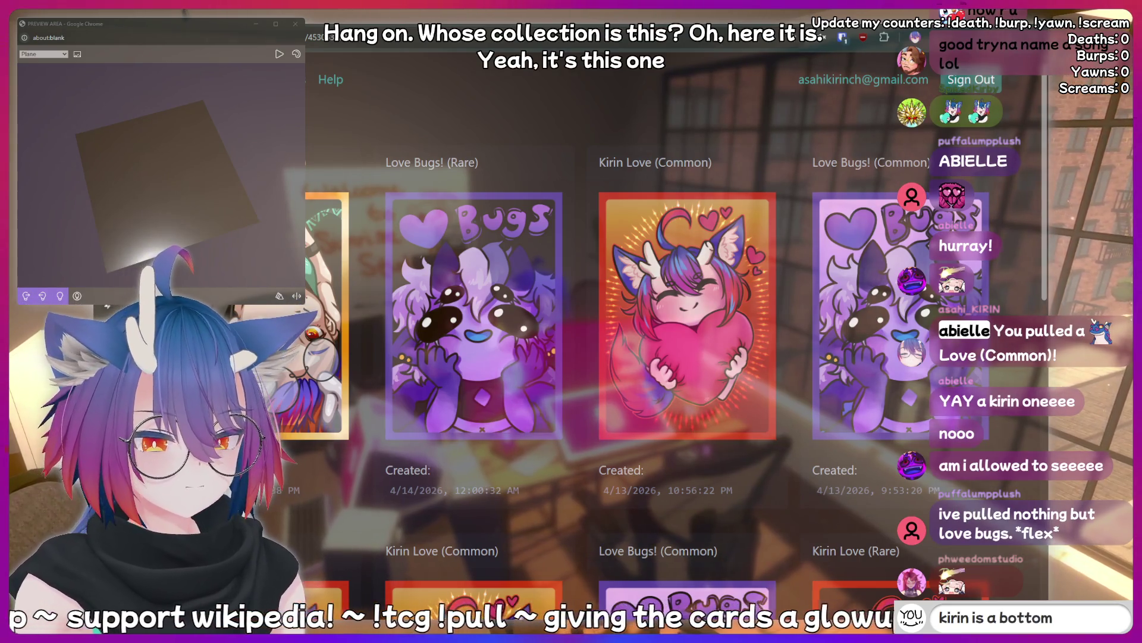
key("BackSpace")
key("BackSpace")
key("BackSpace")
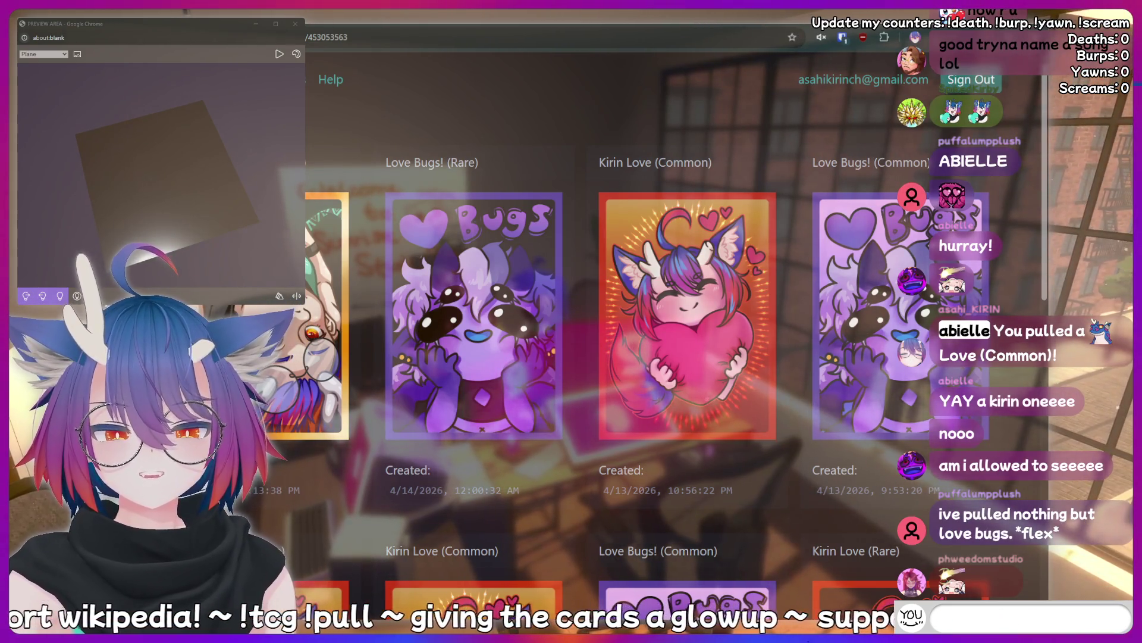
type("!c")
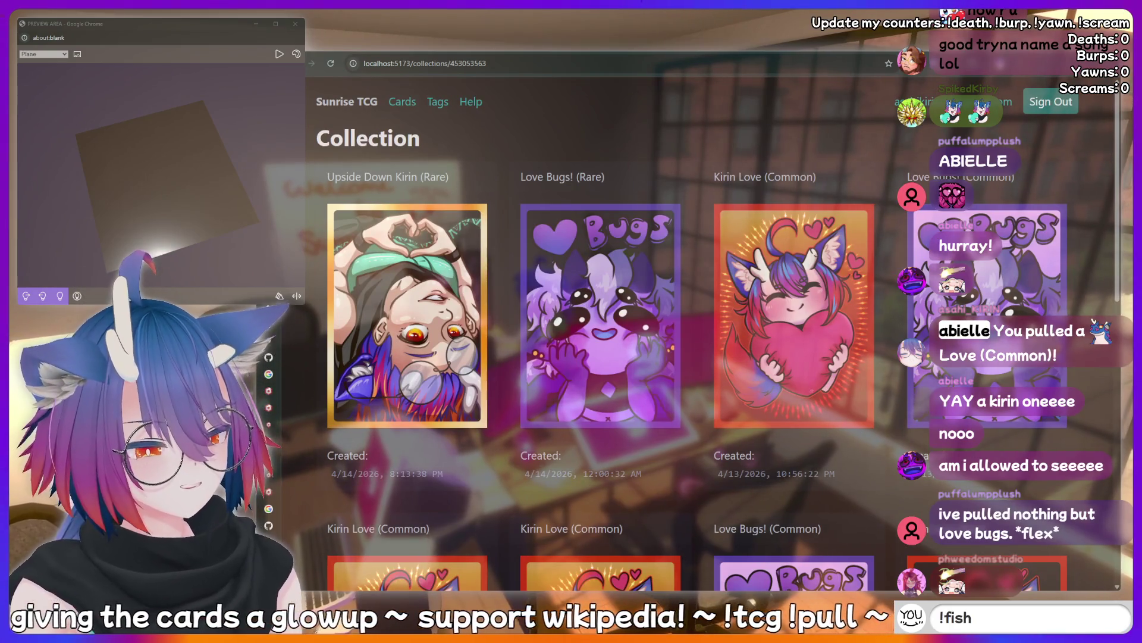
key("Return")
type("!cl")
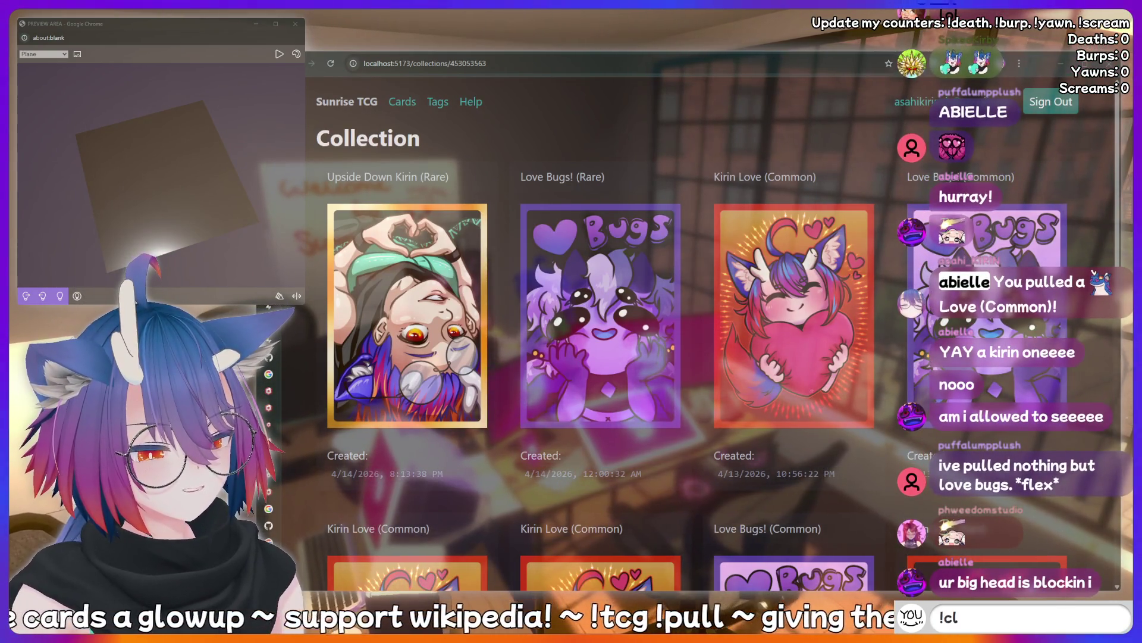
key("BackSpace")
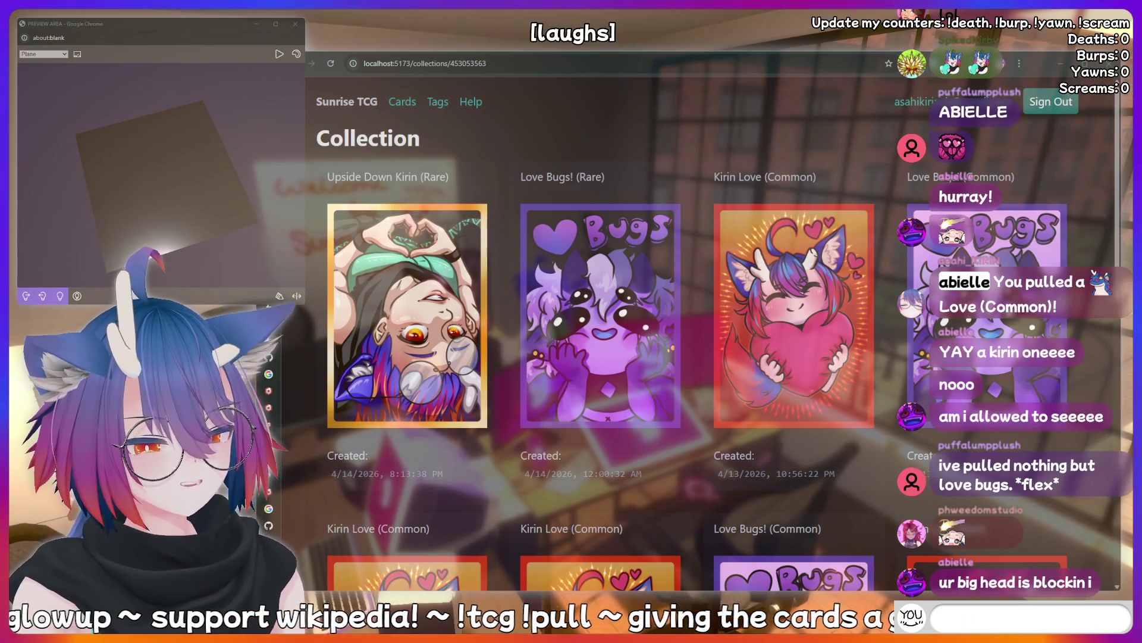
type("!addquote")
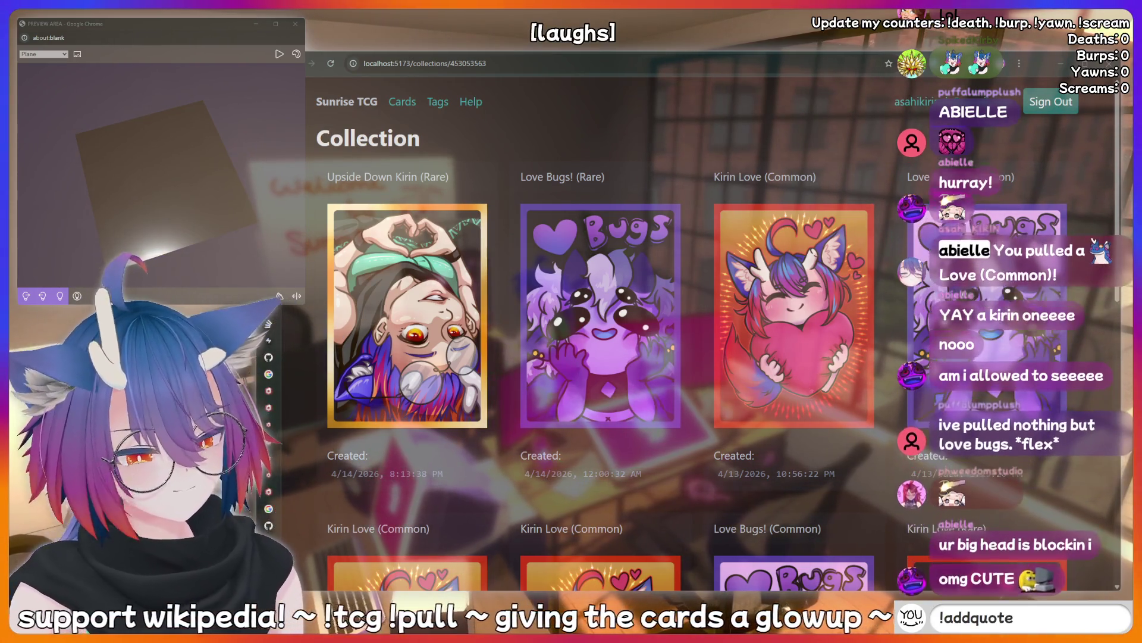
type(" I just said")
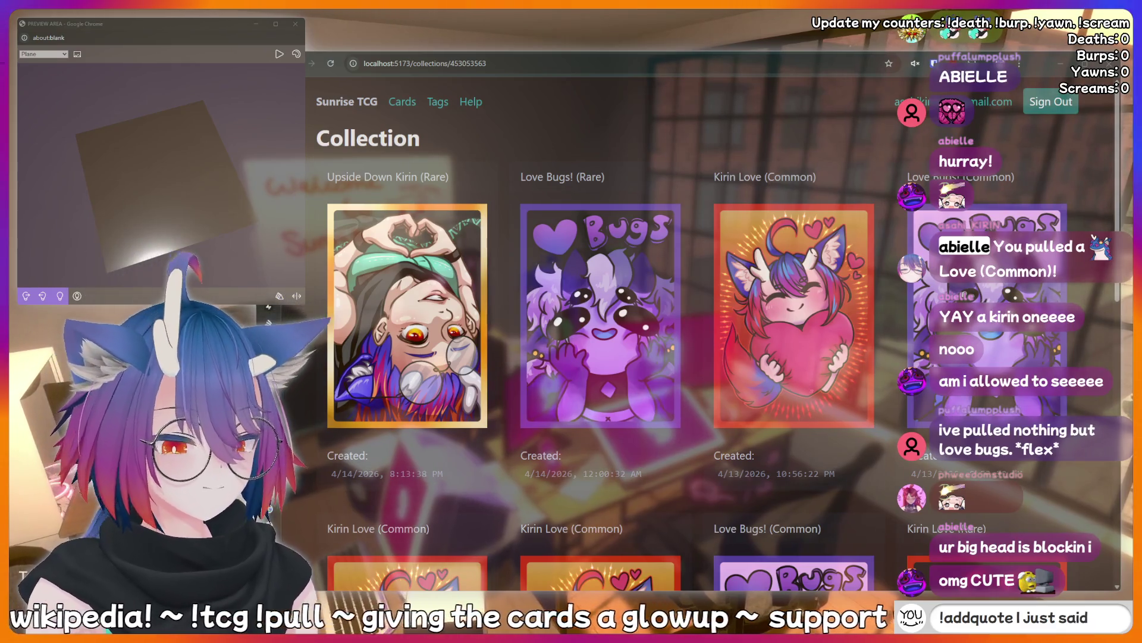
type(" something sus")
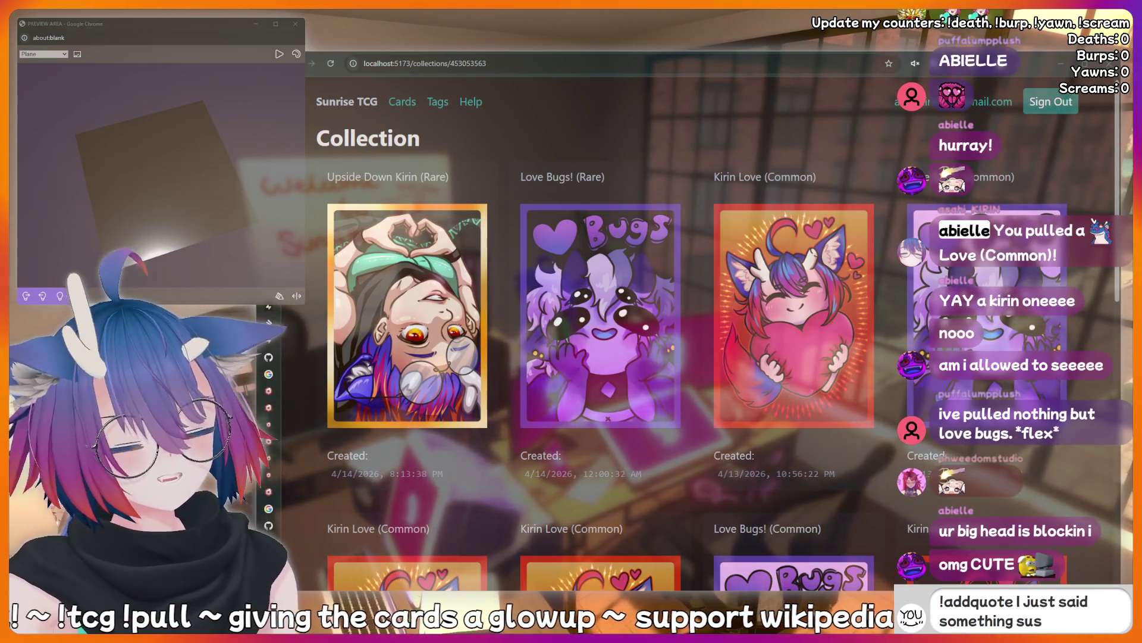
type("sy that shoul")
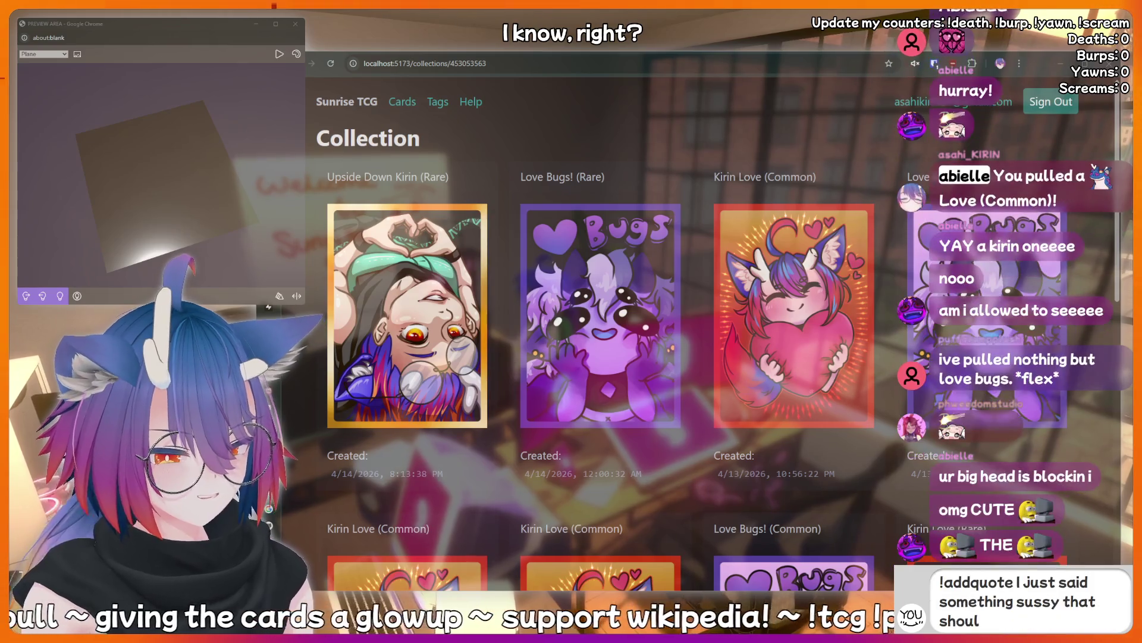
type("d be recorded")
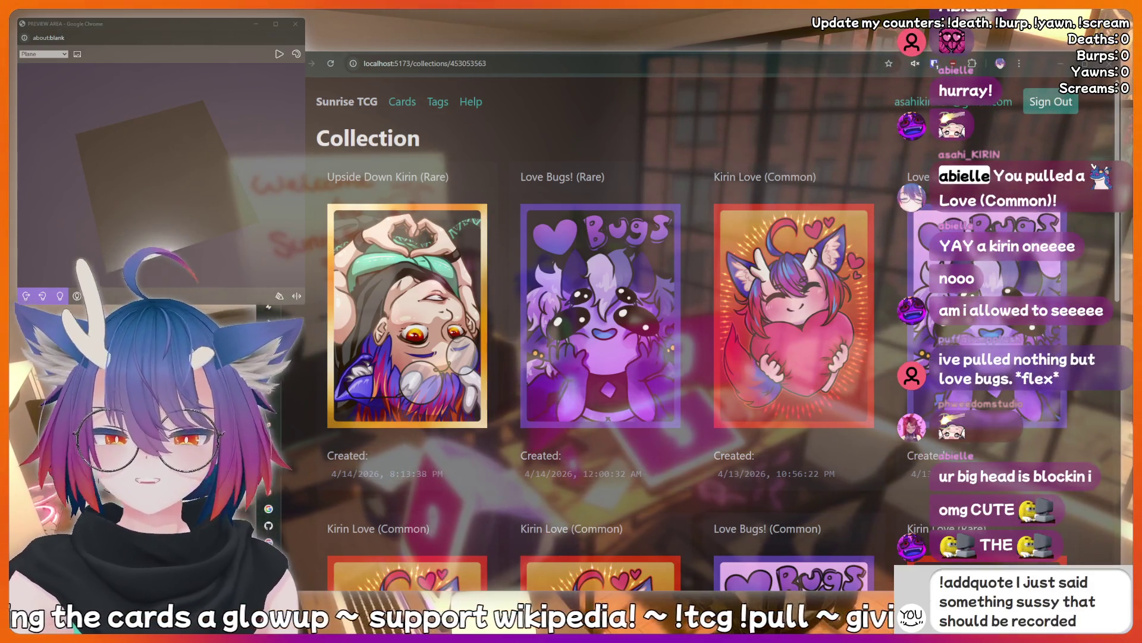
type(" forever!")
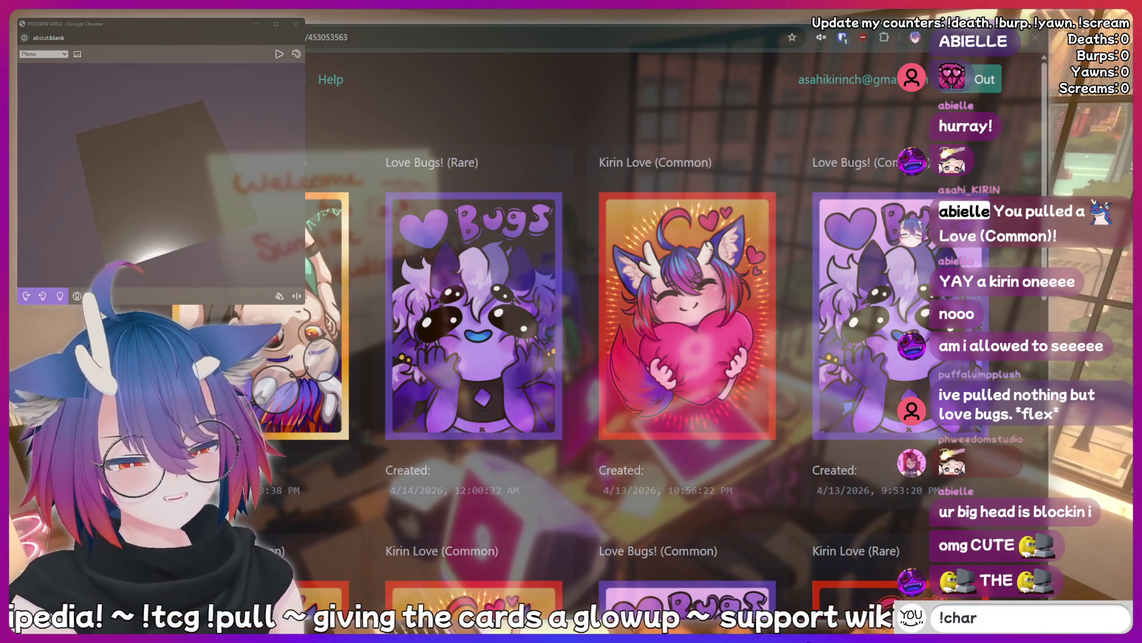
type("ity")
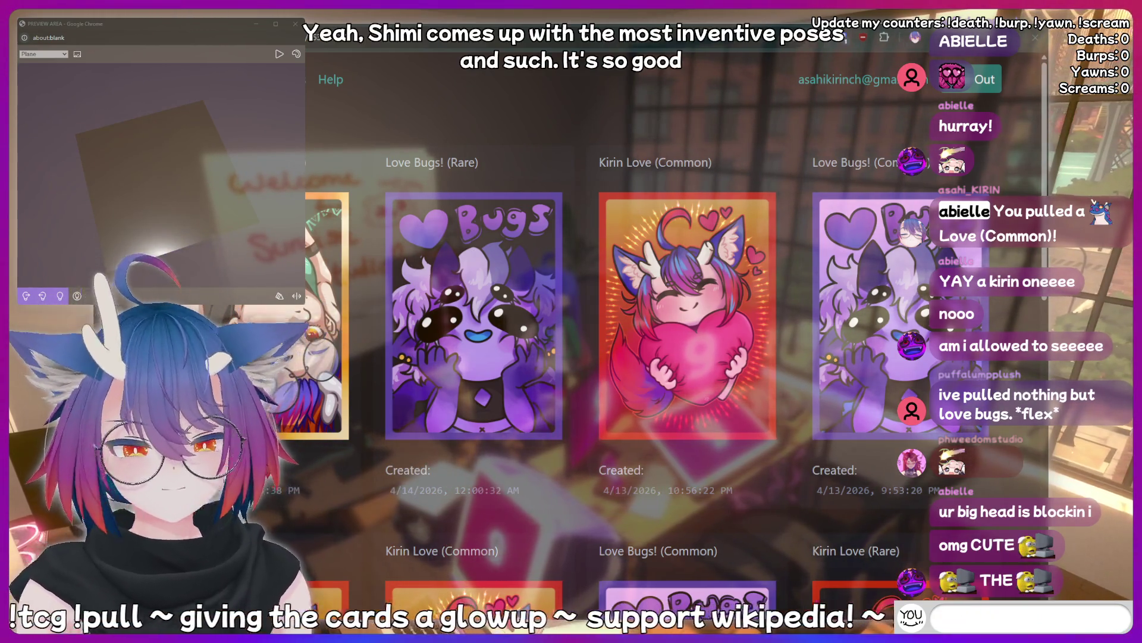
type("AAAAAAH")
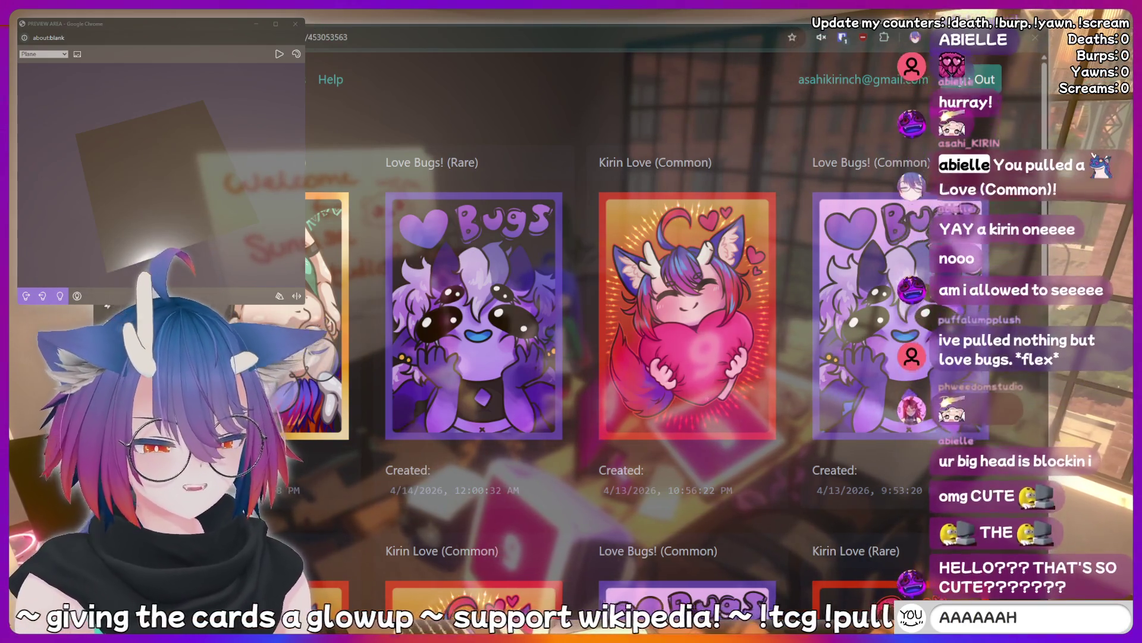
key("Return")
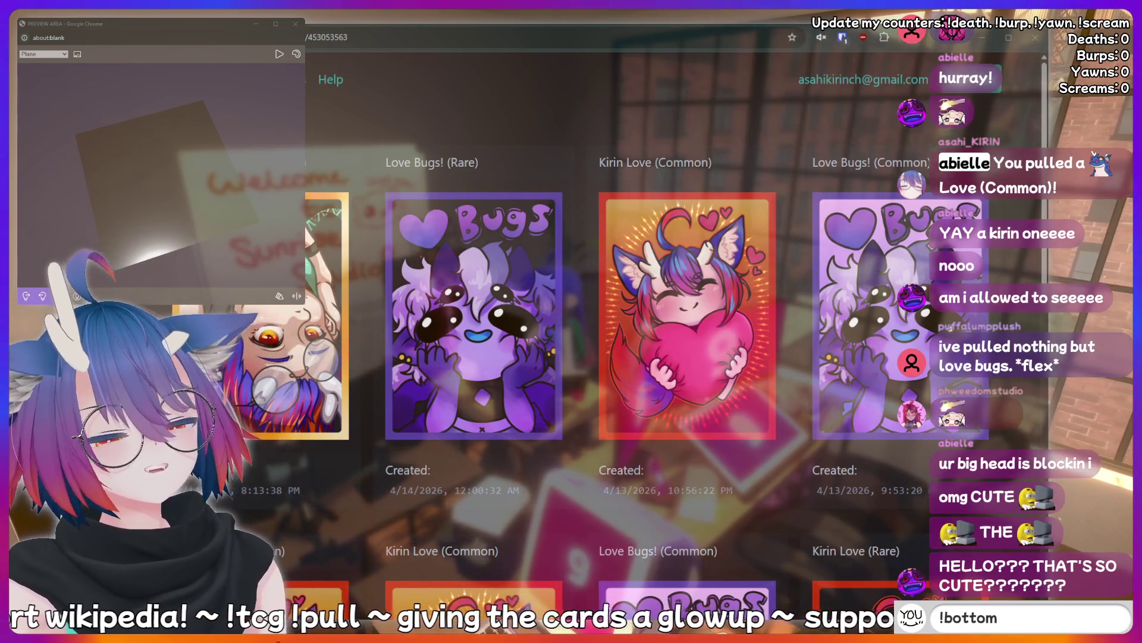
type("AAAAAAH")
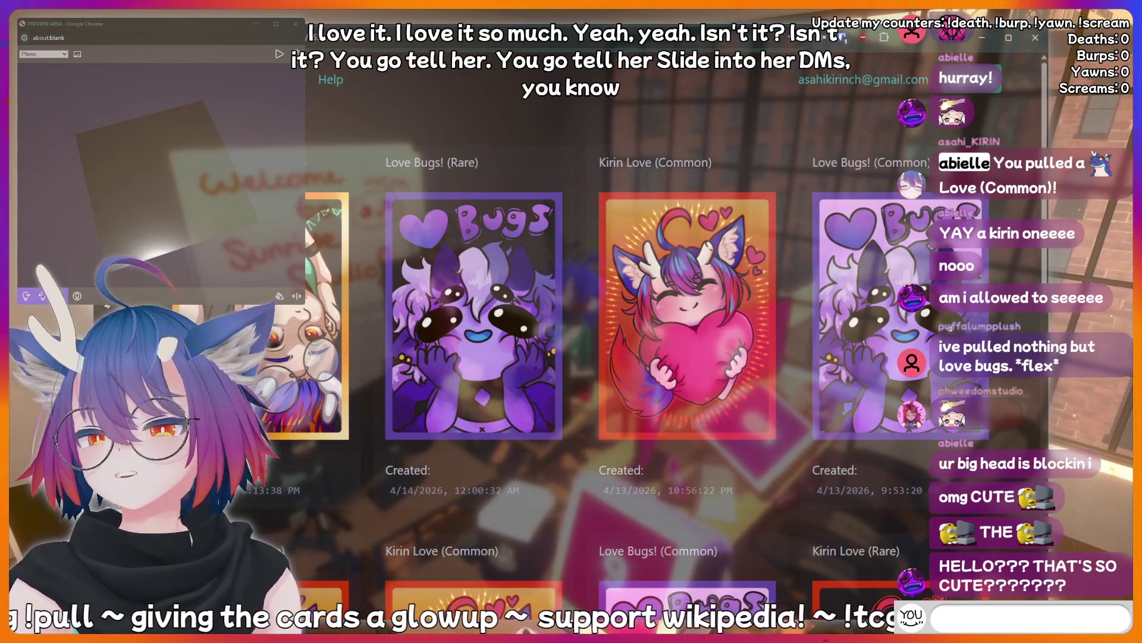
type("!charit")
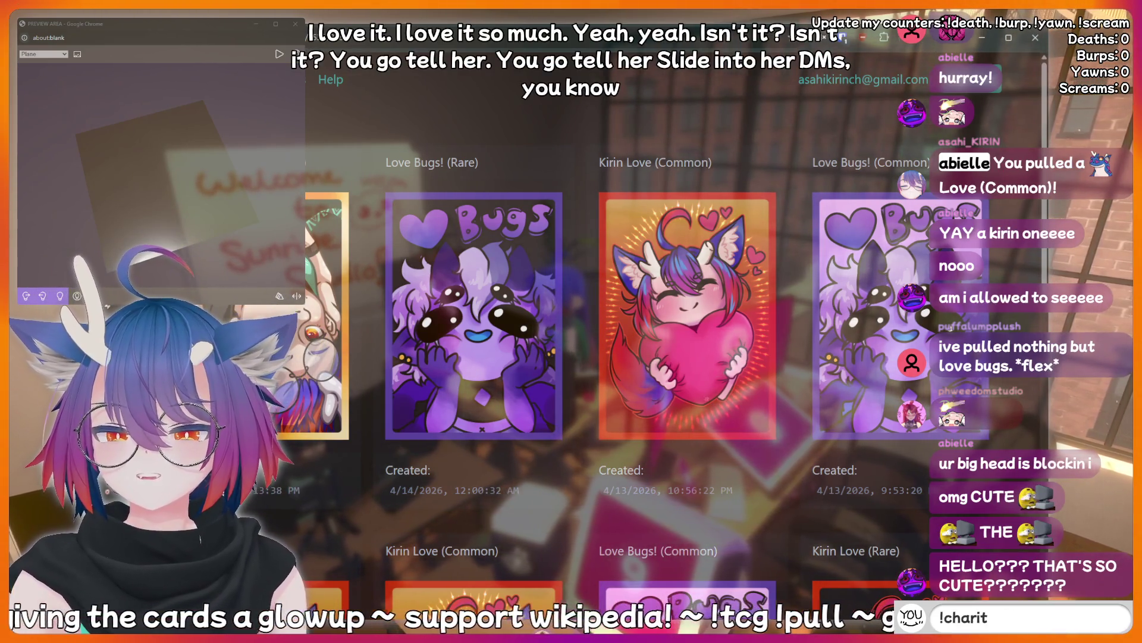
type("y")
key("BackSpace")
key("BackSpace")
key("BackSpace")
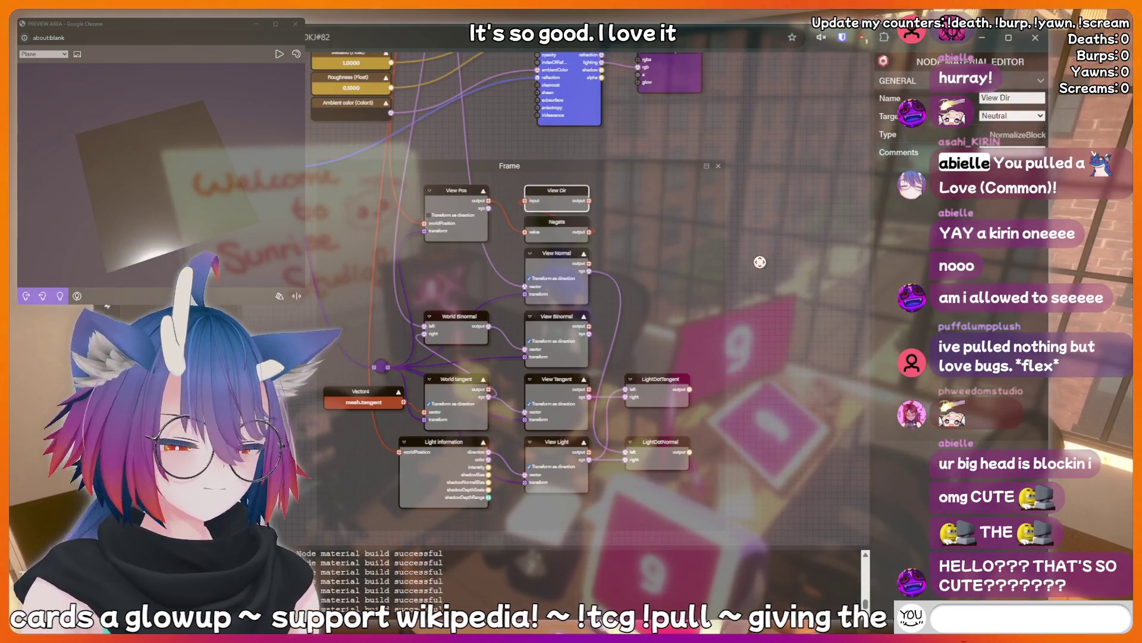
type("isco")
type("!addquote I just sai")
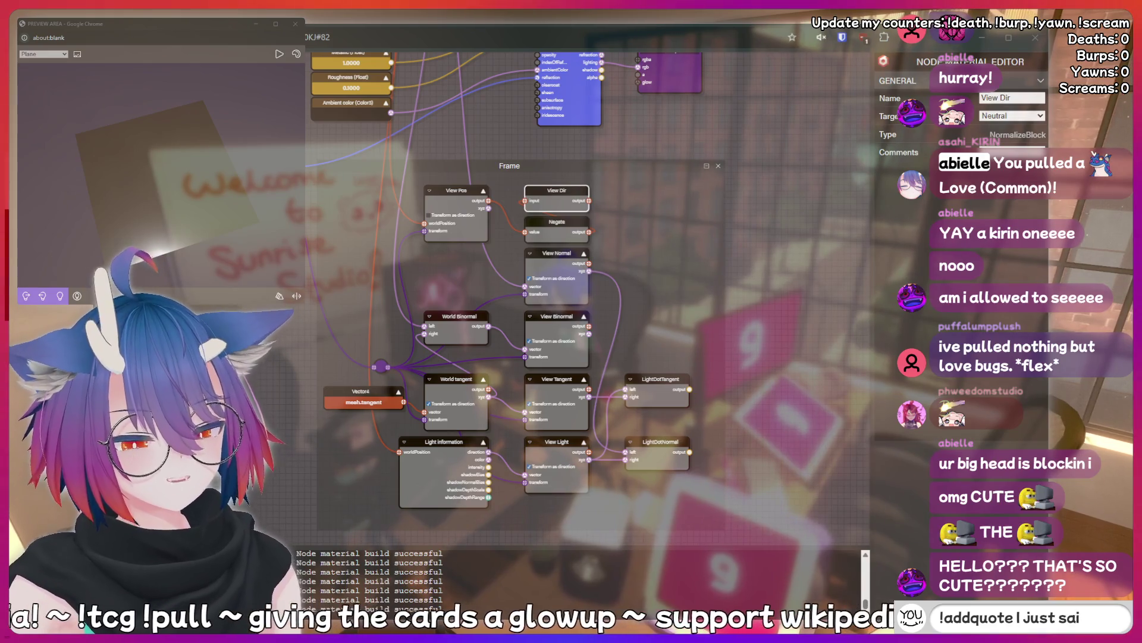
type("d something sussy th")
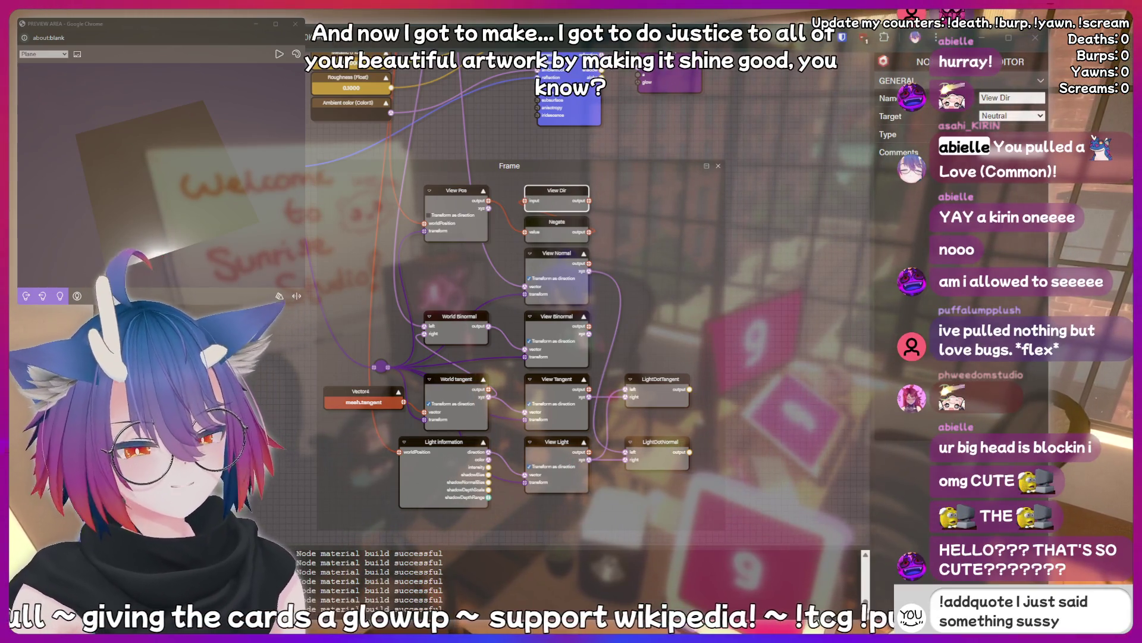
type("at should be recorded forever!")
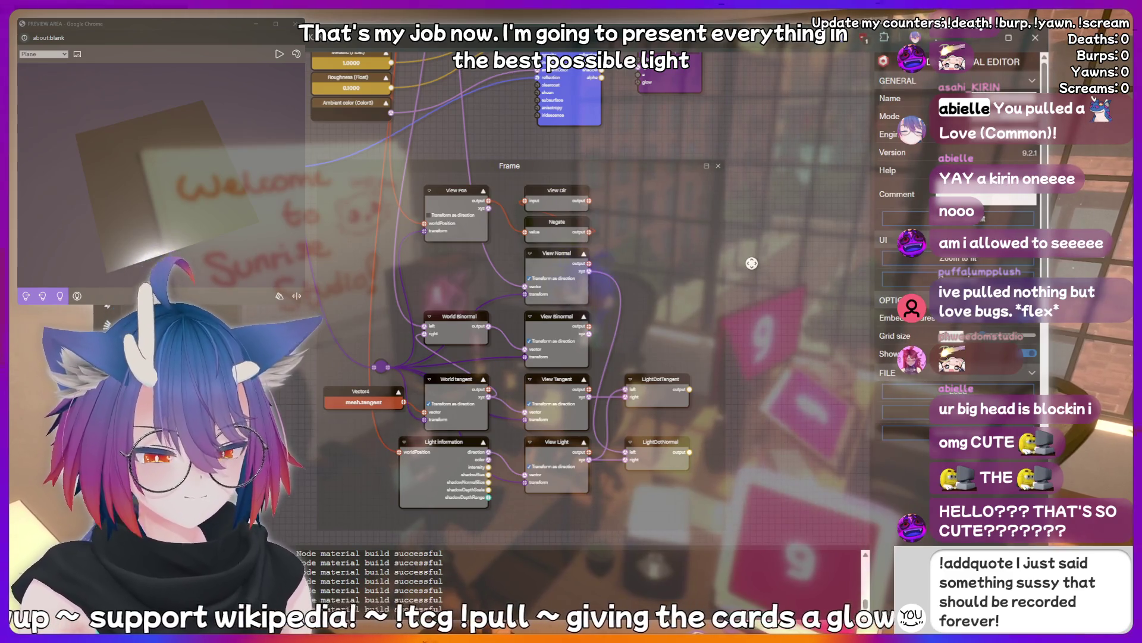
left_click(753, 244)
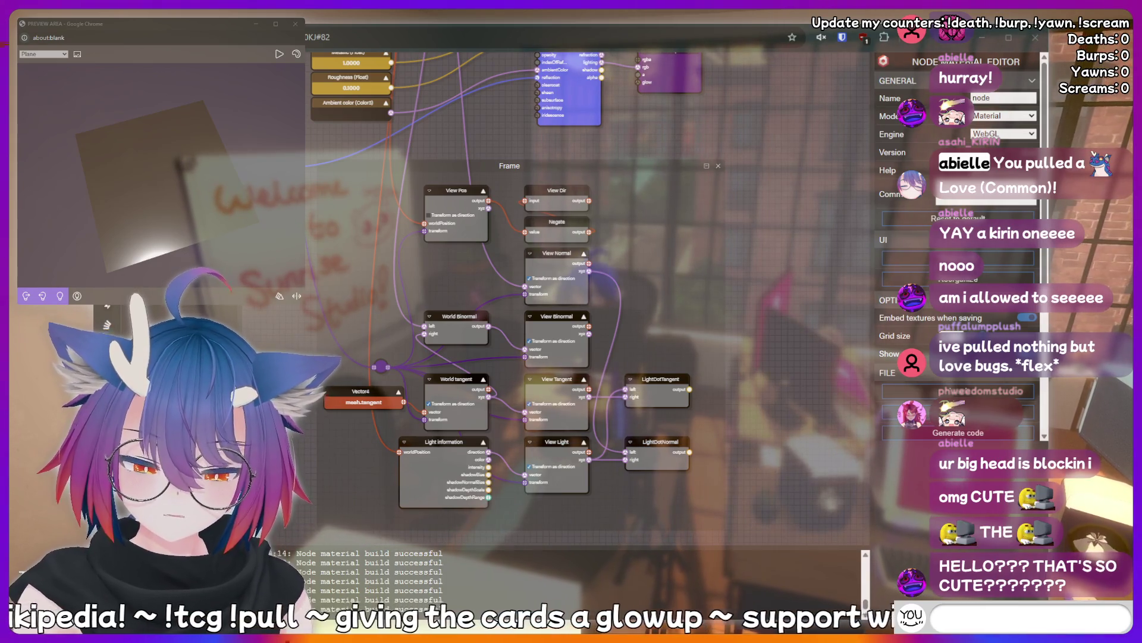
type("thinking hard")
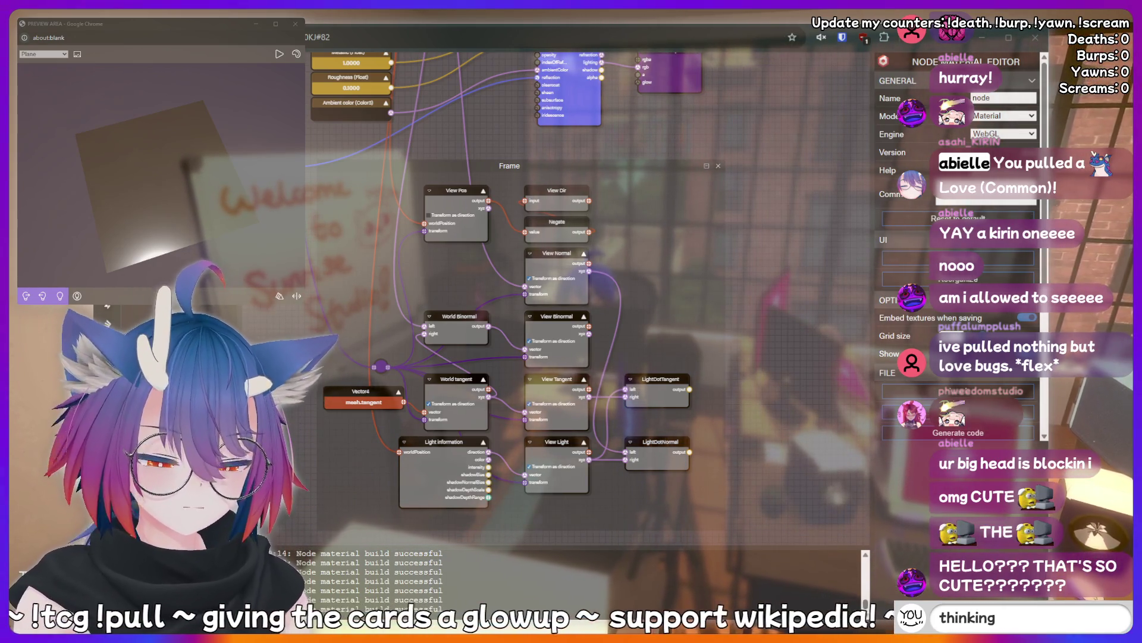
key("BackSpace")
key("BackSpace")
key("BackSpace")
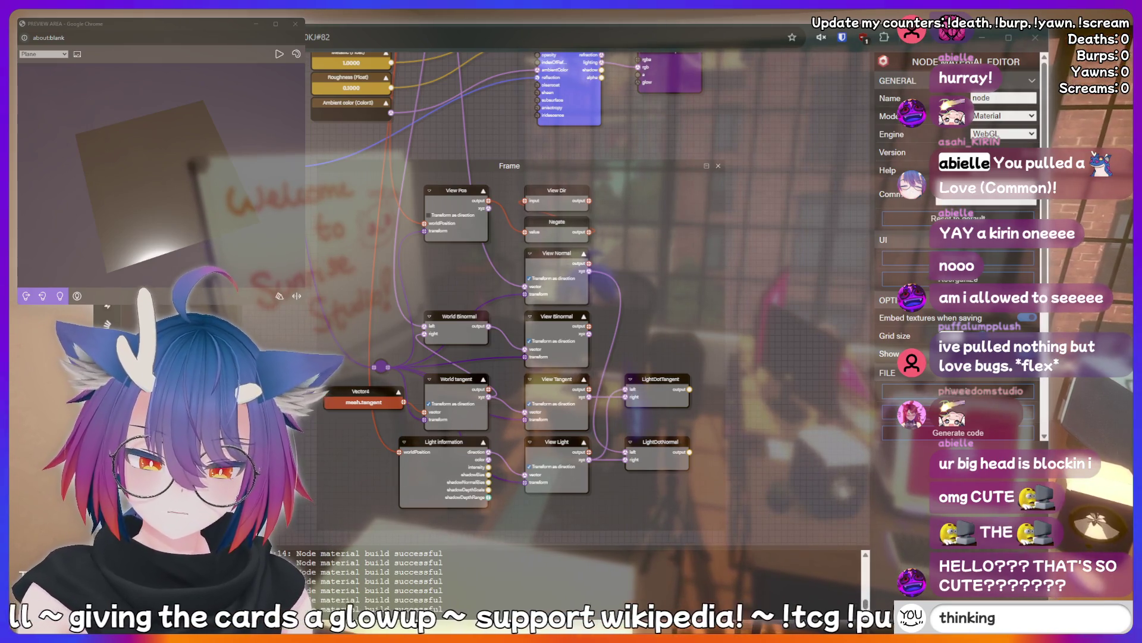
type("hii")
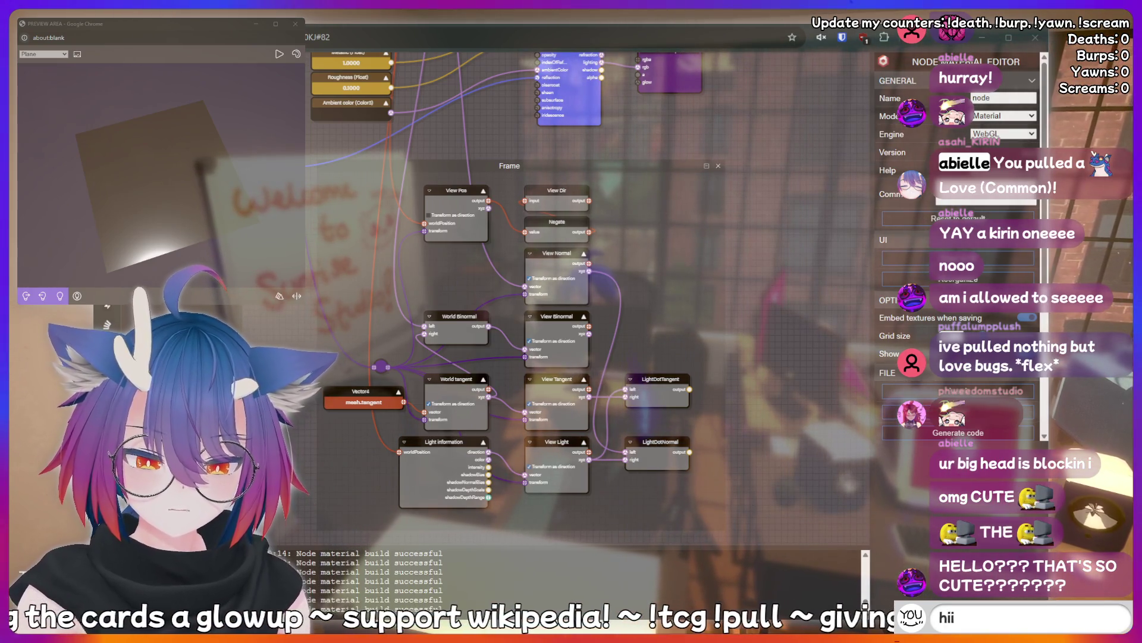
key("BackSpace")
key("BackSpace")
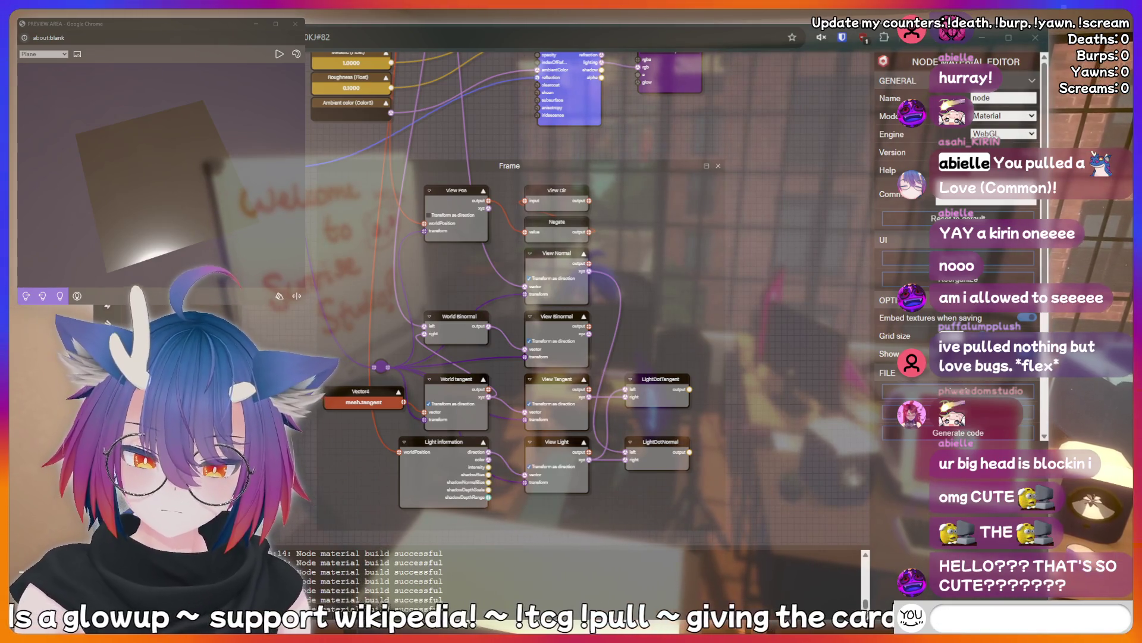
type("!addquote I just sai")
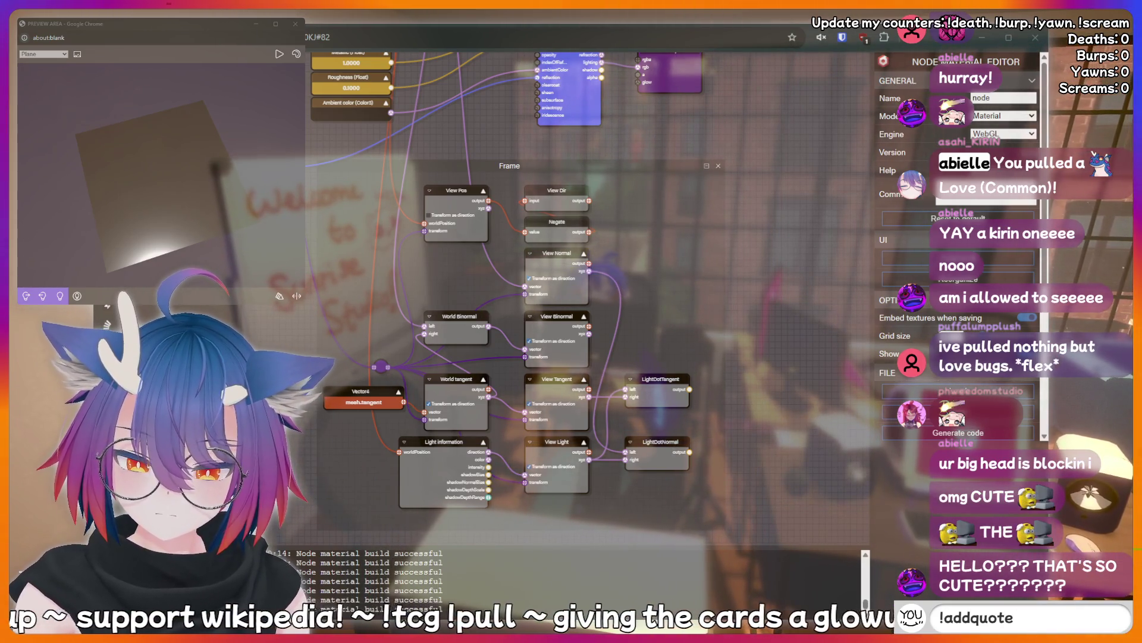
type("d s")
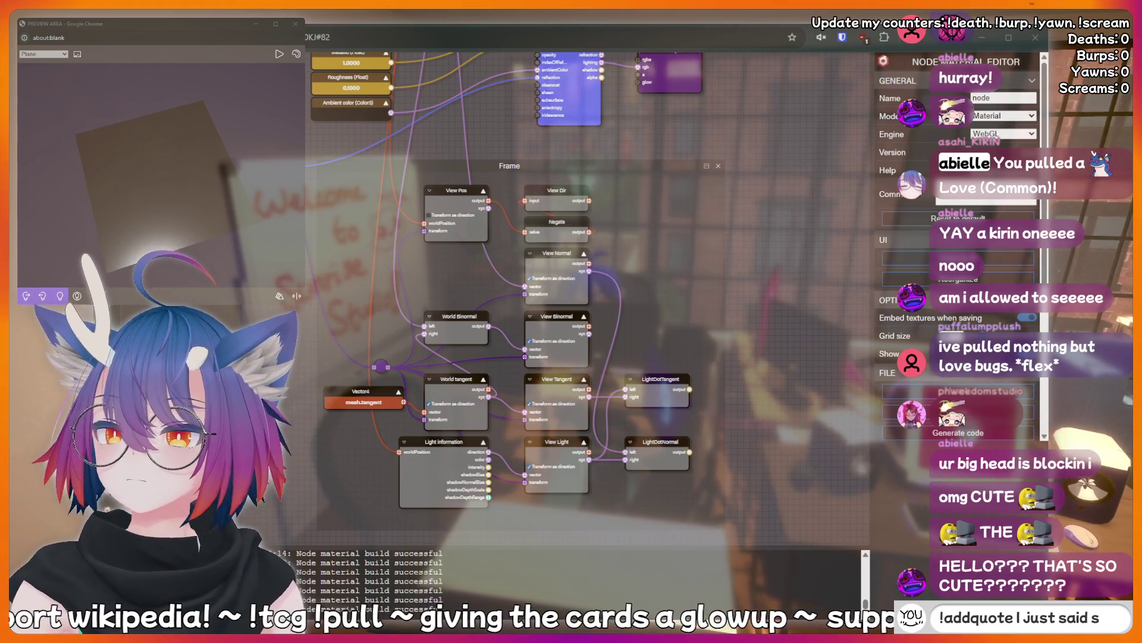
type("omething suss")
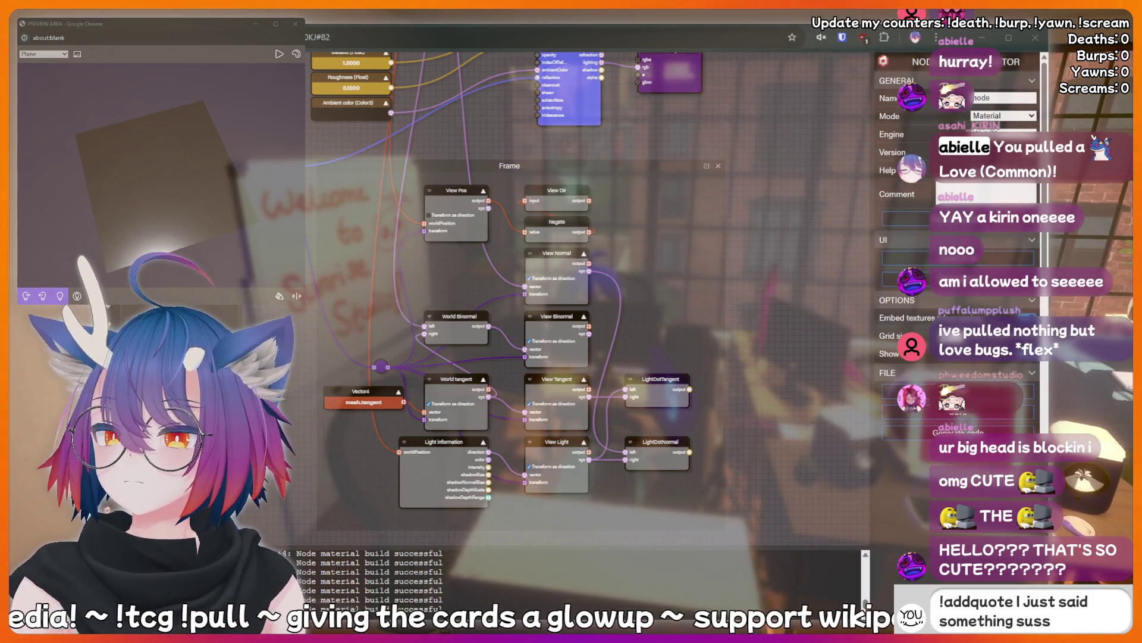
type("y that should")
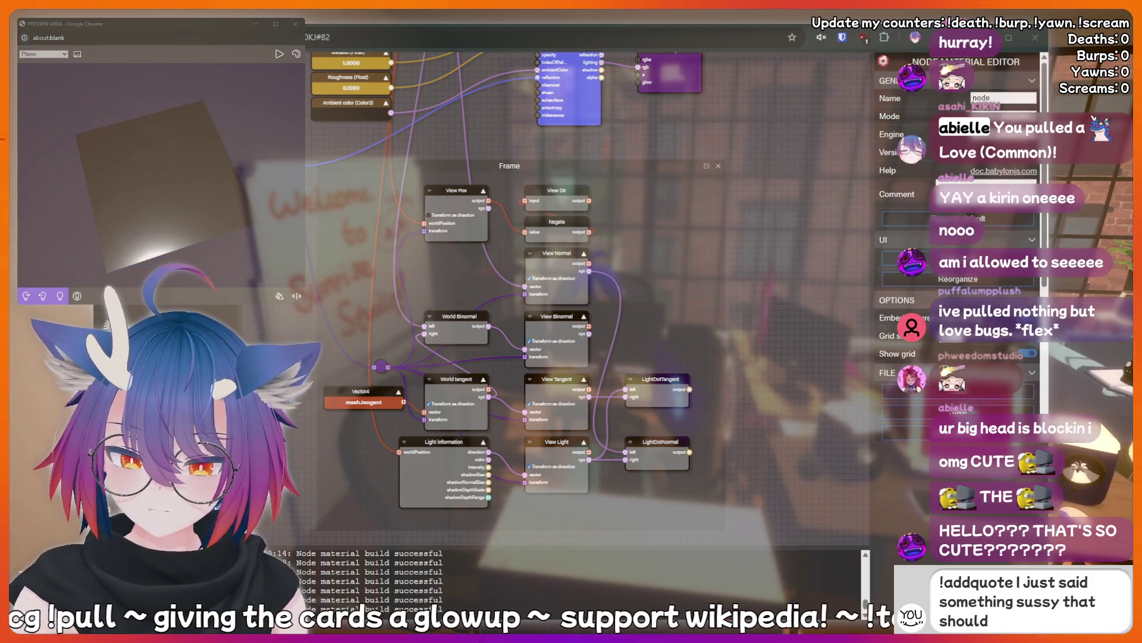
type(" be recorded forever!")
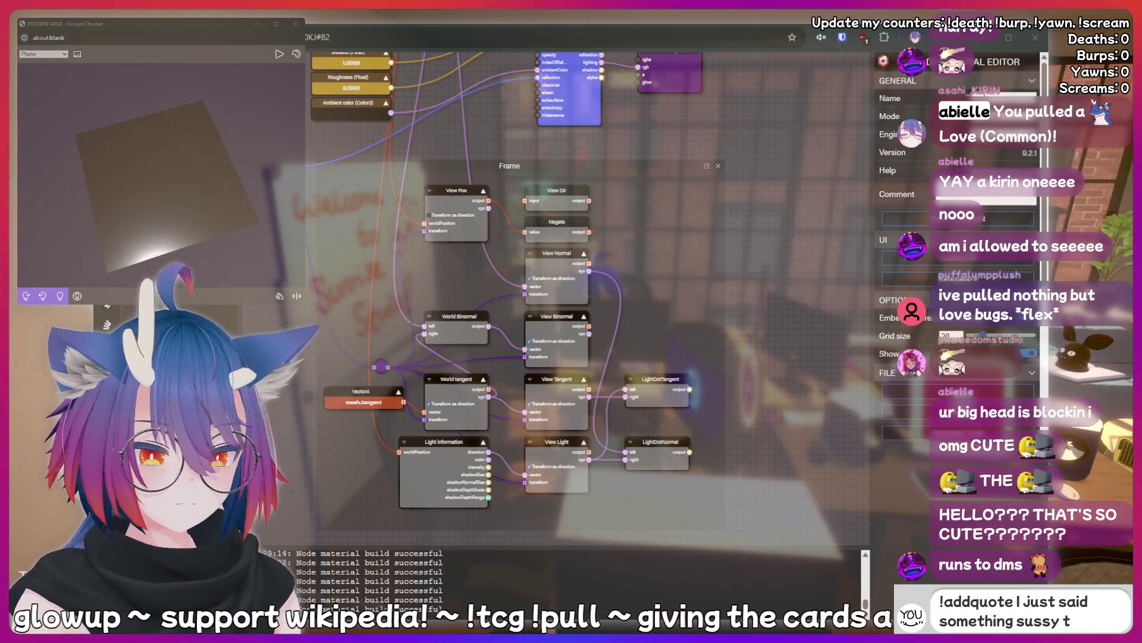
key("BackSpace")
key("BackSpace")
key("BackSpace")
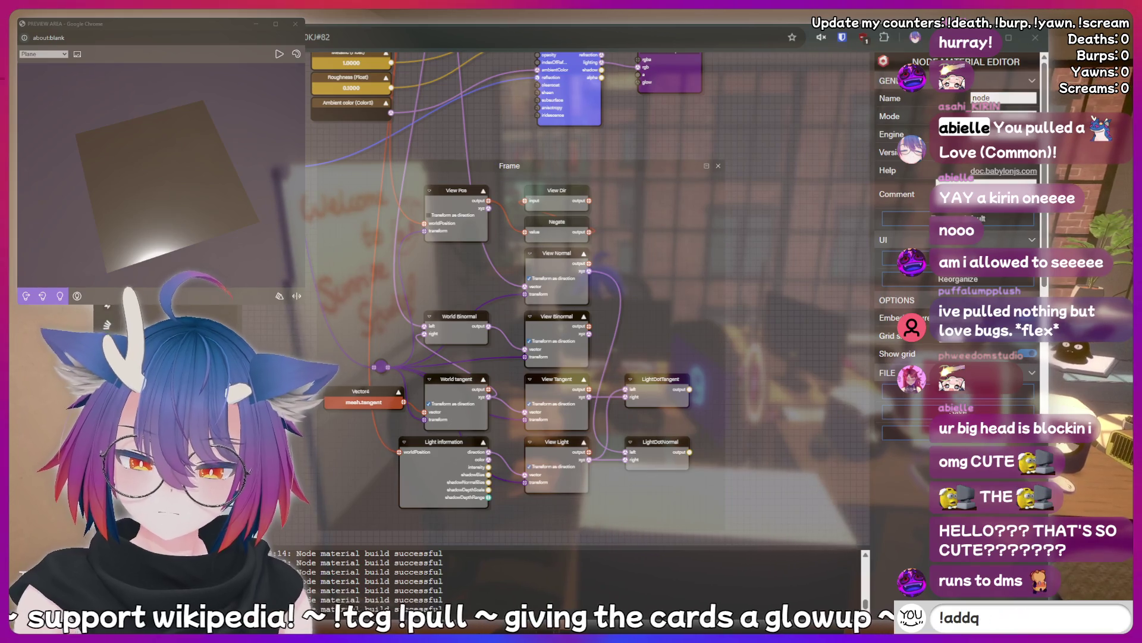
type("!addquote l jus")
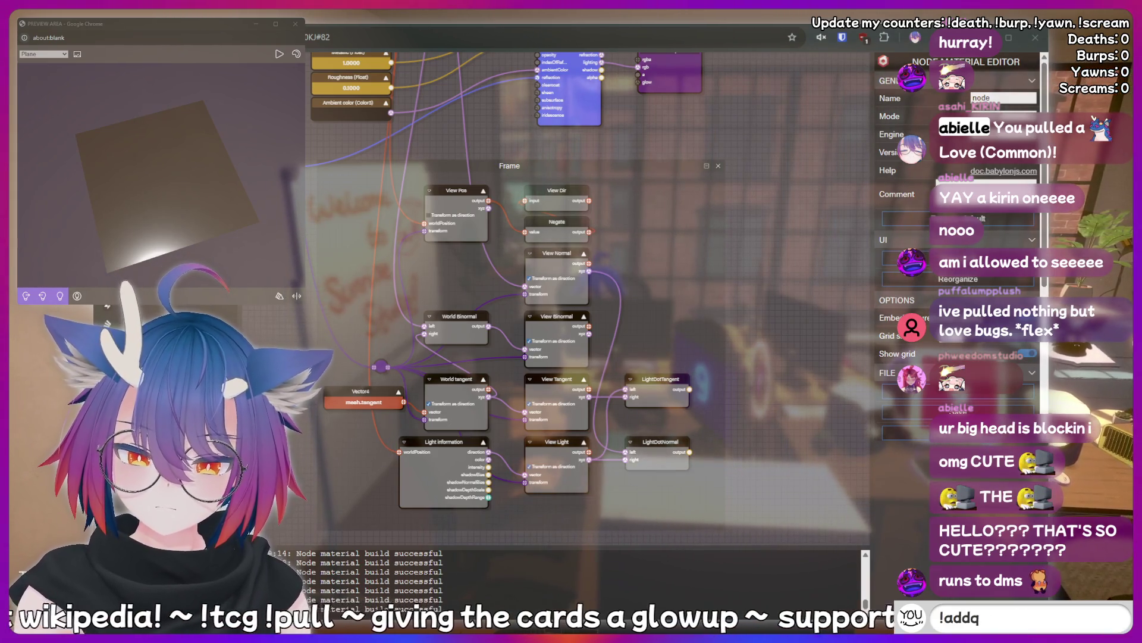
type("t s")
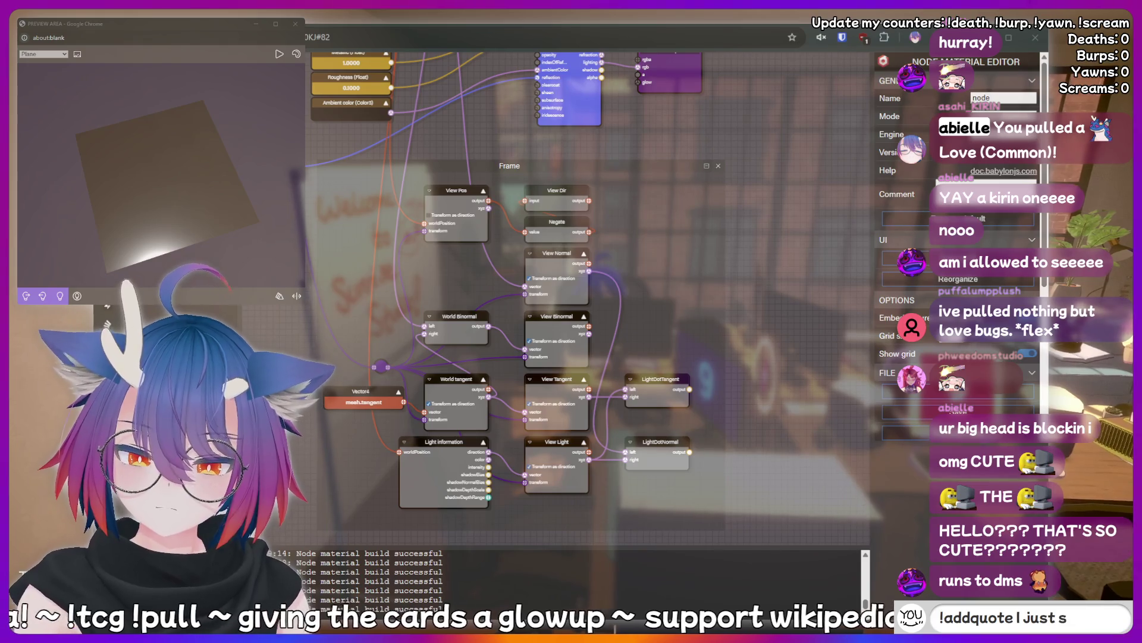
type("aid something")
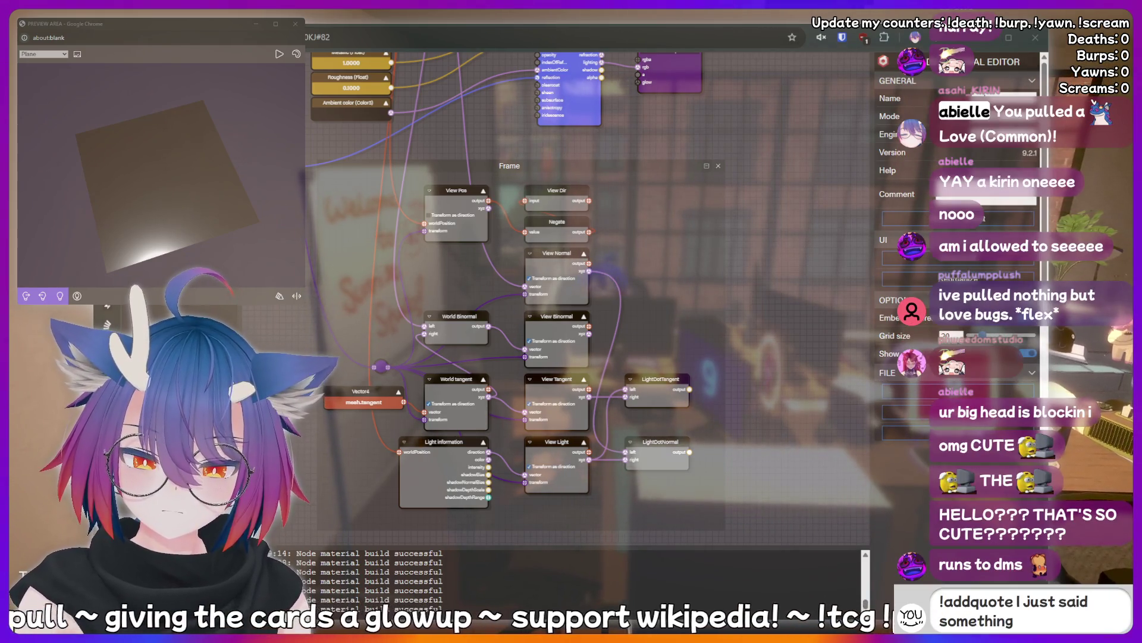
type(" sussyt s")
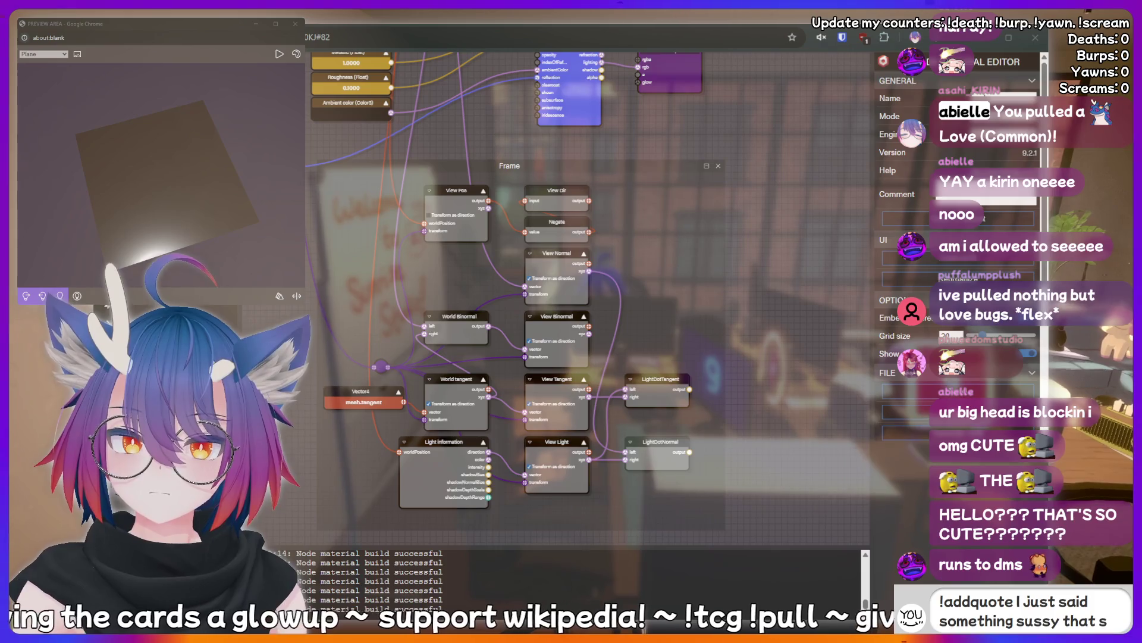
type("hould be recorded fore")
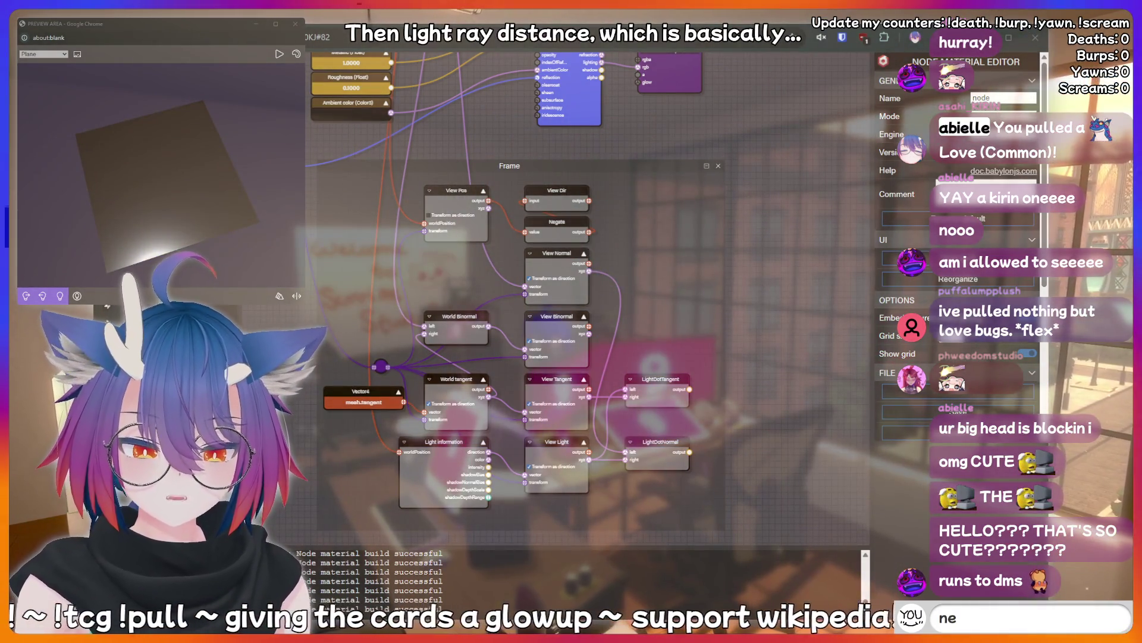
left_click(660, 379)
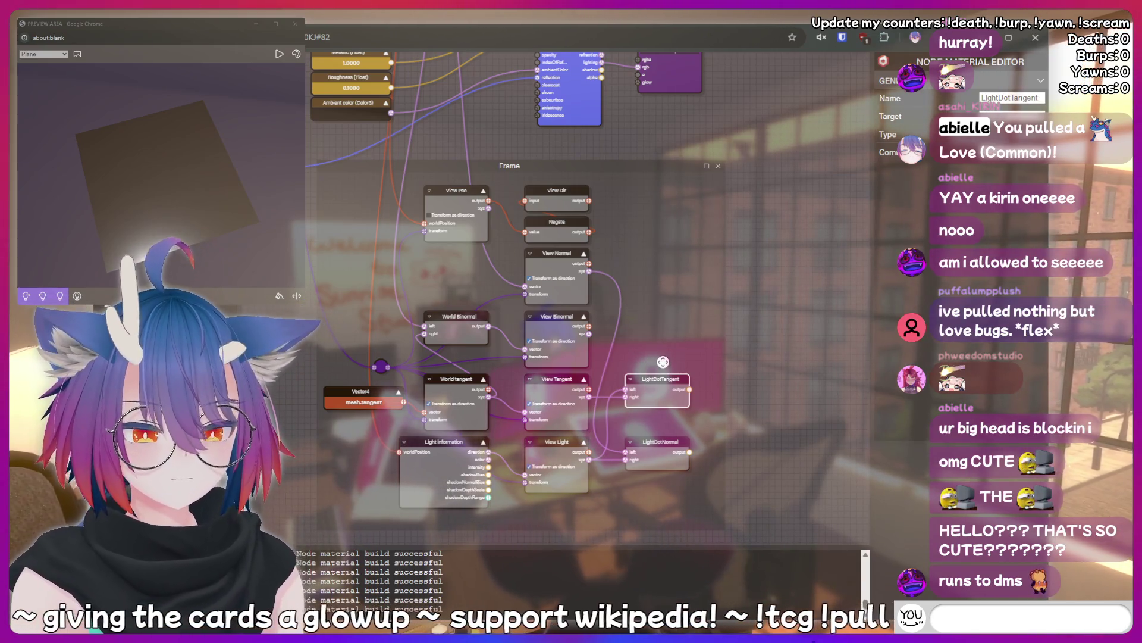
type("!discord")
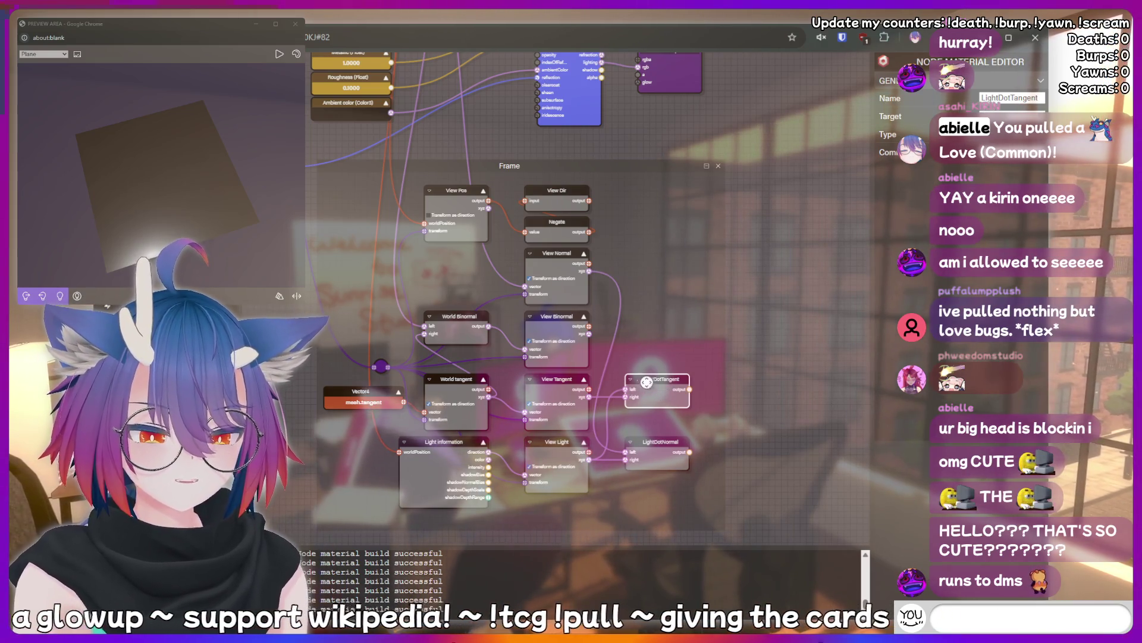
type("meat")
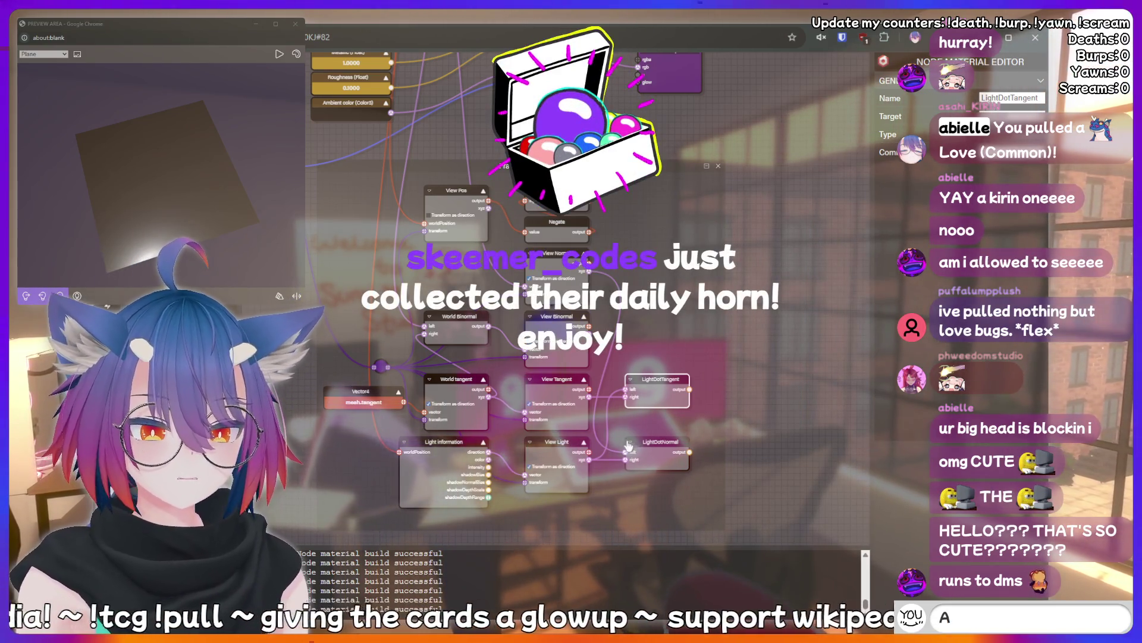
type("AAAAAAH")
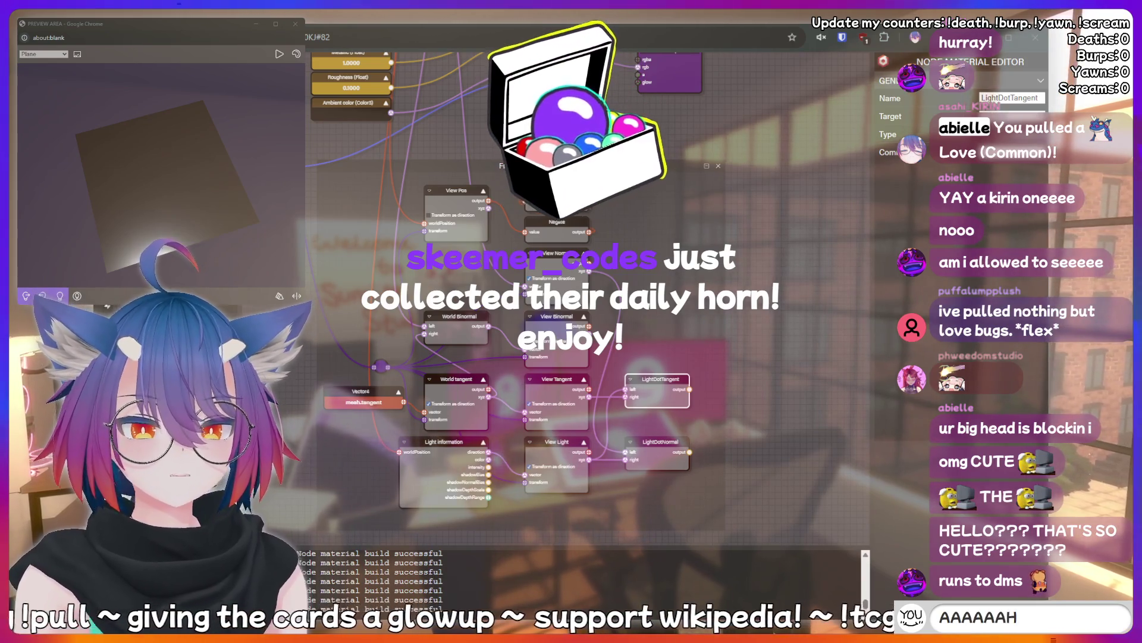
type("fish")
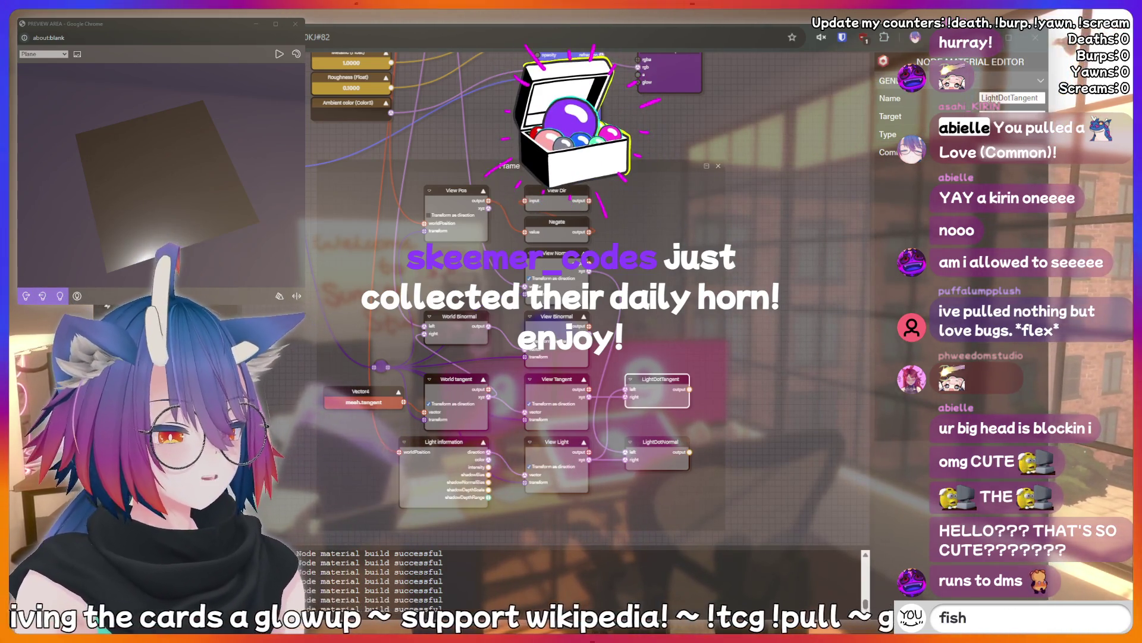
key("Return")
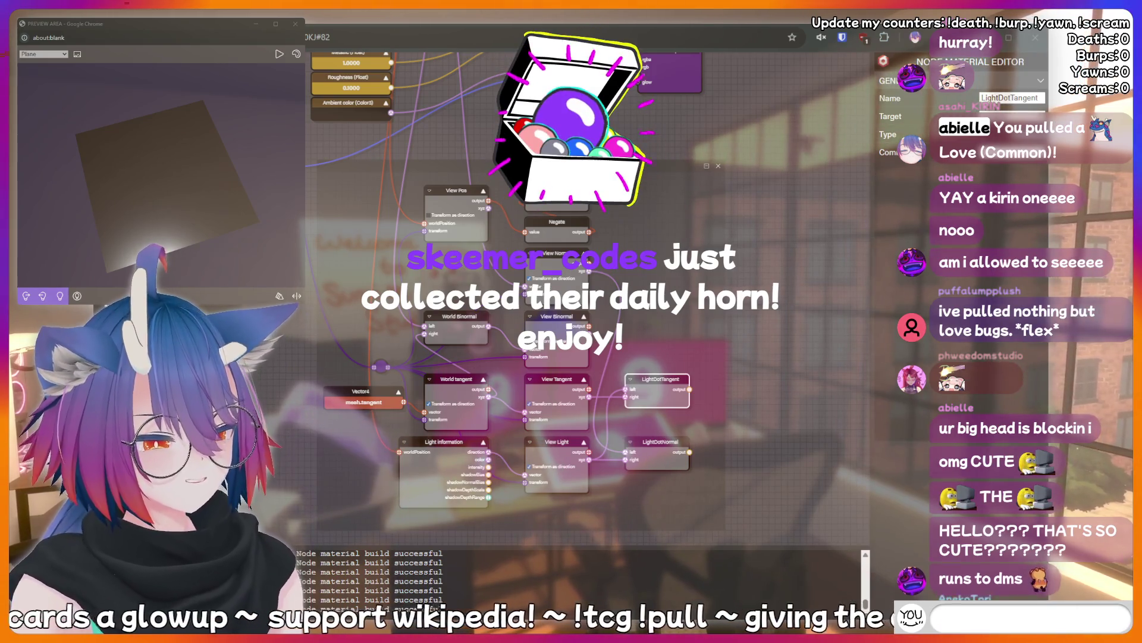
type("!lurk")
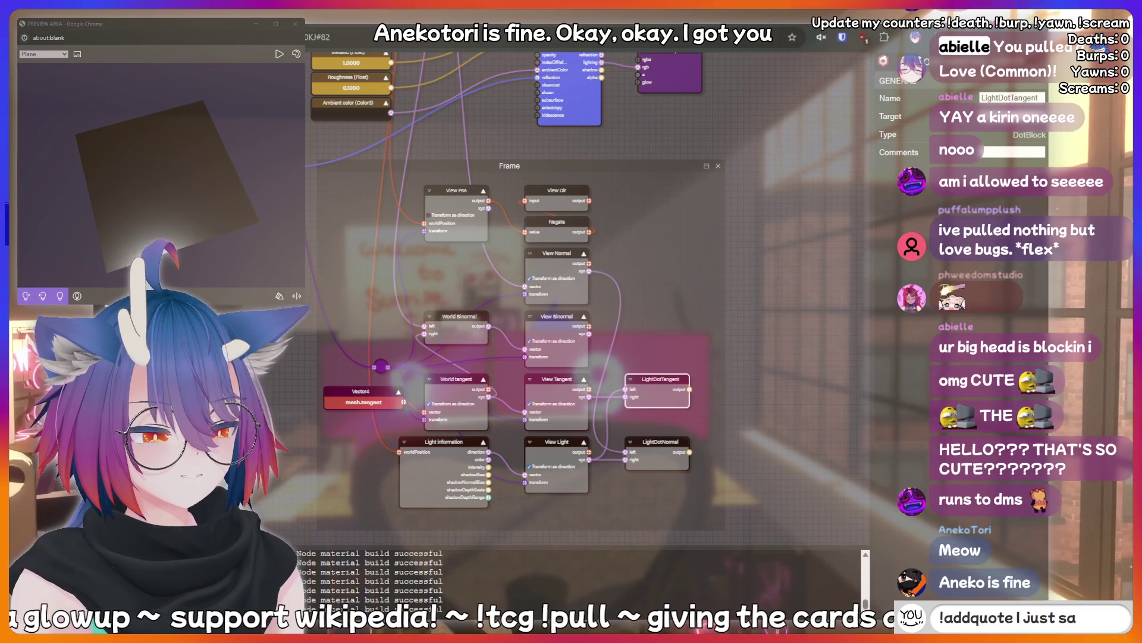
key("BackSpace")
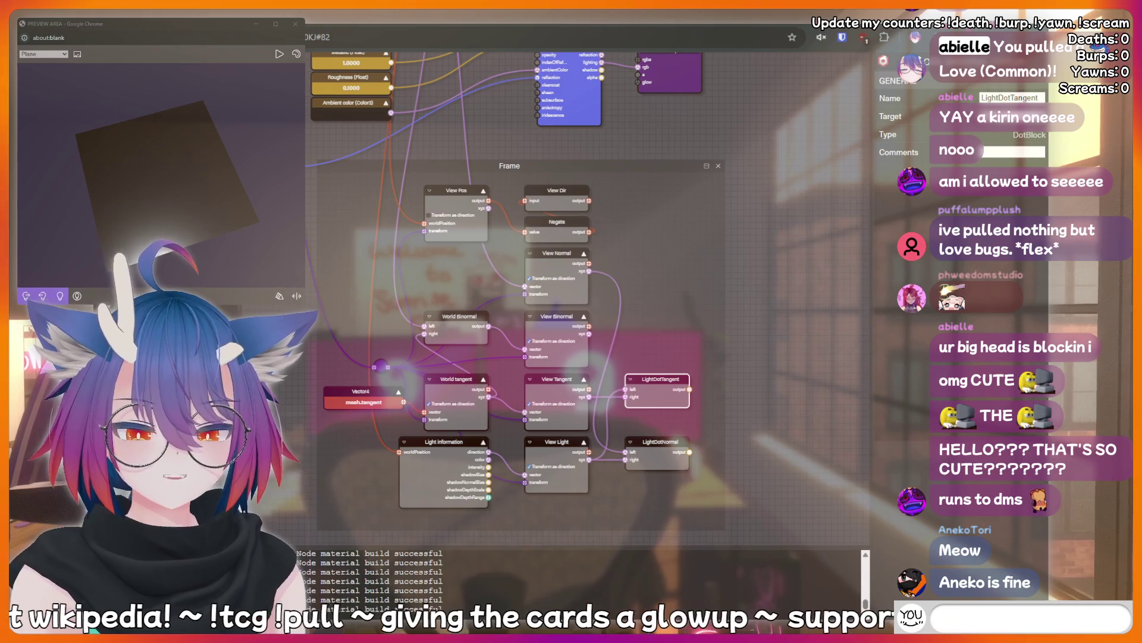
type("!charit")
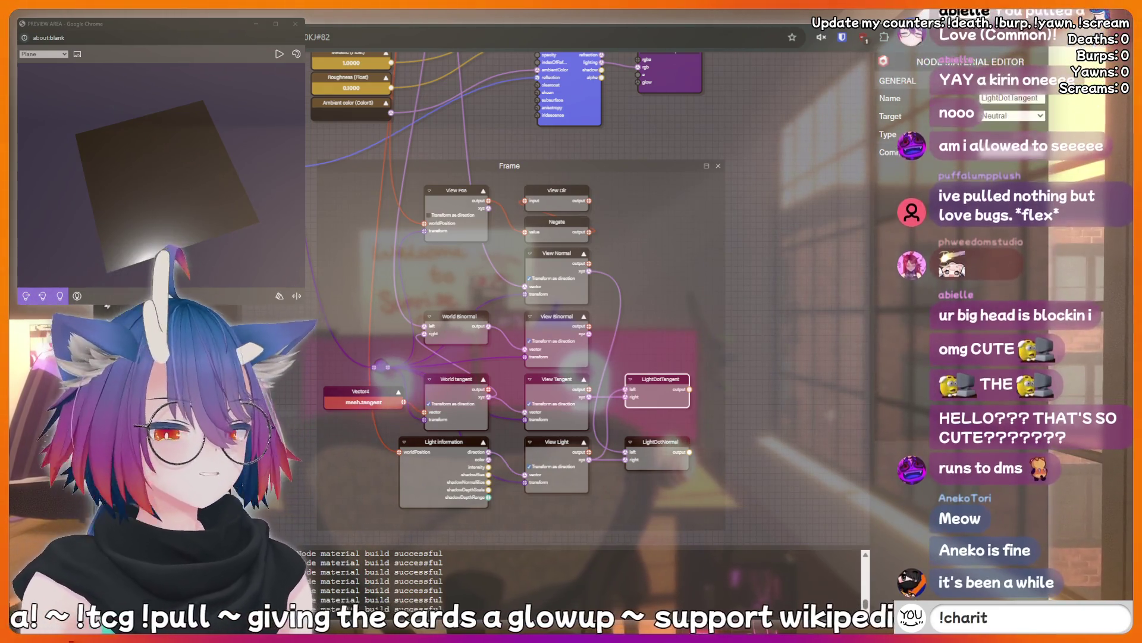
type("y")
- Type and send several chat messages, including 'thinking hard', '!lurk' and 'bottom'
key("BackSpace")
key("BackSpace")
key("BackSpace")
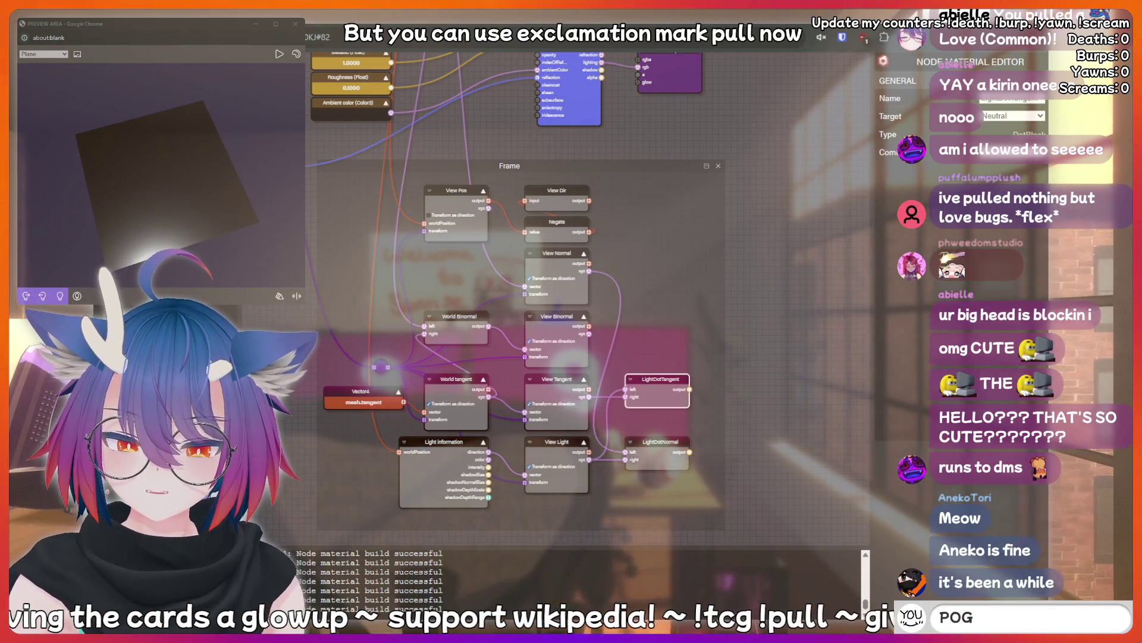
type("thinking")
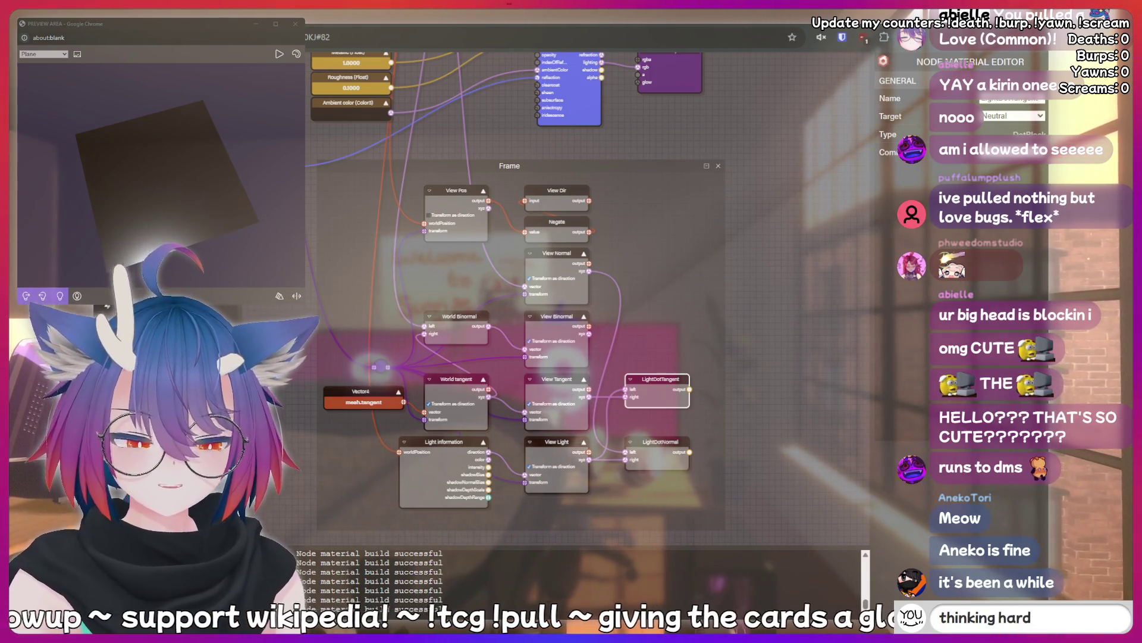
key("Return")
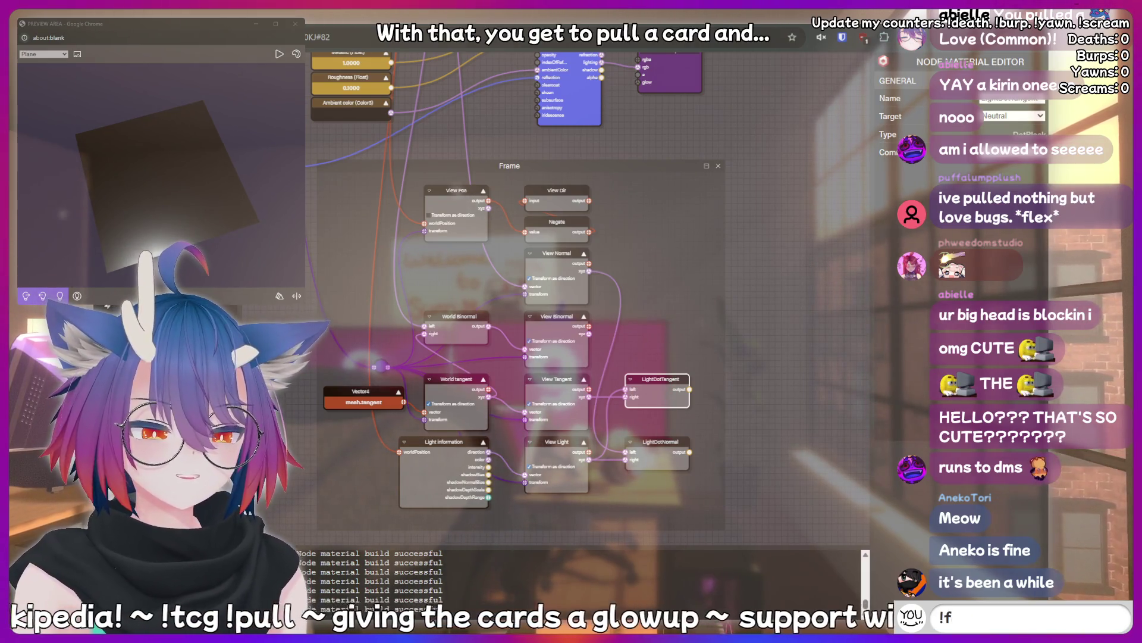
key("Return")
type("tto")
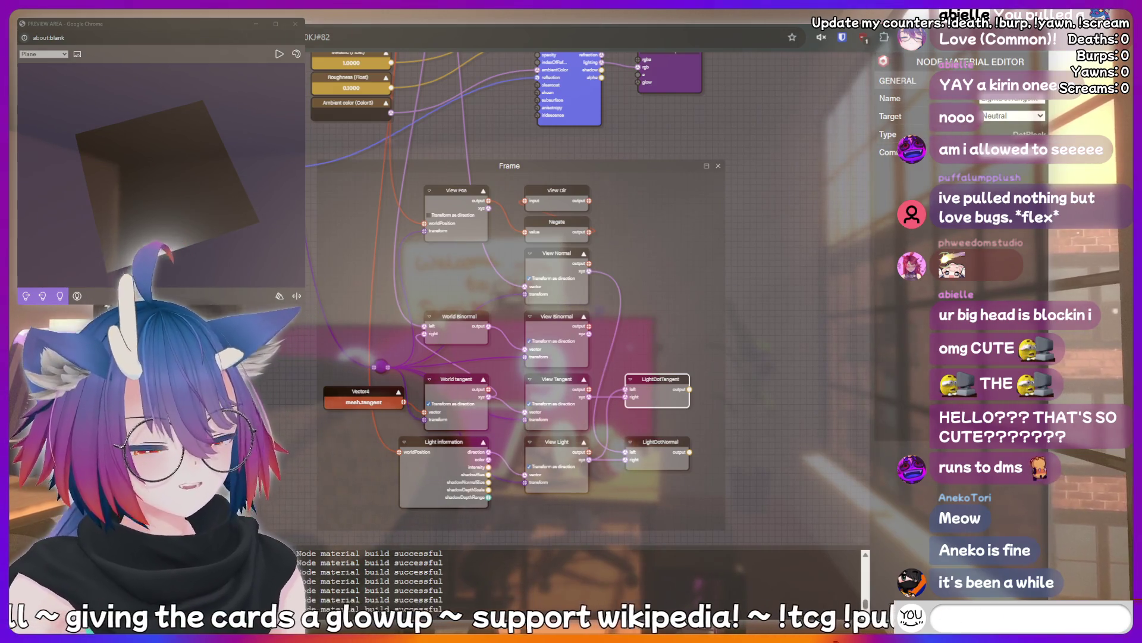
type("AAAAAAH")
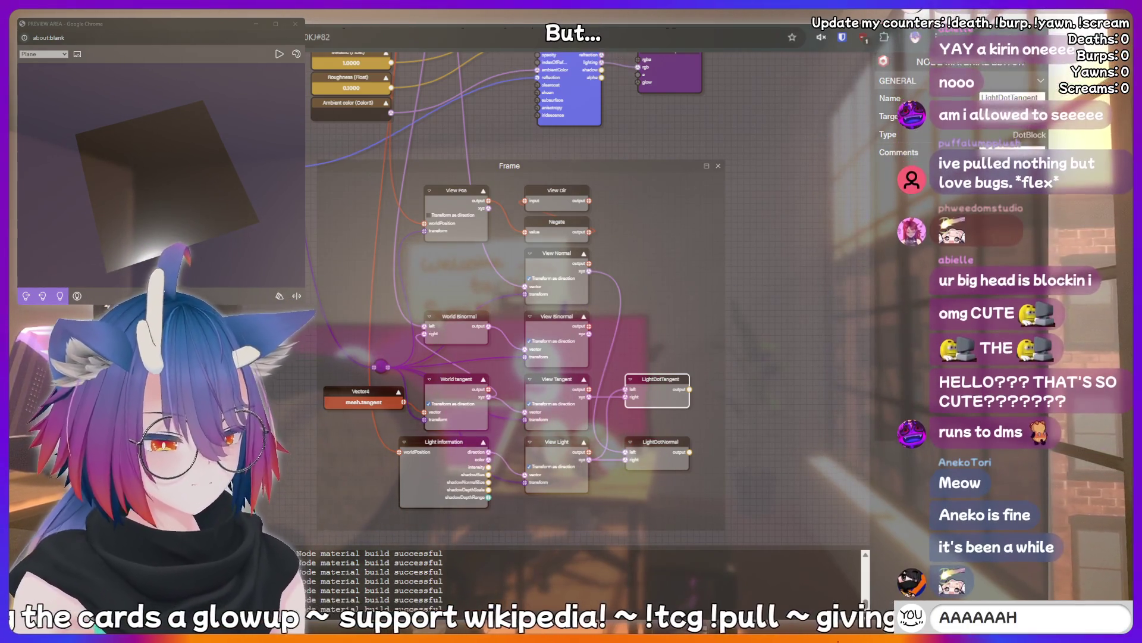
key("BackSpace")
key("BackSpace")
key("BackSpace")
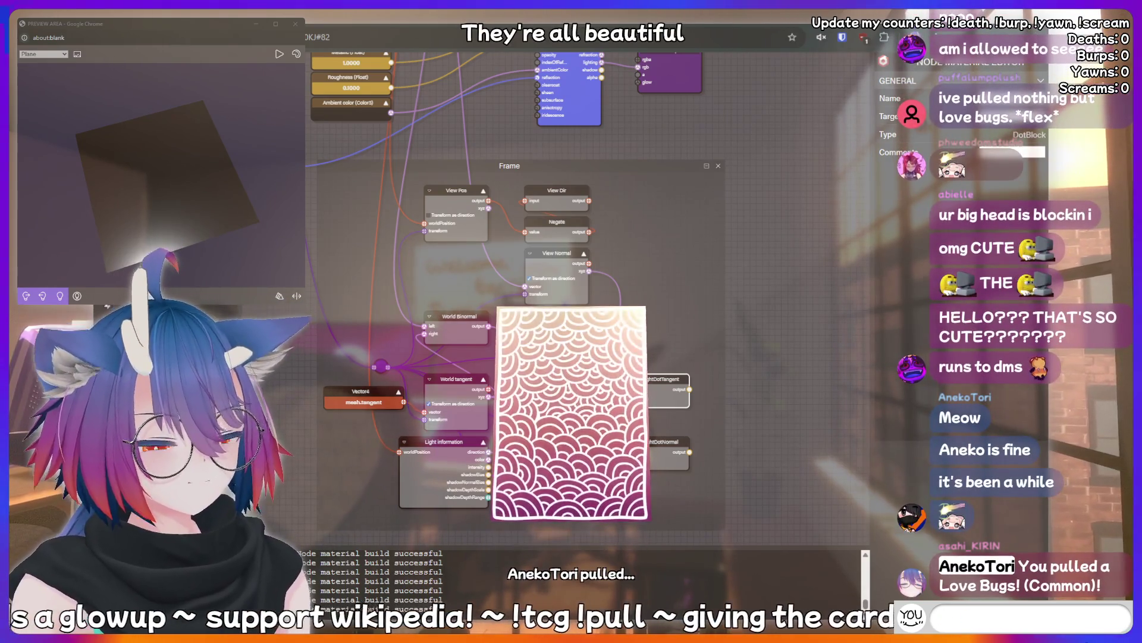
type("thinking hard")
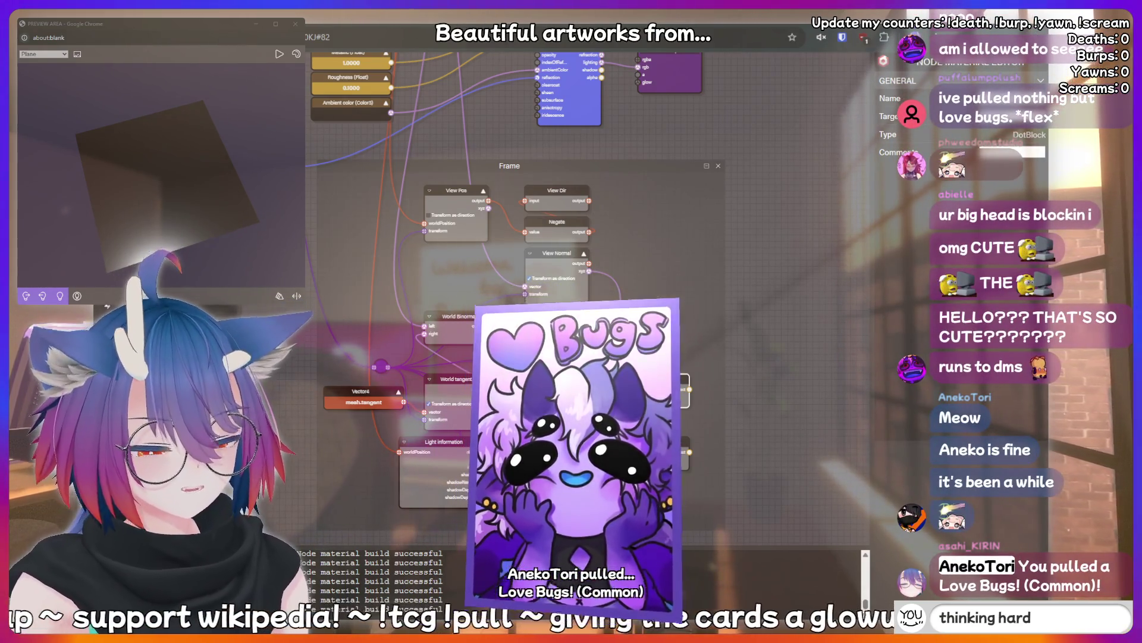
key("BackSpace")
key("BackSpace")
key("BackSpace")
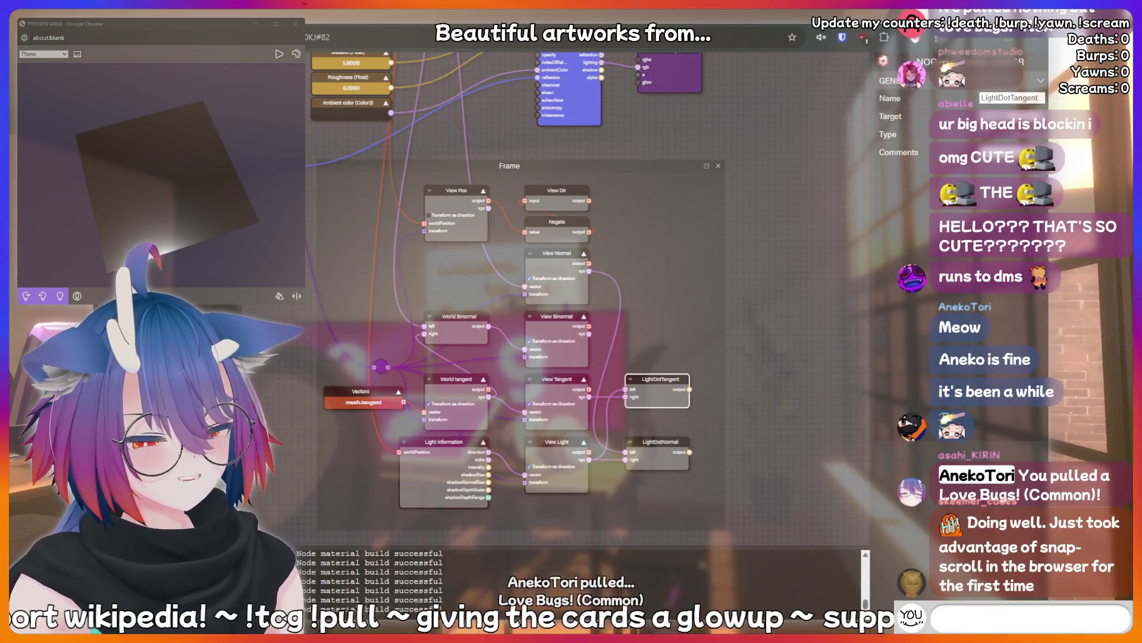
type("!lurk")
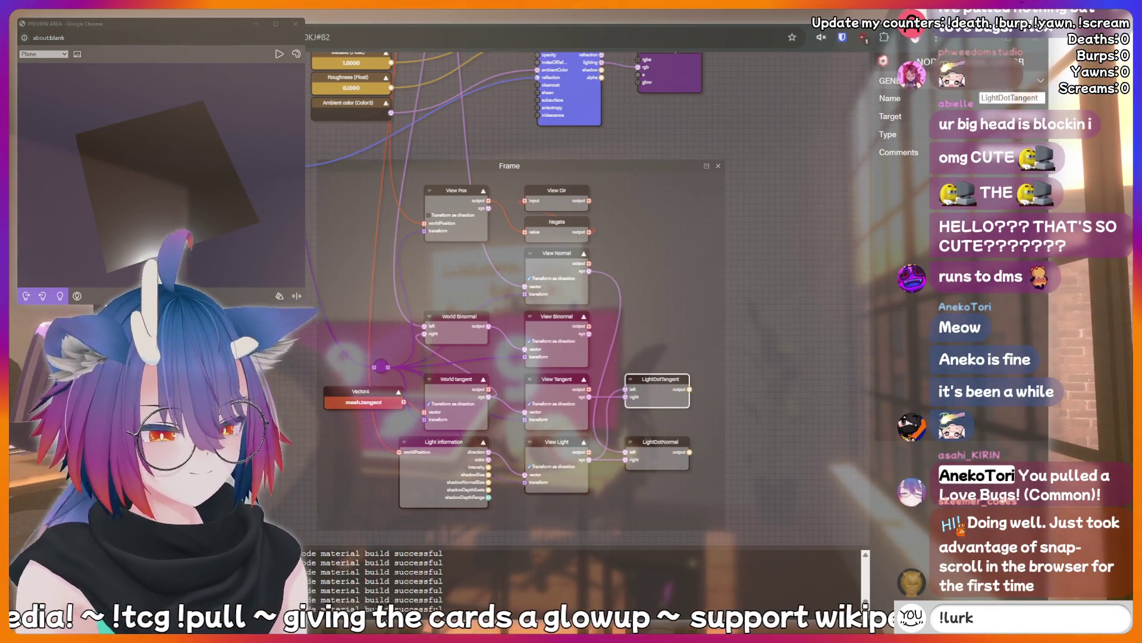
key("BackSpace")
key("BackSpace")
key("BackSpace")
type("b")
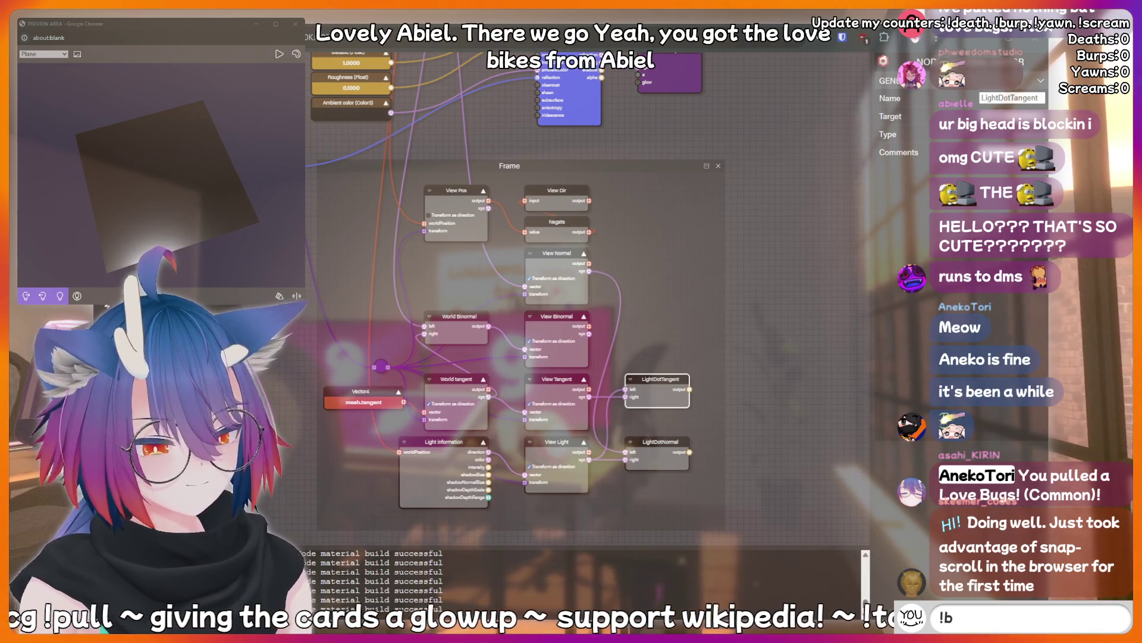
type("ottom")
- Send more chat messages such as '!discord', then deselect LightDotTangent to show material settings
key("BackSpace")
key("BackSpace")
key("BackSpace")
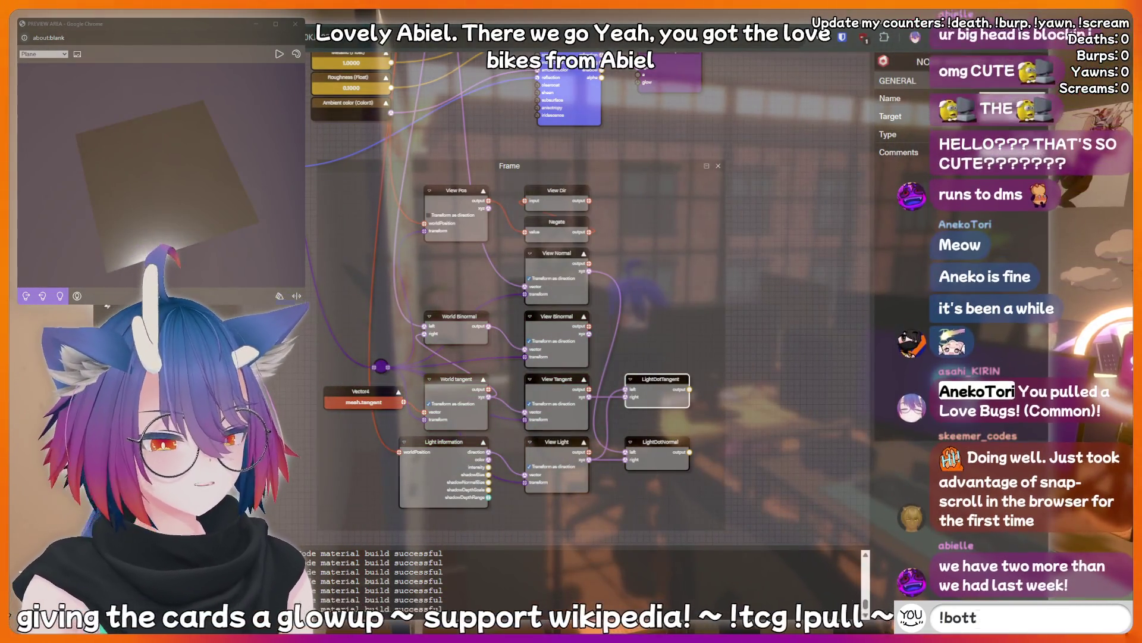
type("AAAAAAH")
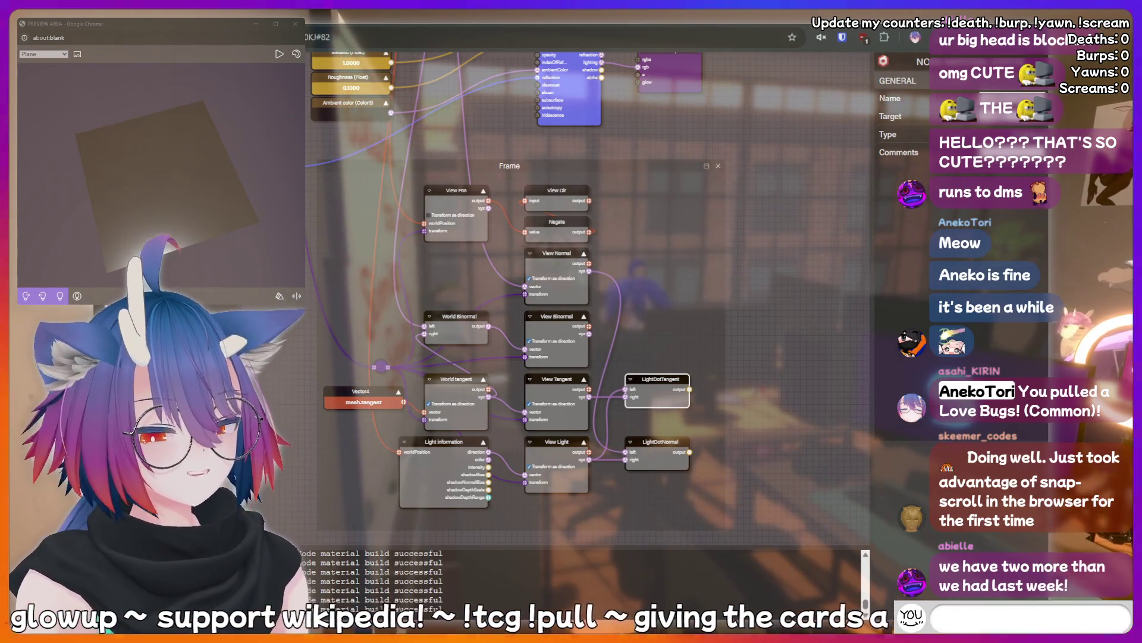
type("!discord")
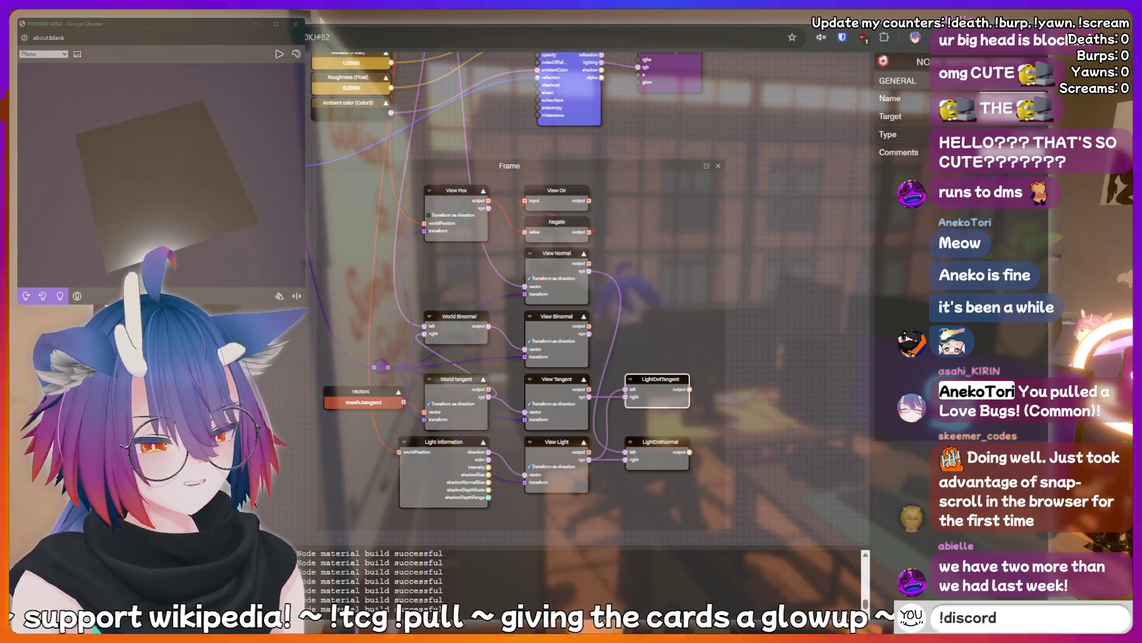
key("Return")
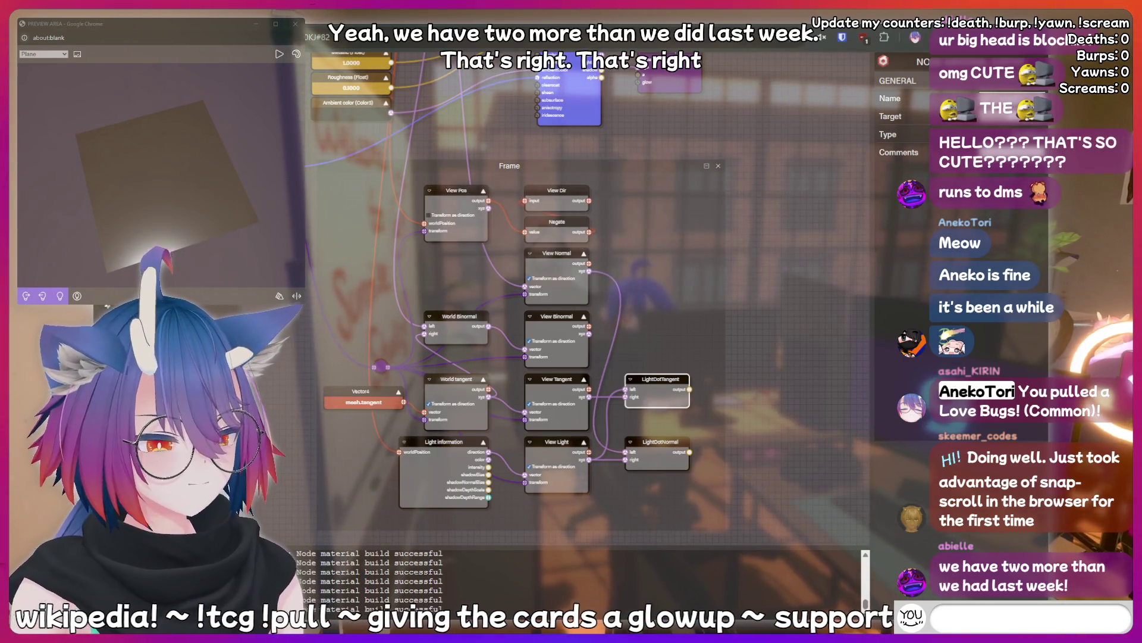
type("!clip")
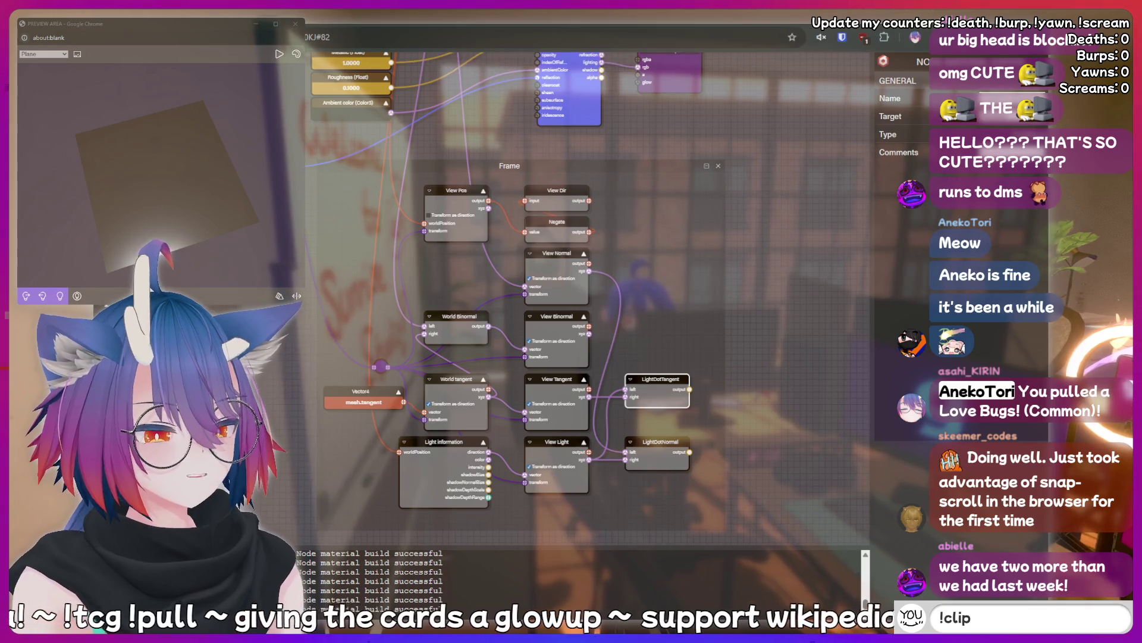
key("Return")
type("peepee poopoo")
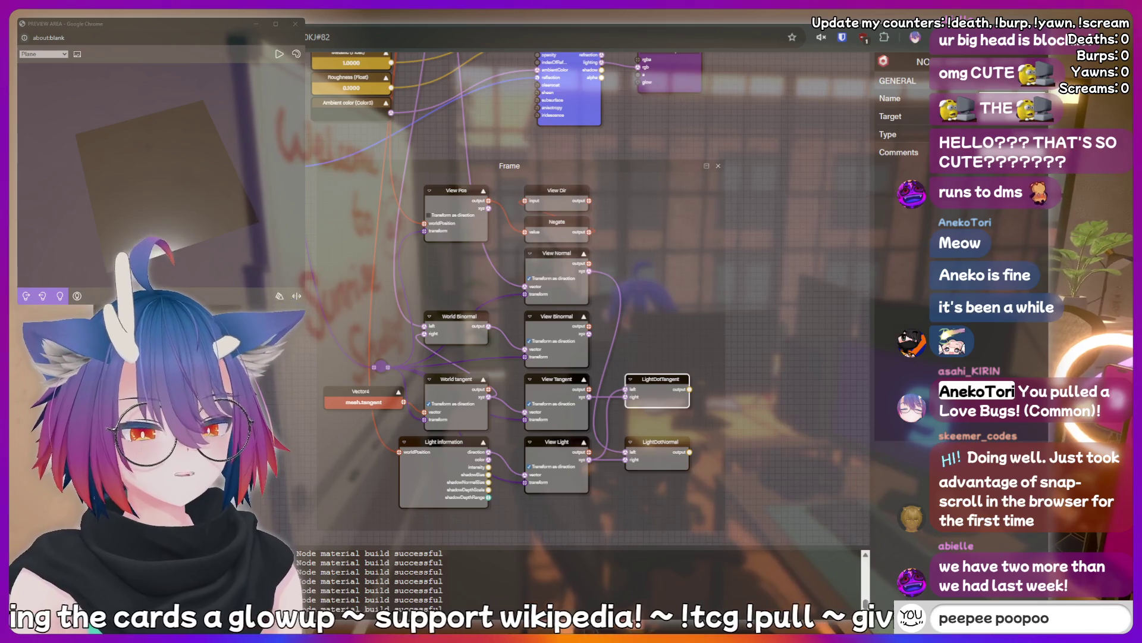
key("BackSpace")
key("BackSpace")
key("BackSpace")
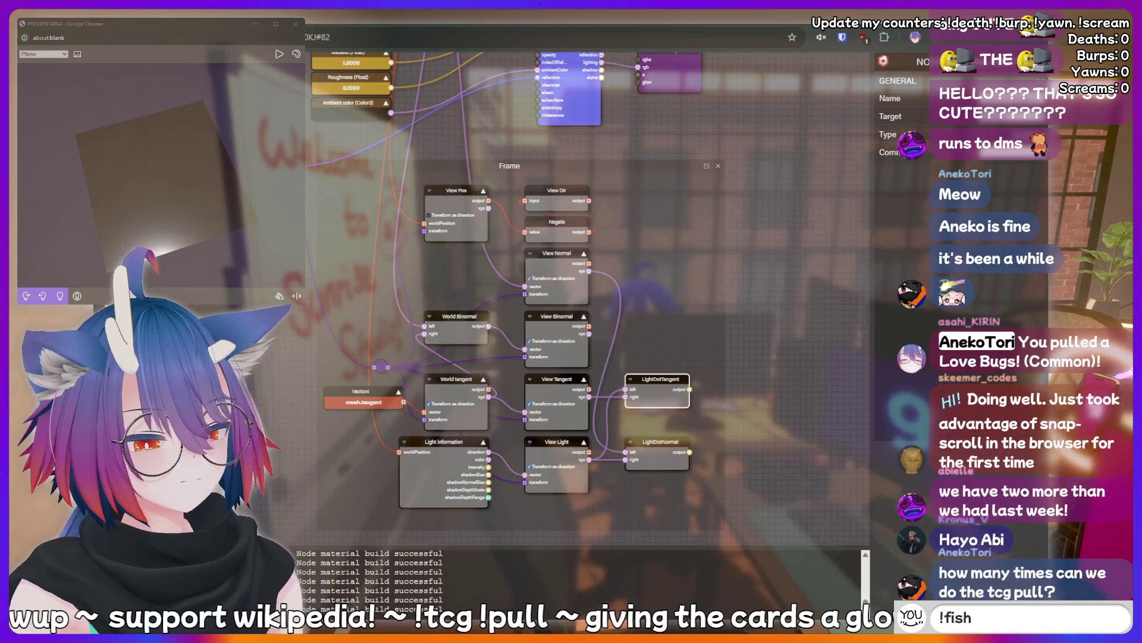
key("Return")
type("!lurk")
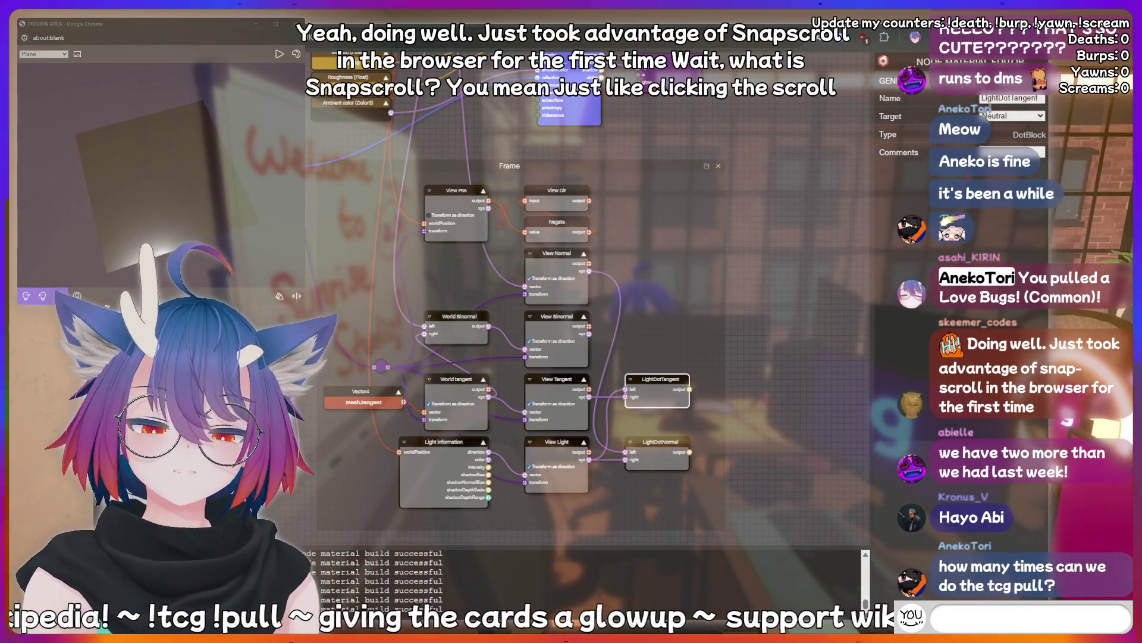
type("AAAAA")
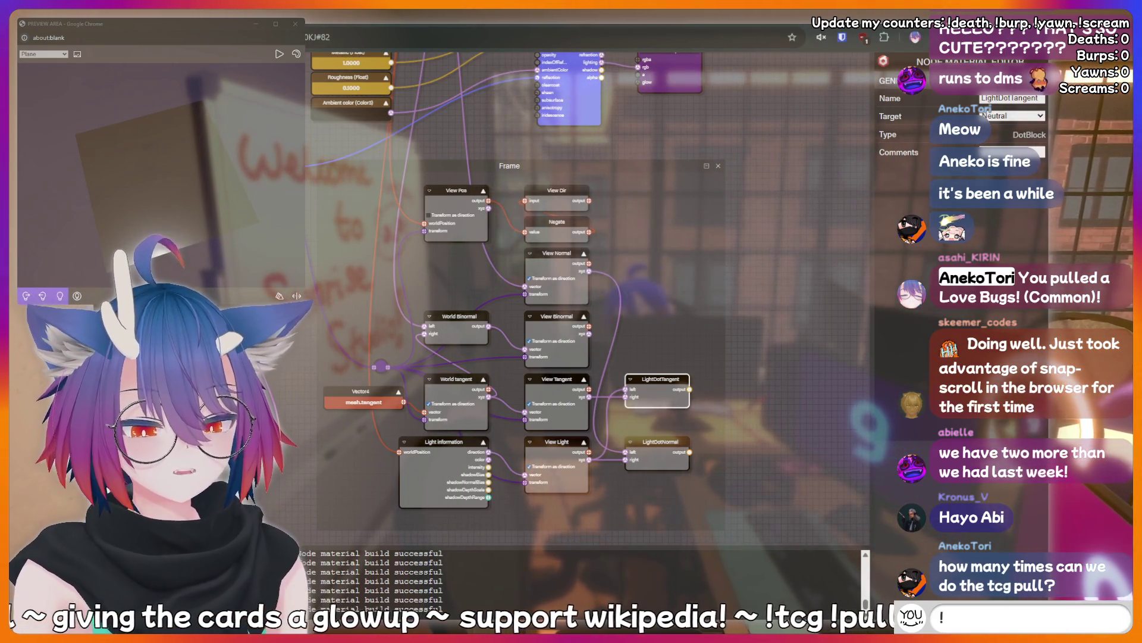
type("lurk")
key("Return")
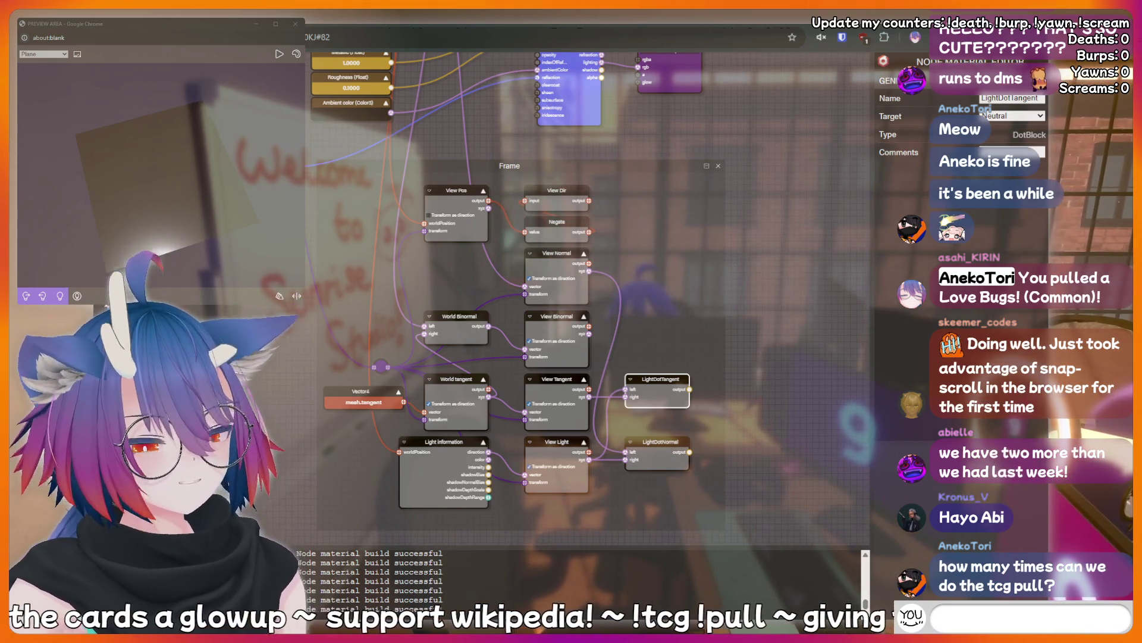
left_click(751, 120)
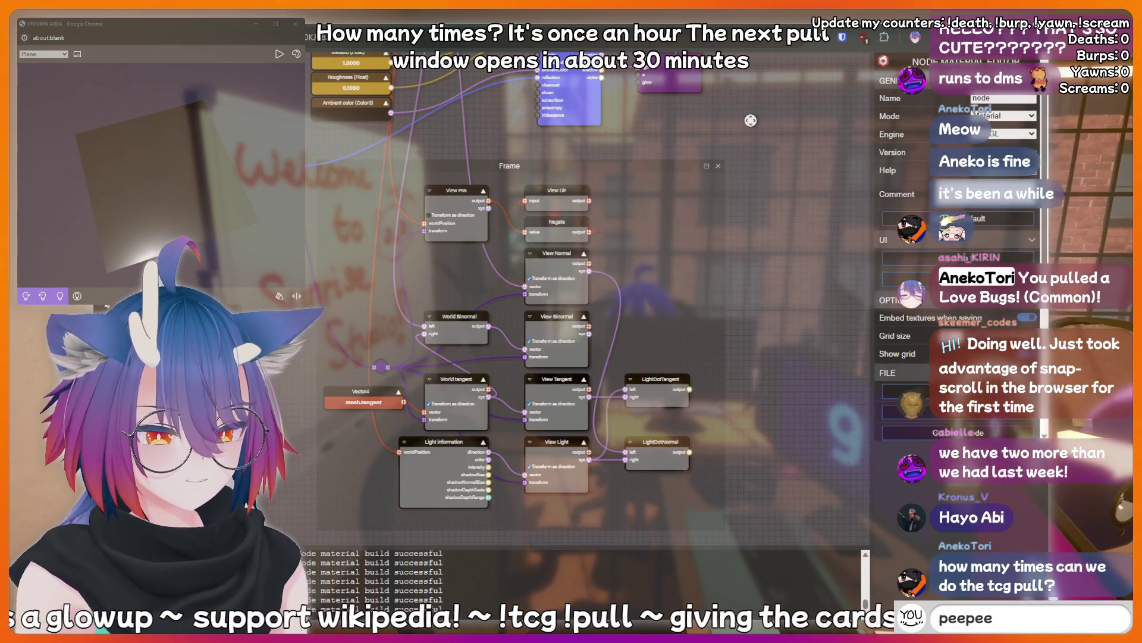
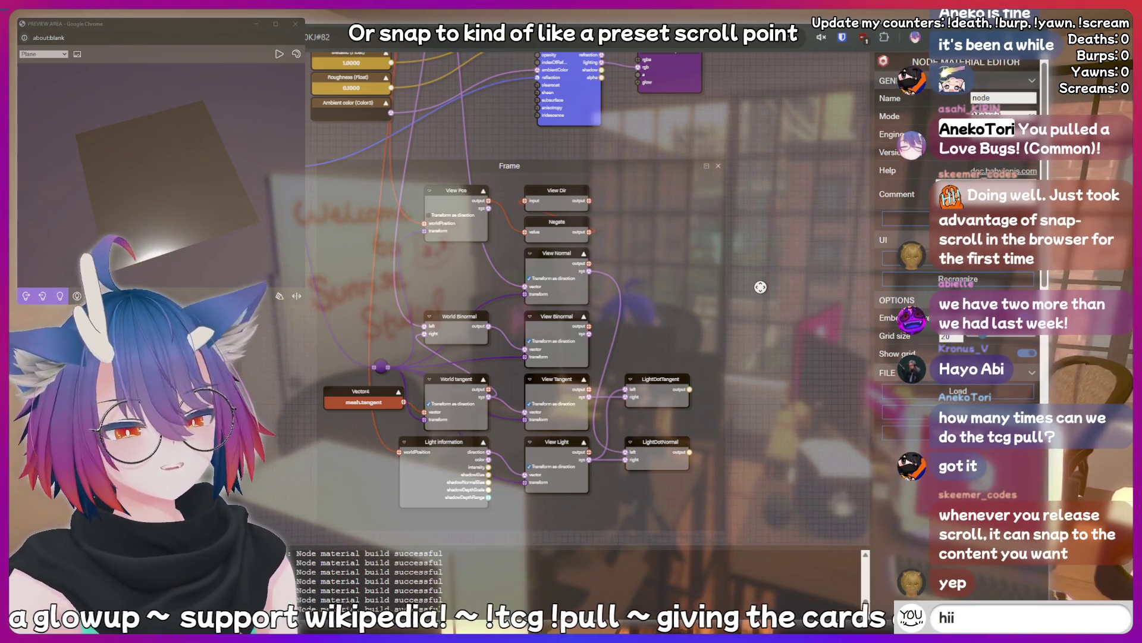
- Stretch the Frame's top edge upward above the view and light ray nodes
type("i")
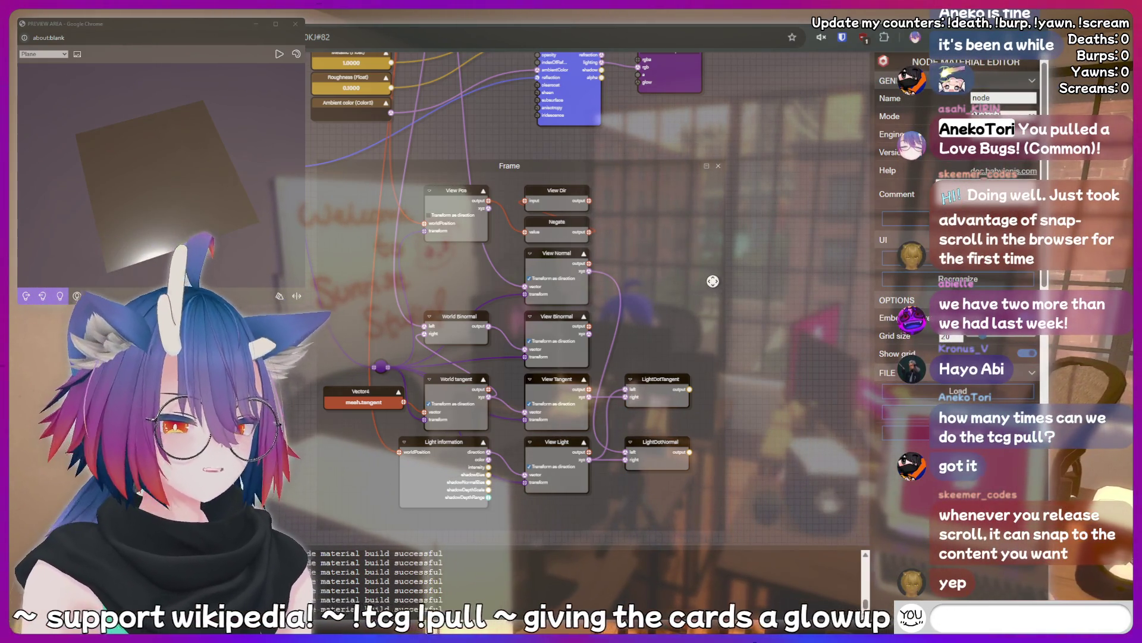
type("cge")
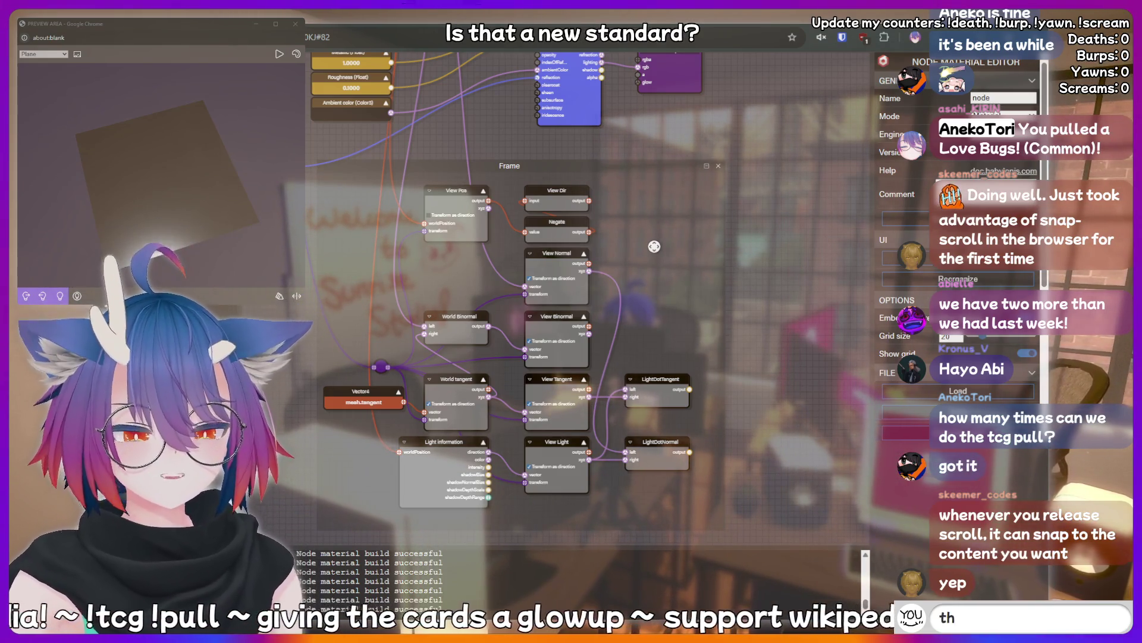
type("ink")
type("ing hard")
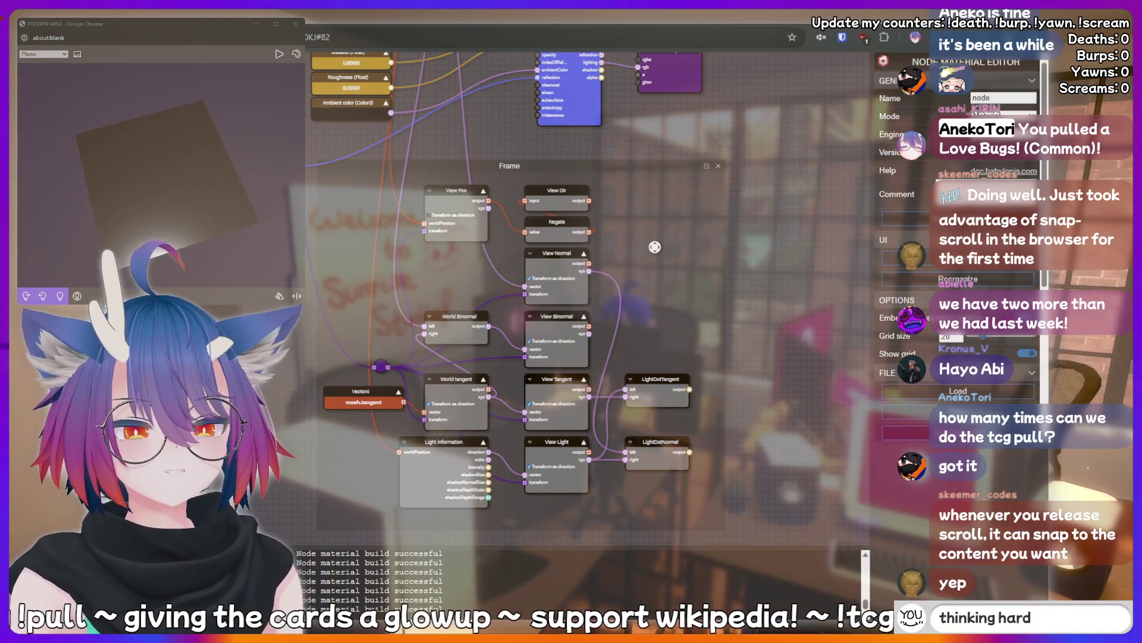
key("BackSpace")
key("BackSpace")
key("BackSpace")
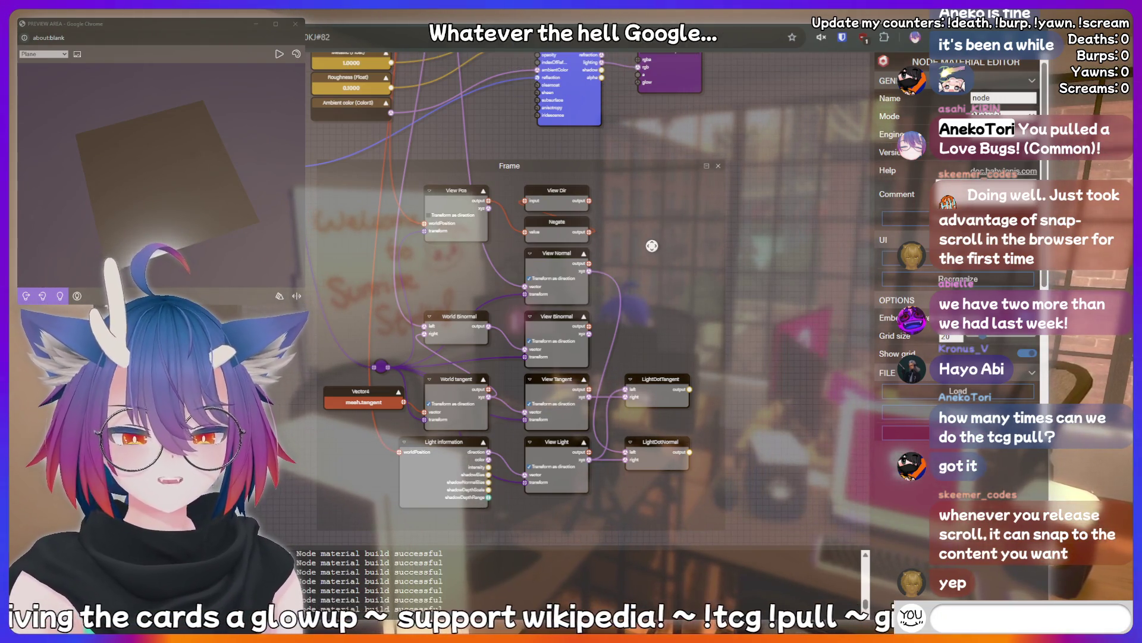
type("LUL")
key("BackSpace")
key("BackSpace")
key("BackSpace")
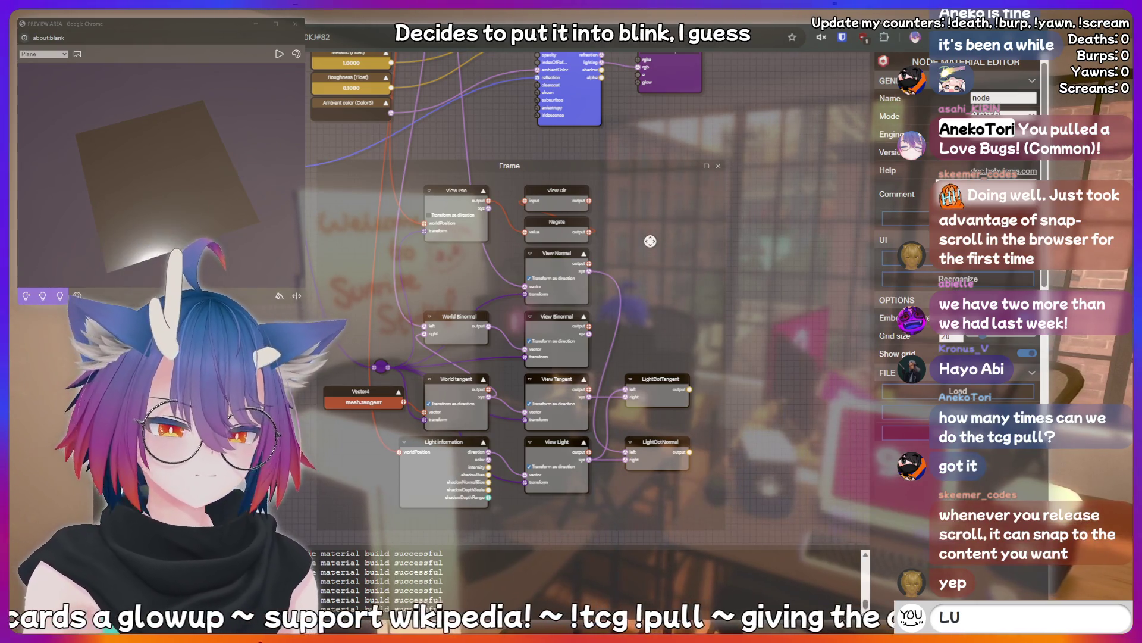
type("!clip")
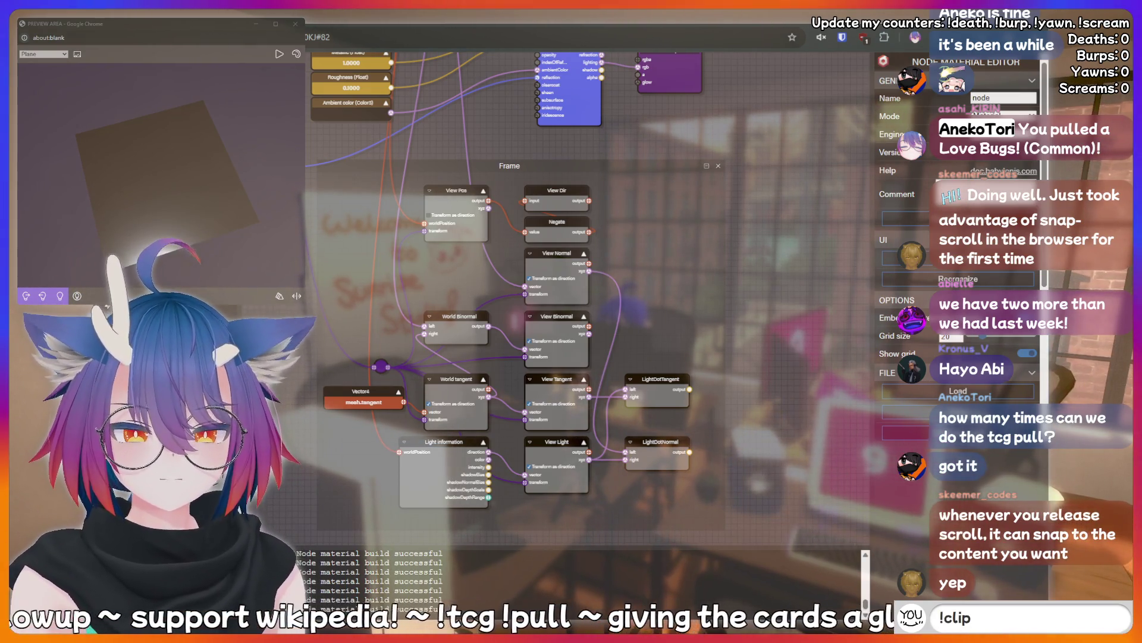
key("BackSpace")
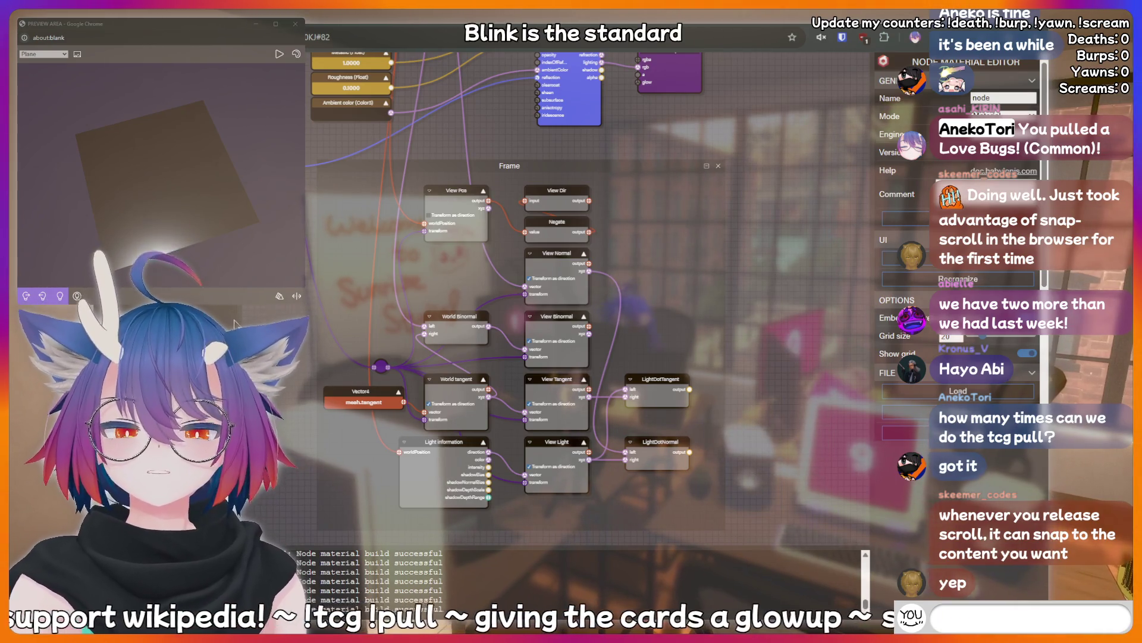
type("!cp")
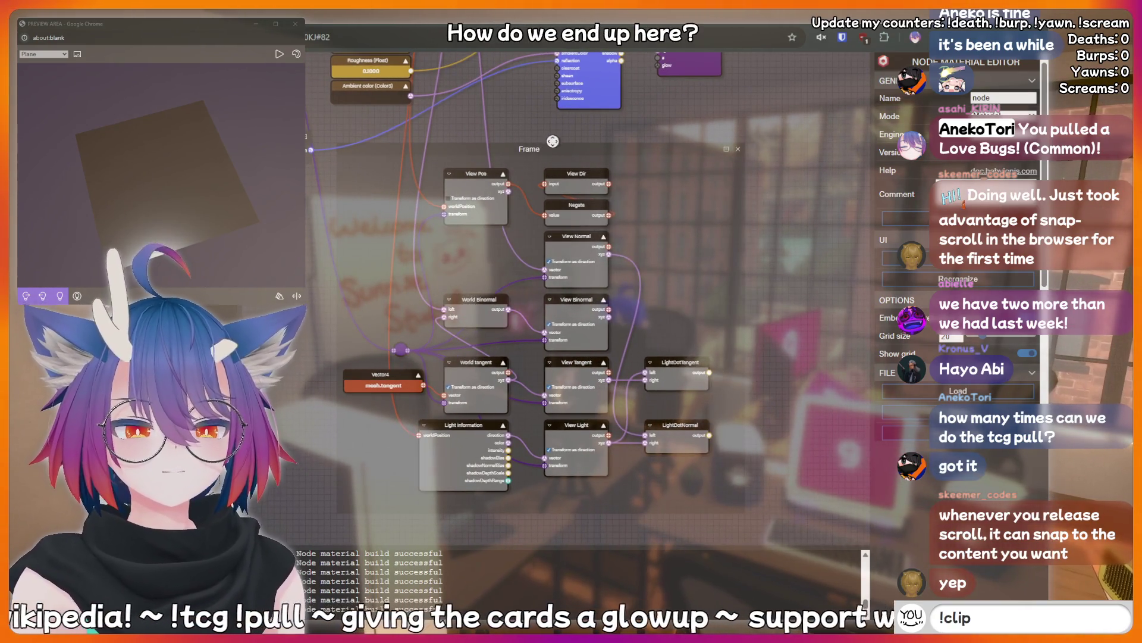
key("Return")
left_click_drag(551, 142, 553, 128)
type("AAAAAA")
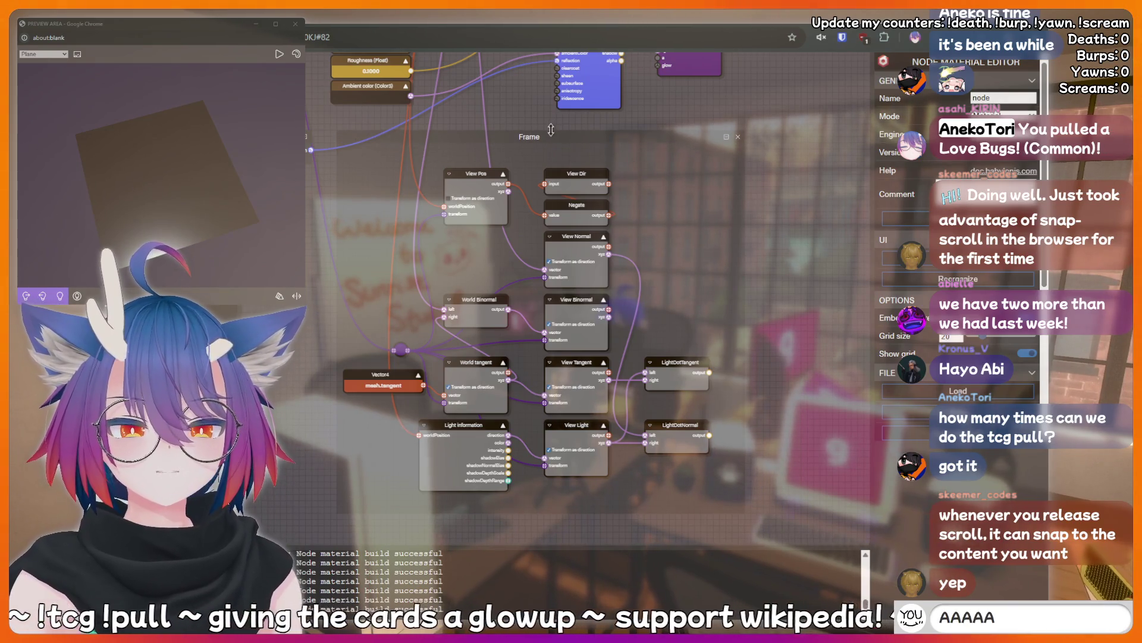
key("Return")
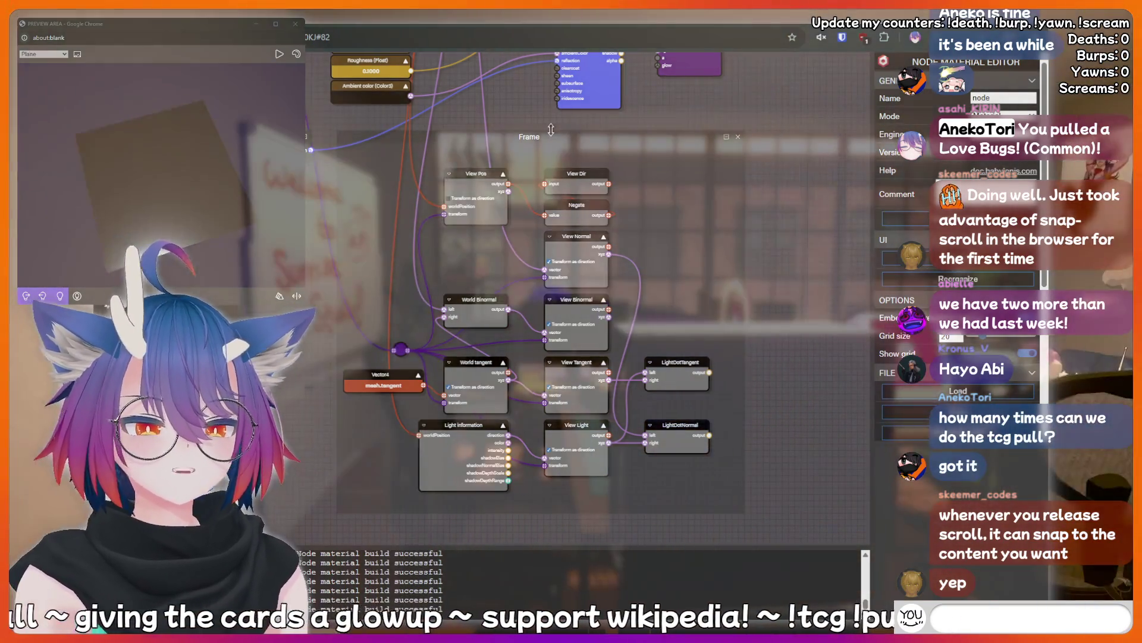
- Extend the Frame's top edge a little further and nudge the Frame down slightly
type("hotdog")
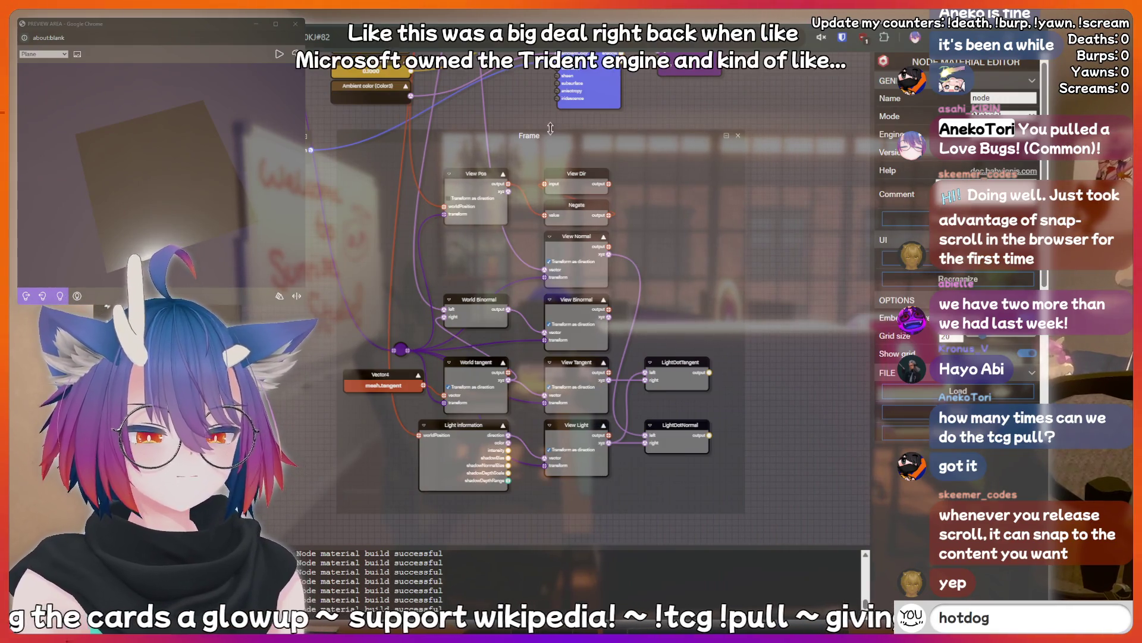
left_click_drag(551, 129, 551, 122)
type("hii")
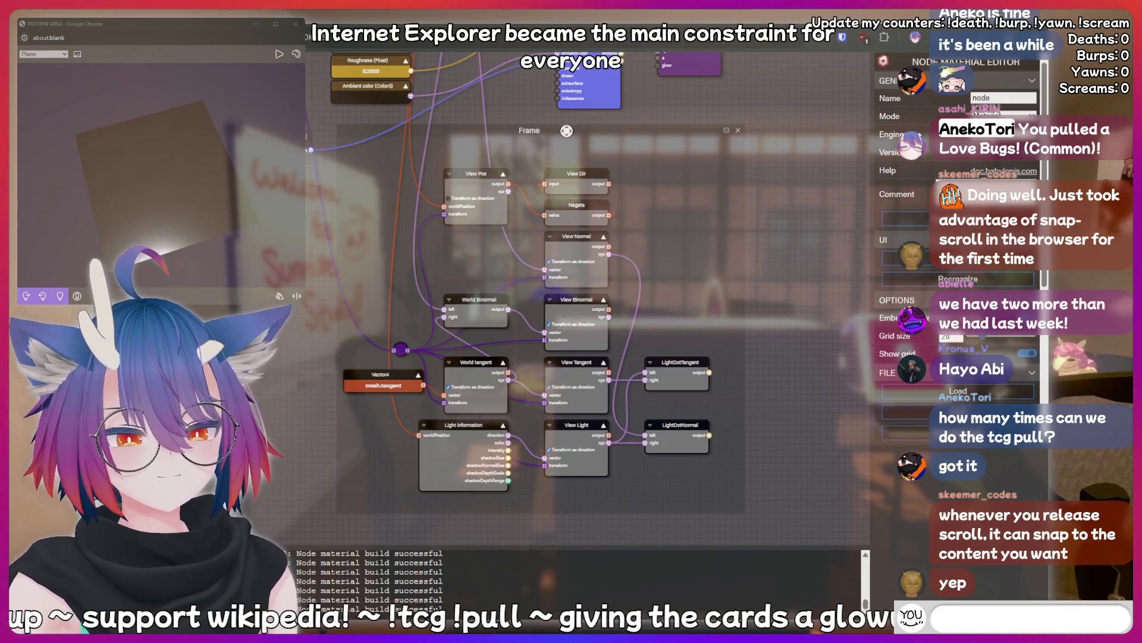
left_click_drag(567, 130, 565, 133)
type("fish")
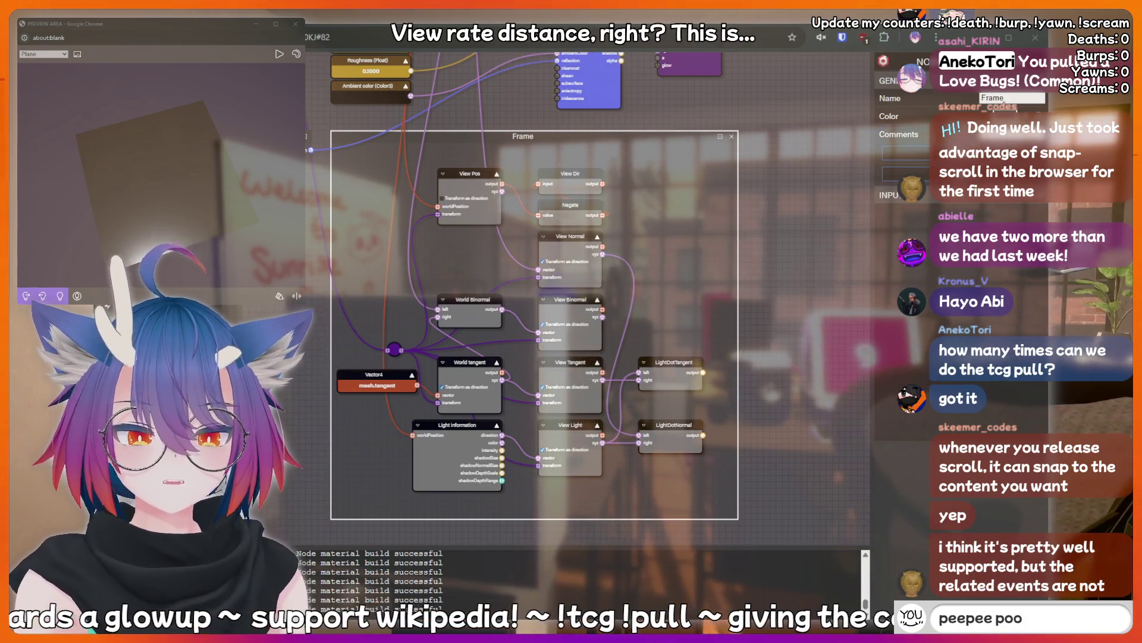
- Move LightDotTangent up beside View Dir and relink its left input from View Dir's output
mouse_move(696, 370)
left_mouse_down()
mouse_move(683, 351)
mouse_move(680, 178)
left_mouse_up()
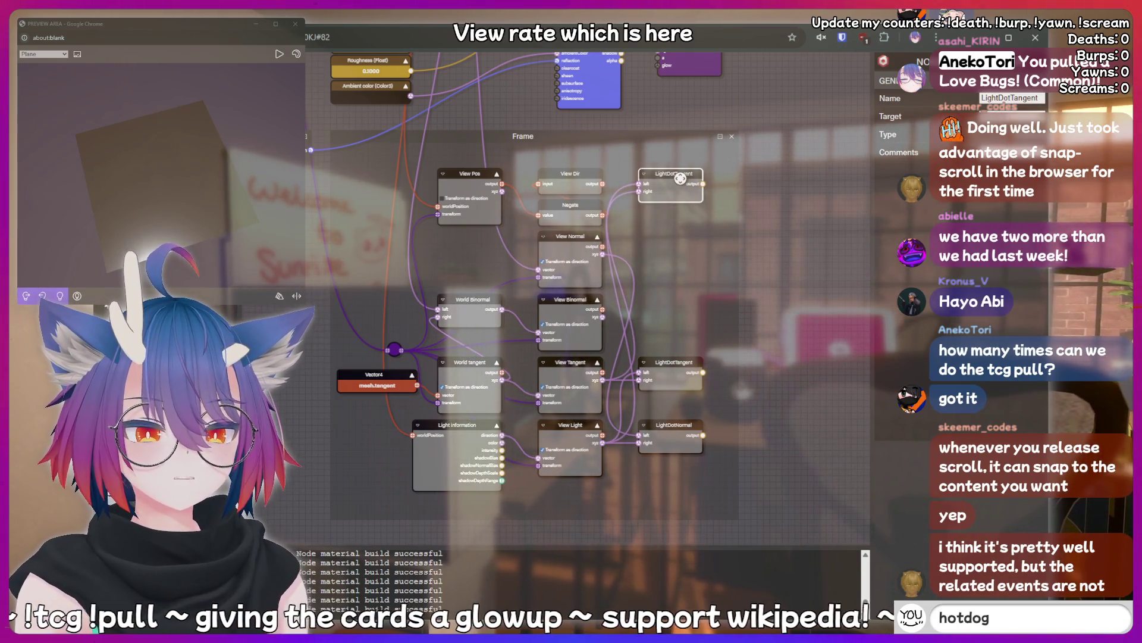
type("!add")
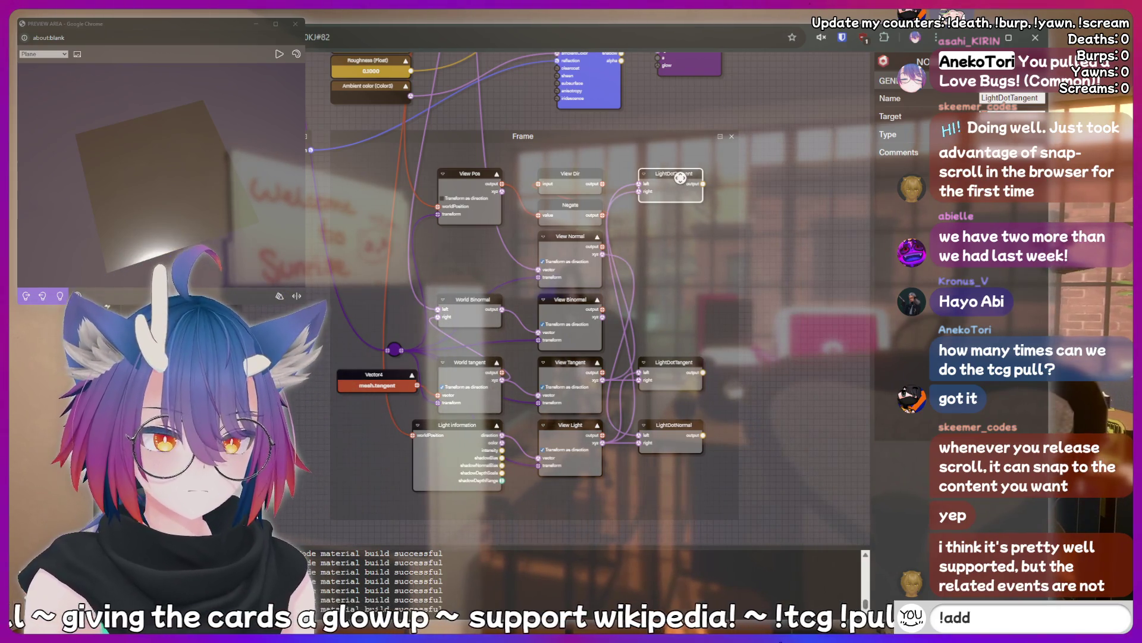
type("quote I just")
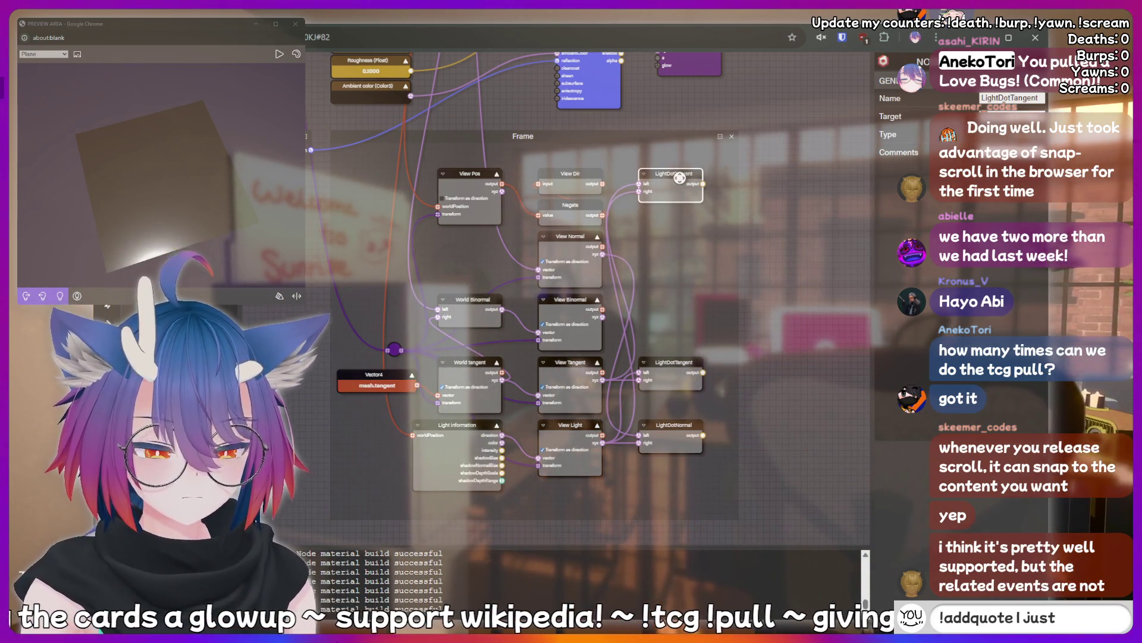
type(" said somethin")
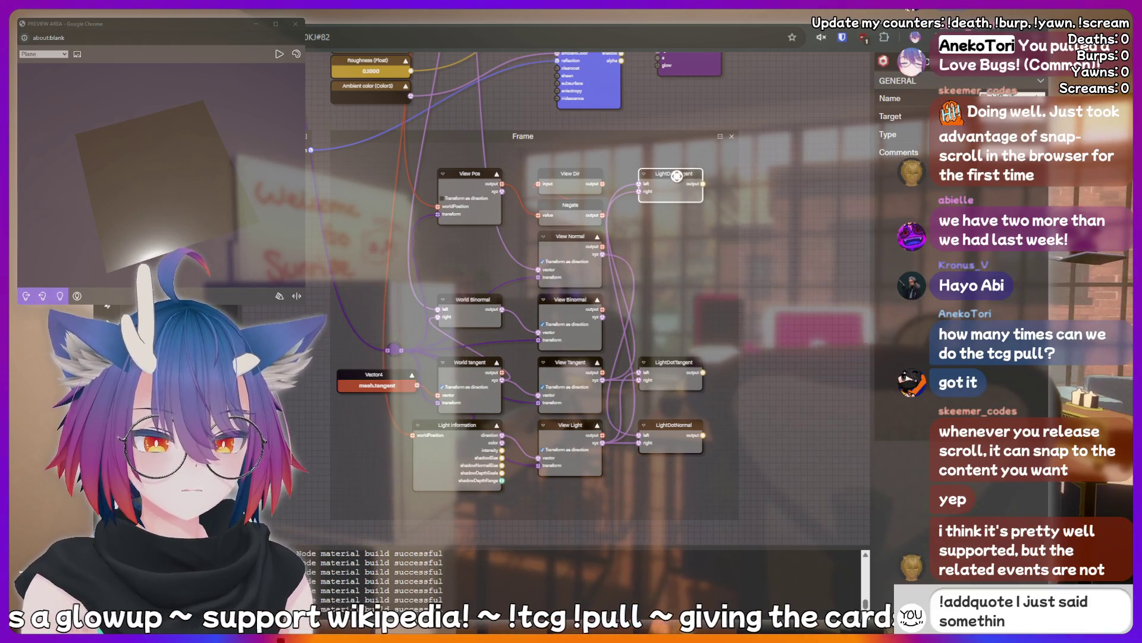
type("g sussy that")
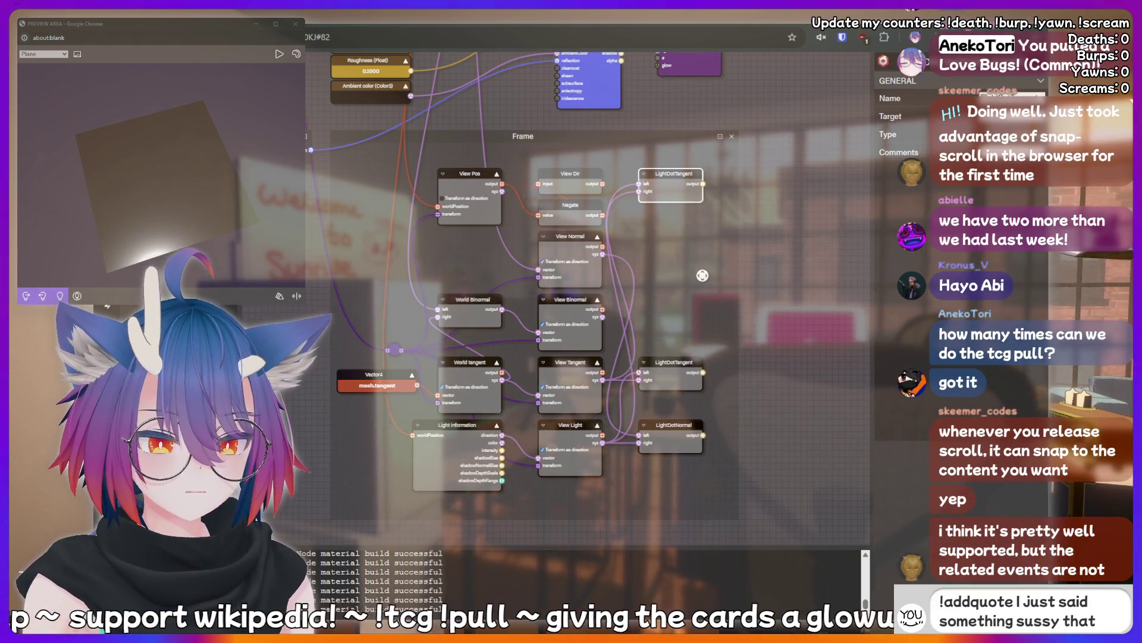
type(" should be rec")
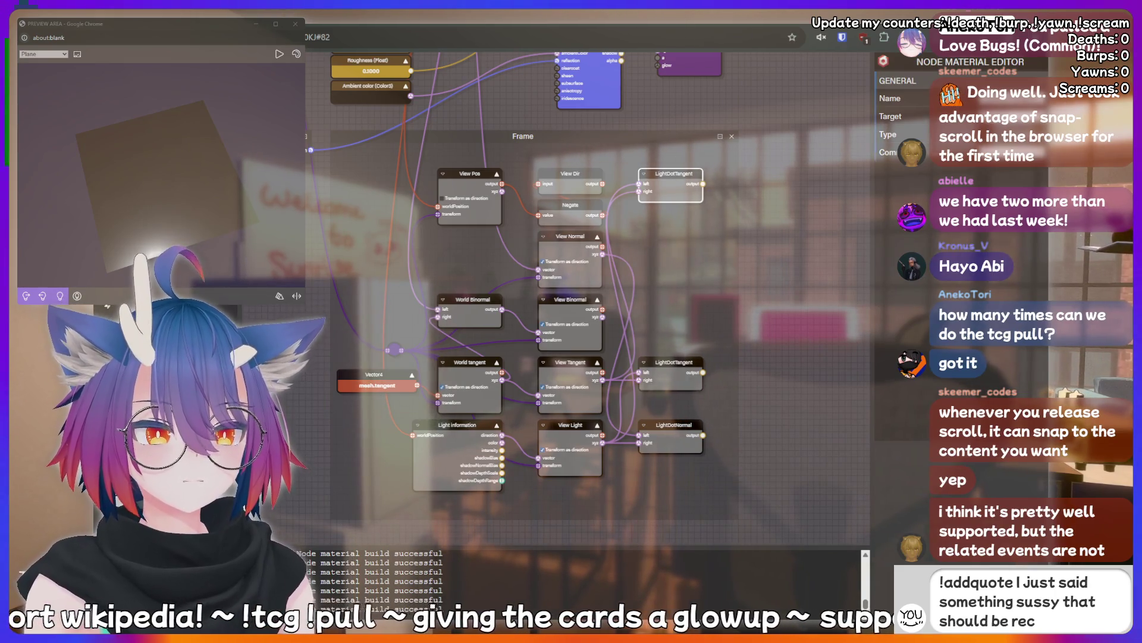
type("orded forever!")
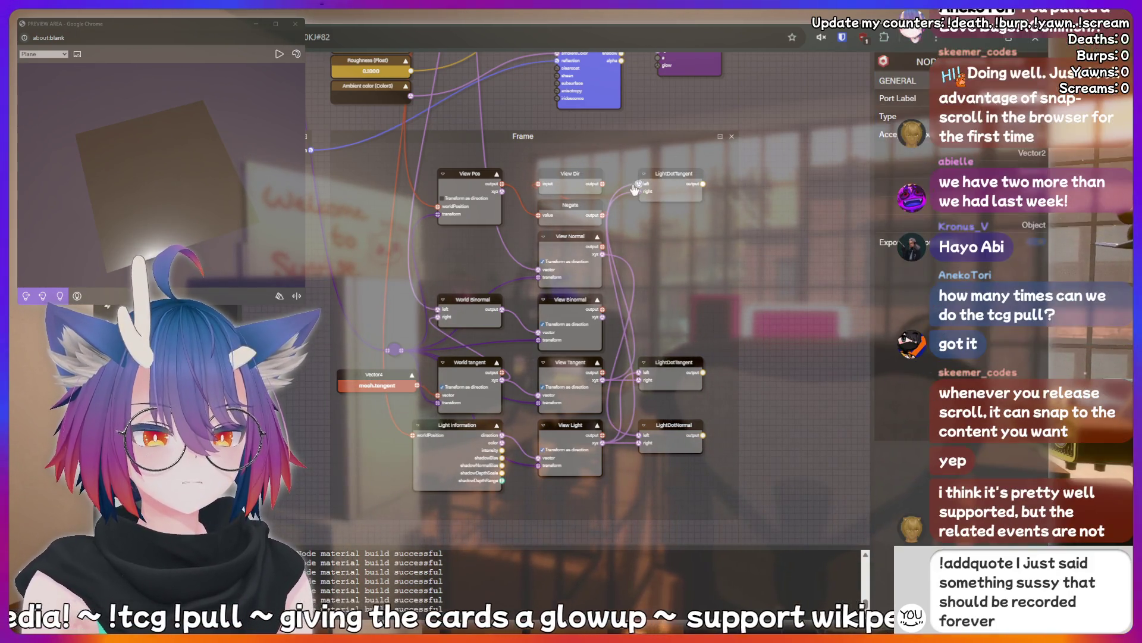
left_click(628, 189)
key("Delete")
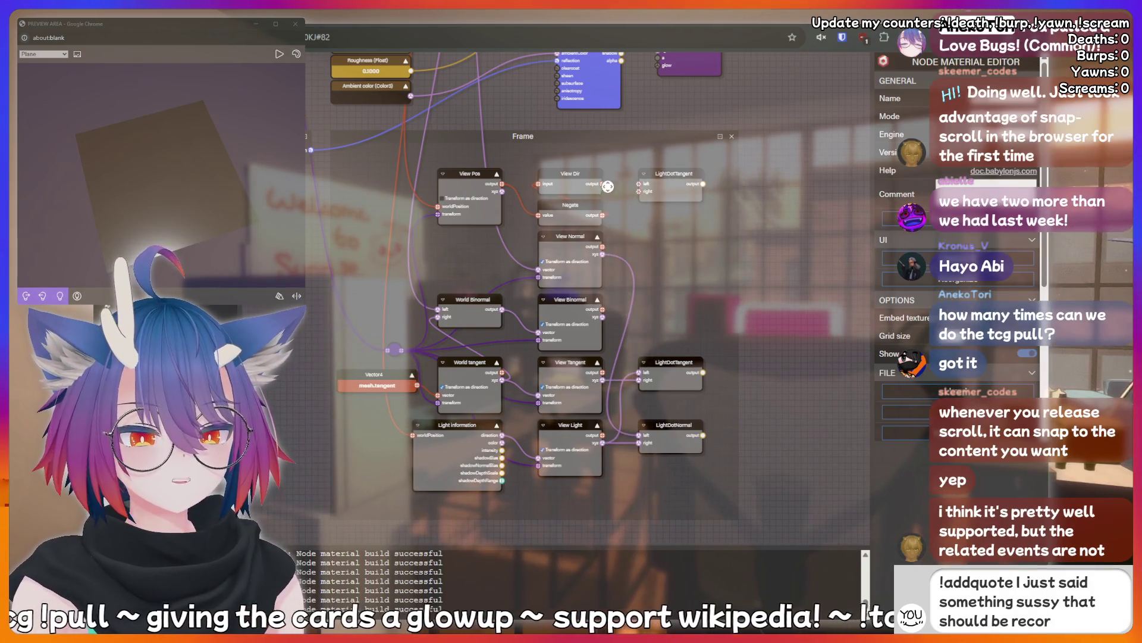
left_click_drag(603, 183, 639, 183)
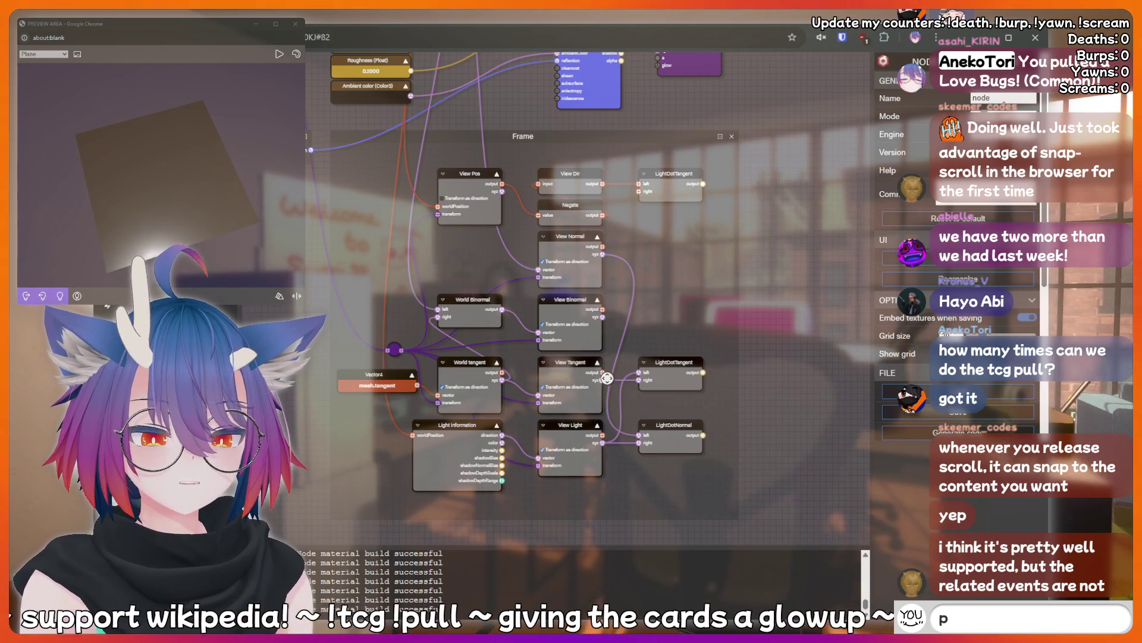
left_click_drag(607, 377, 638, 191)
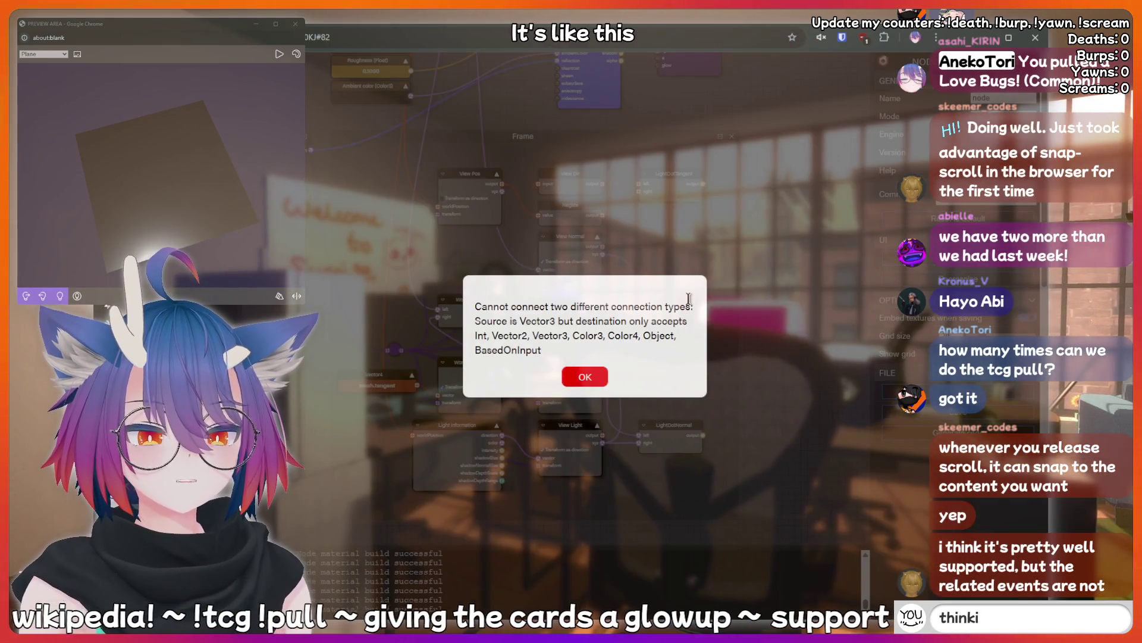
left_click(596, 377)
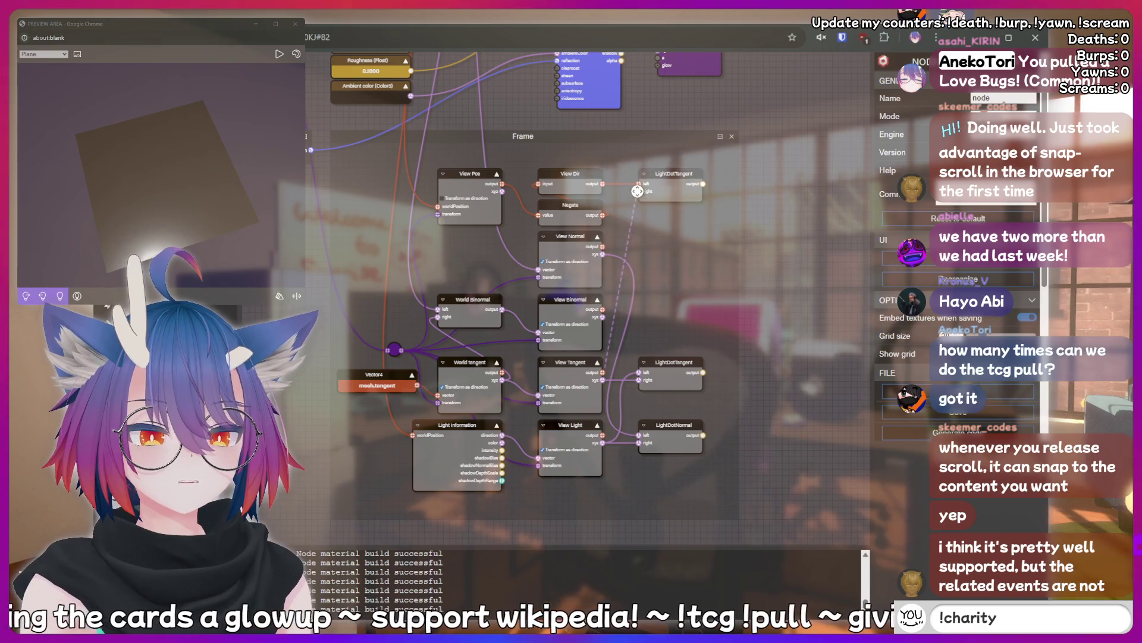
left_click_drag(638, 192, 640, 192)
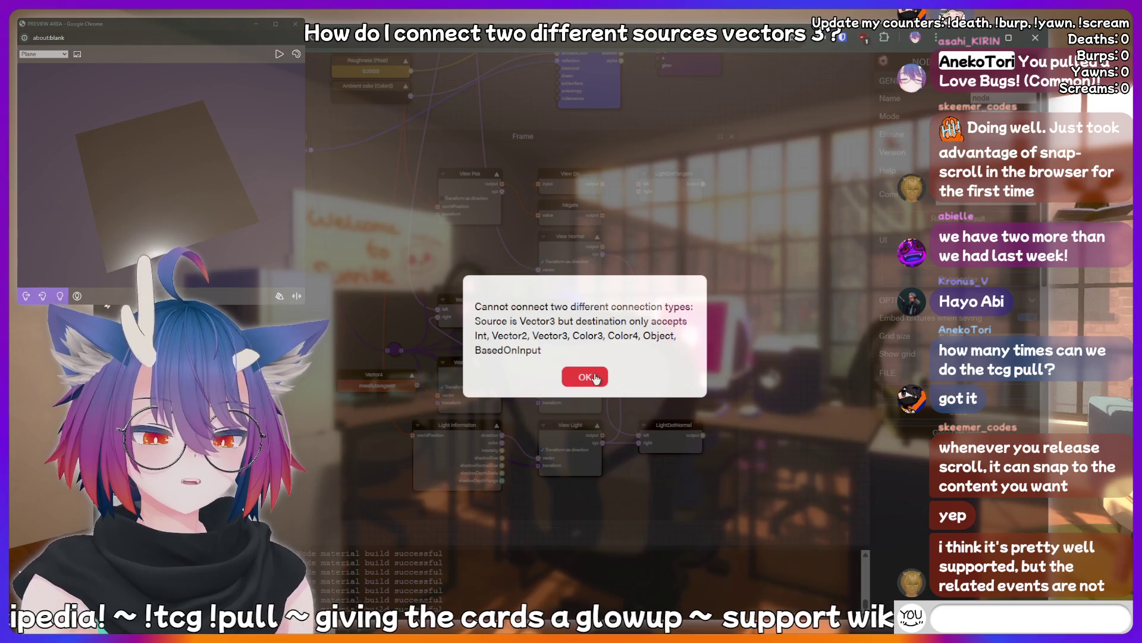
type("sh")
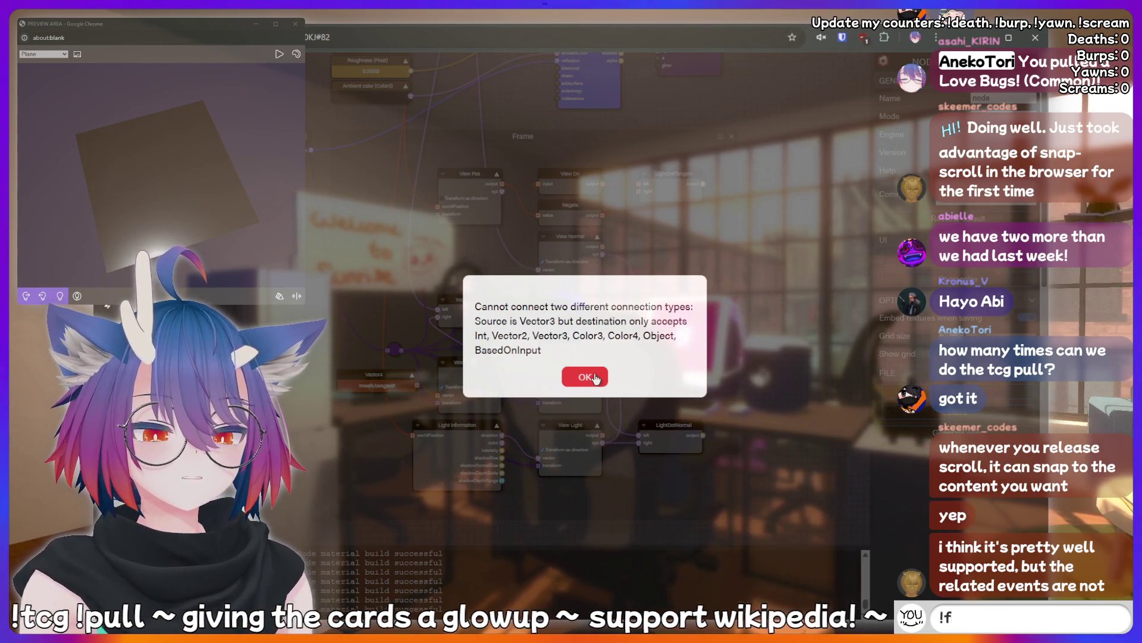
left_click(596, 379)
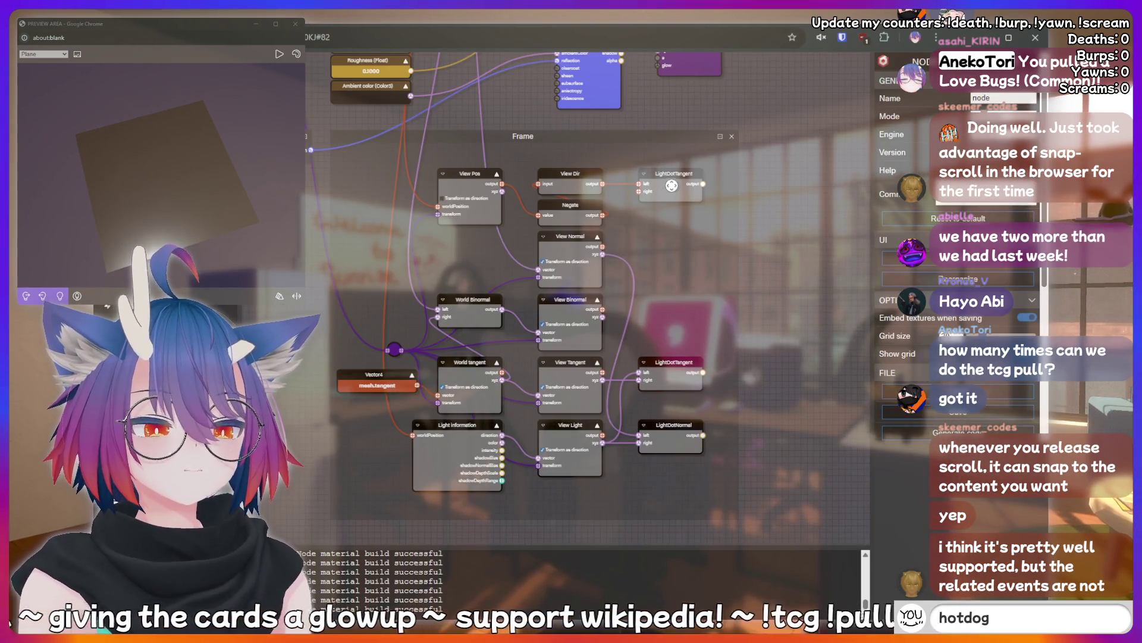
left_click(671, 174)
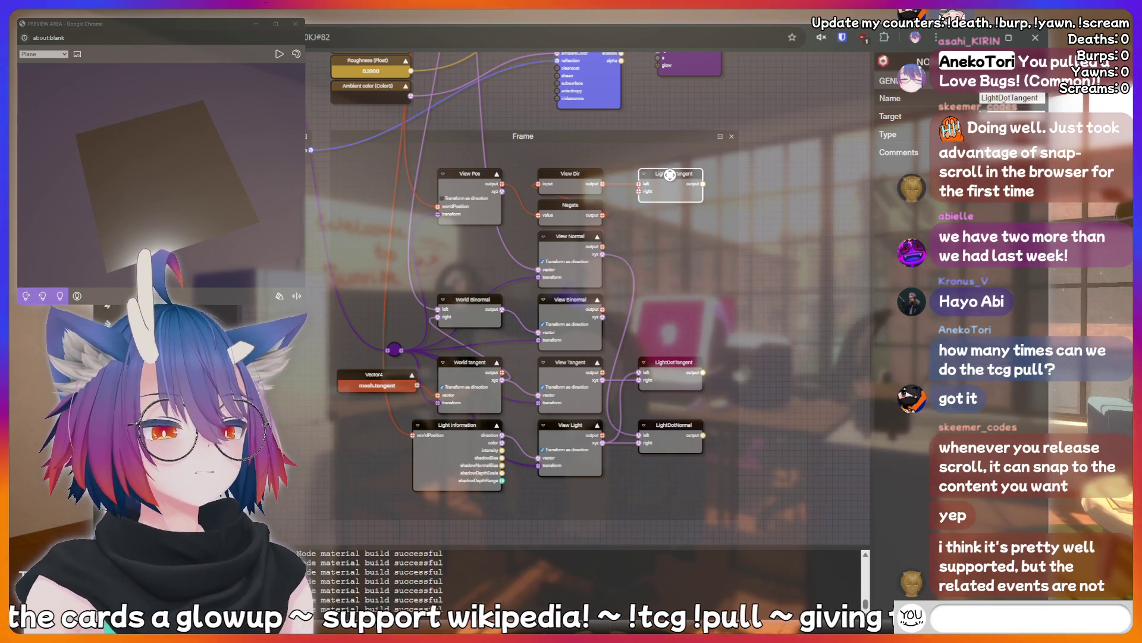
type("meat")
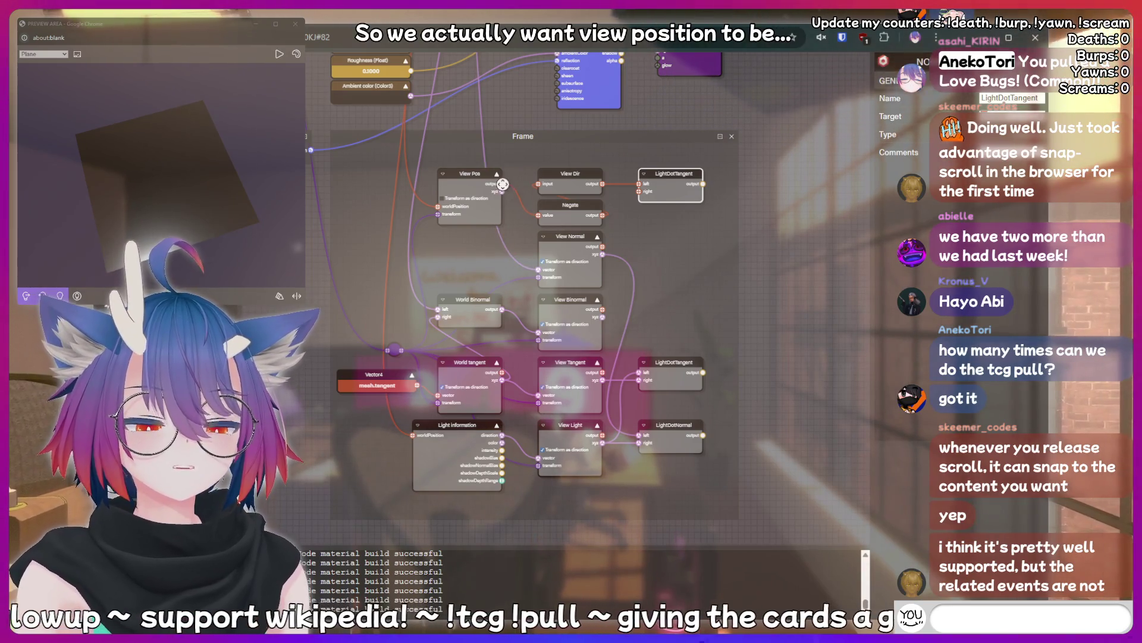
left_click_drag(502, 184, 537, 216)
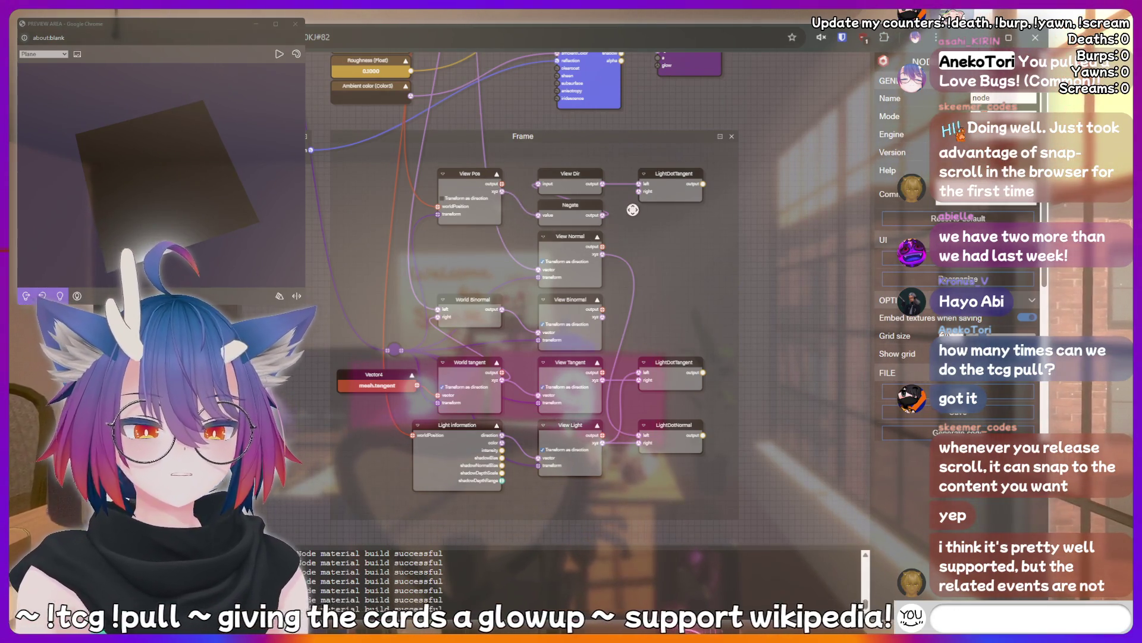
left_click(671, 175)
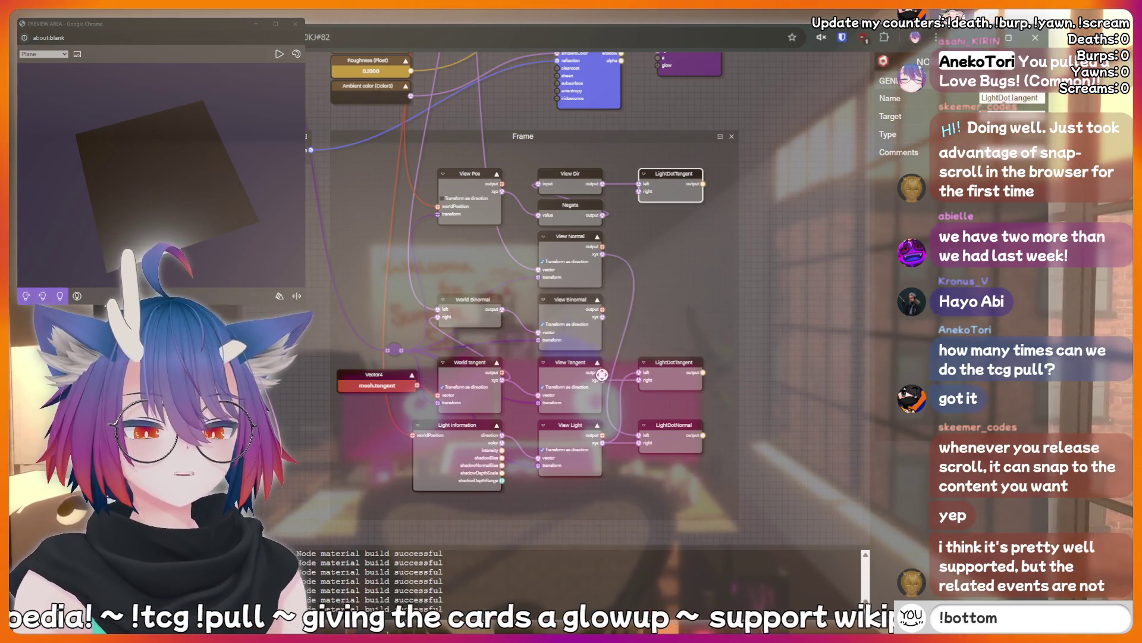
left_click(665, 283)
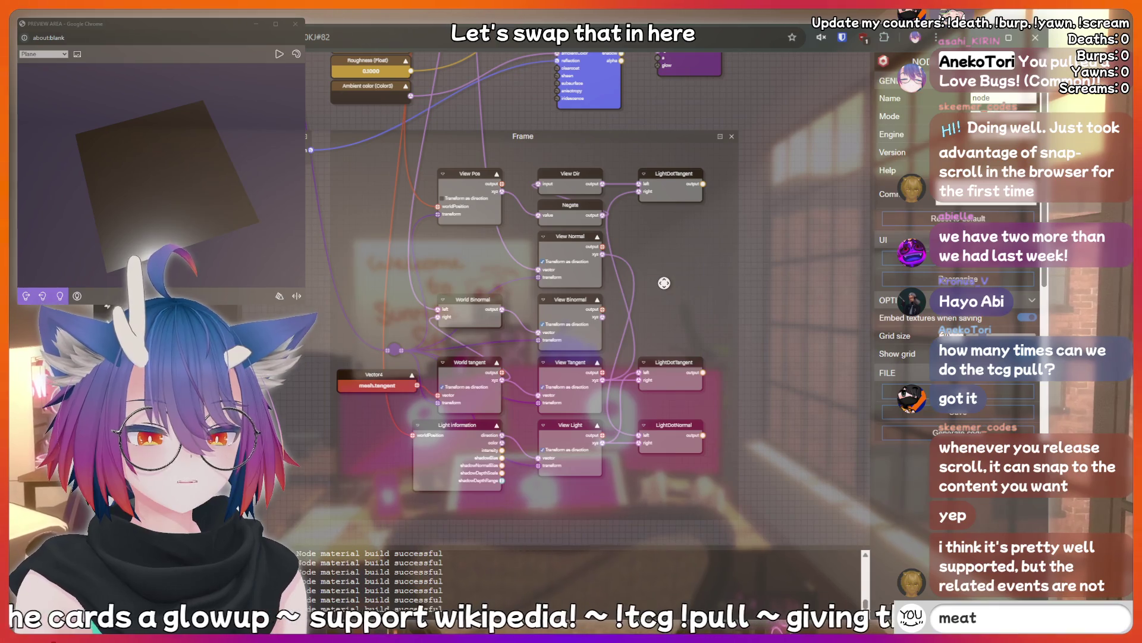
type("!charity")
left_click(675, 366)
type("think")
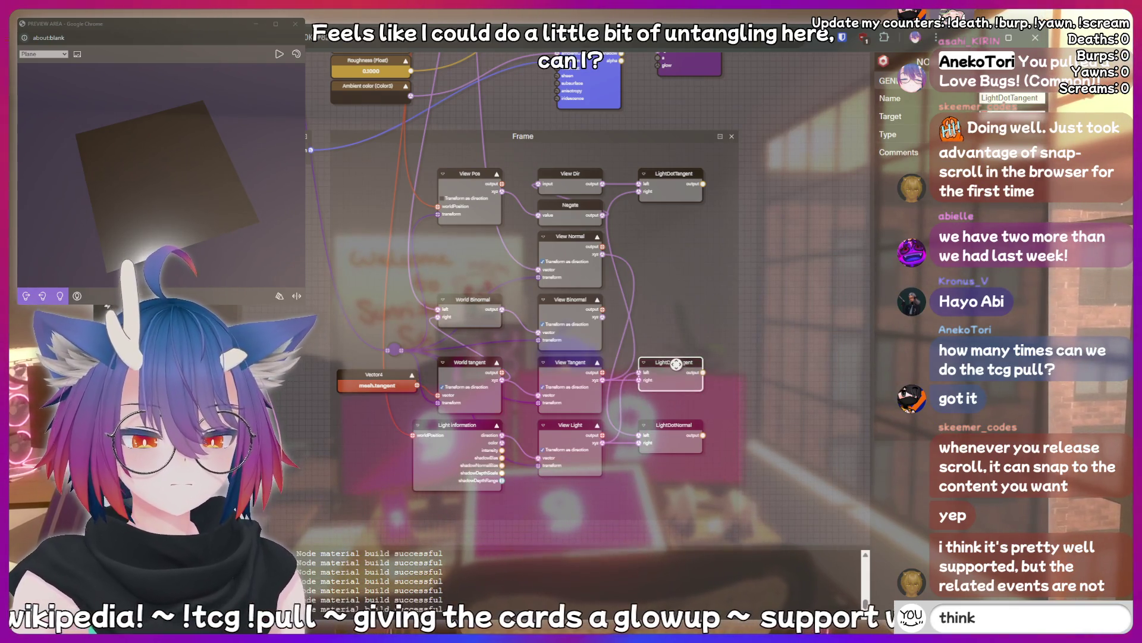
type("ing hard")
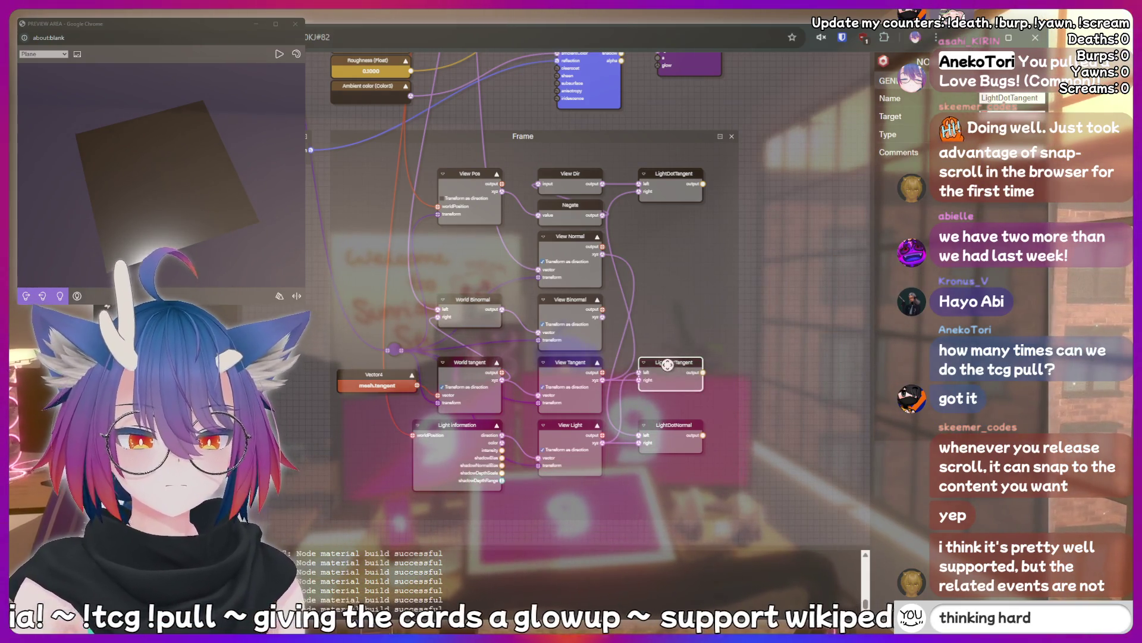
left_click(713, 364)
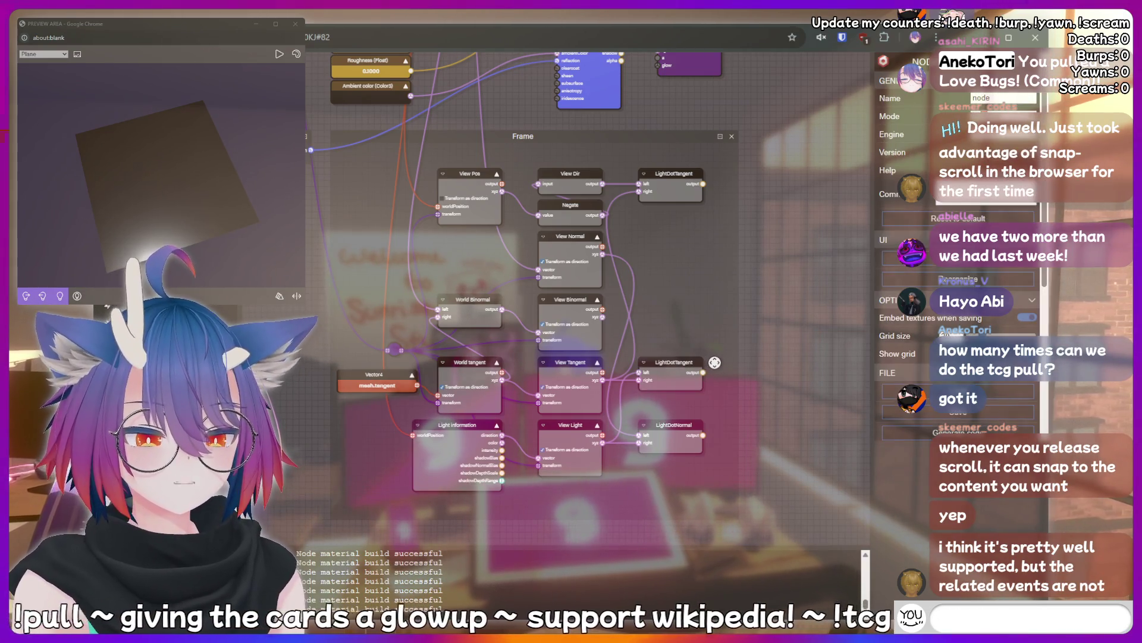
left_click(724, 363)
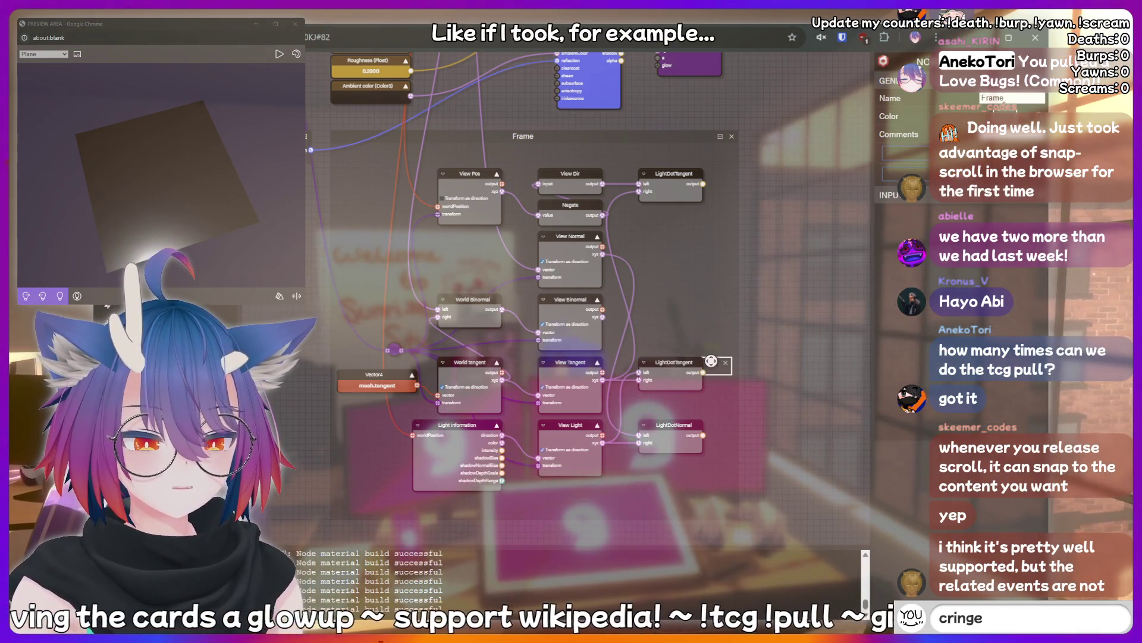
left_click_drag(725, 363, 732, 348)
left_click(732, 349)
type("thinking")
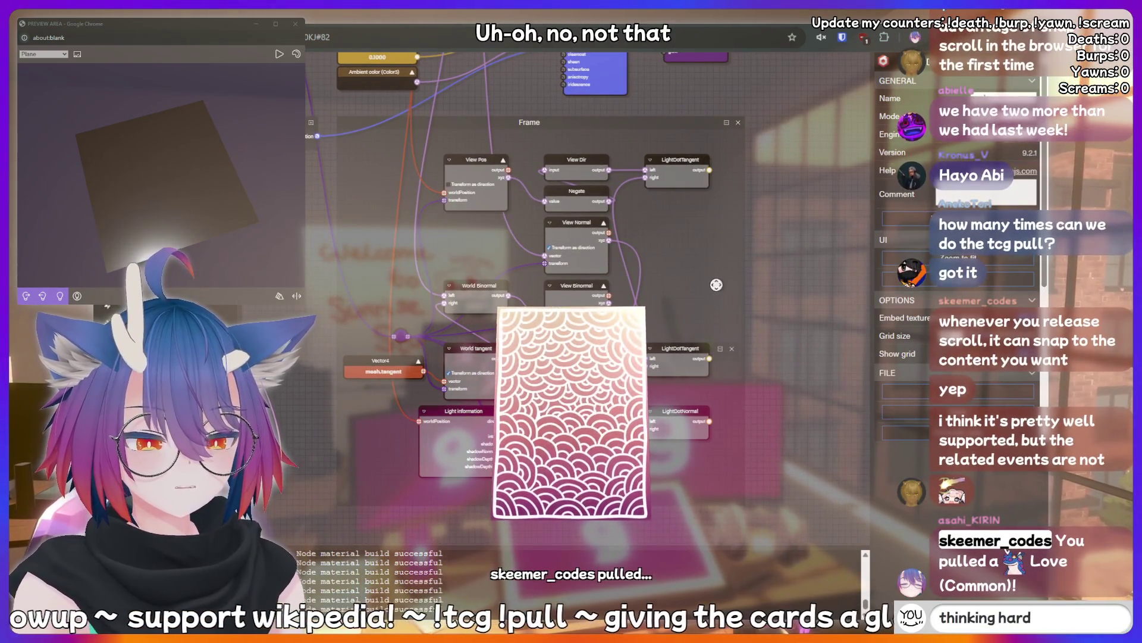
- Shift the whole Frame and its nodes to the right
scroll(738, 334, "up", 1)
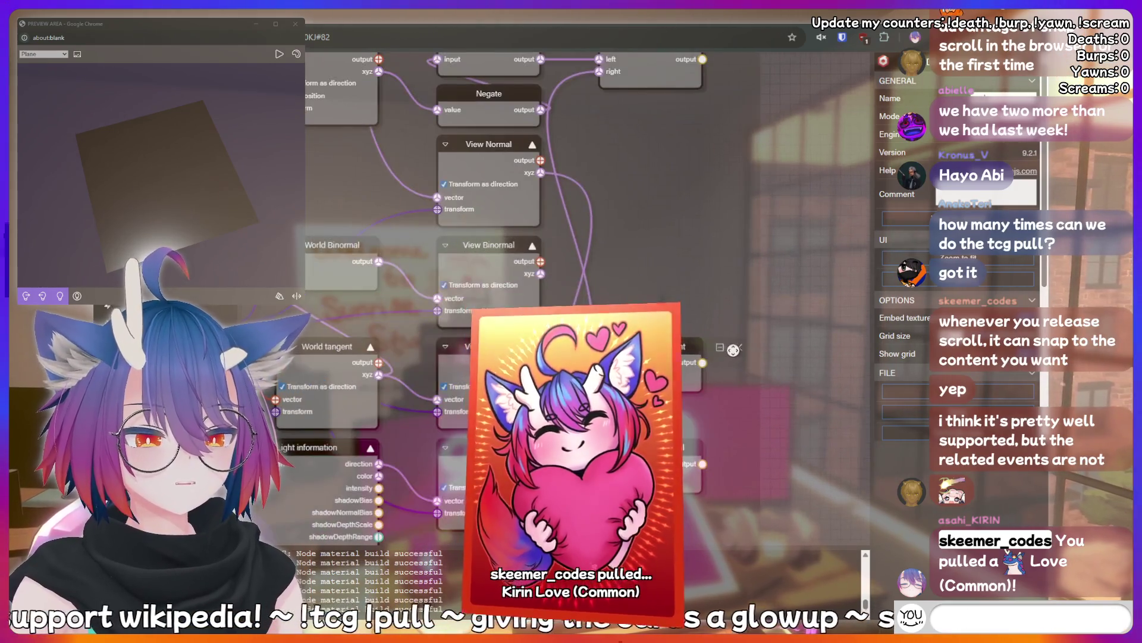
scroll(700, 238, "up", 1)
left_click(695, 231)
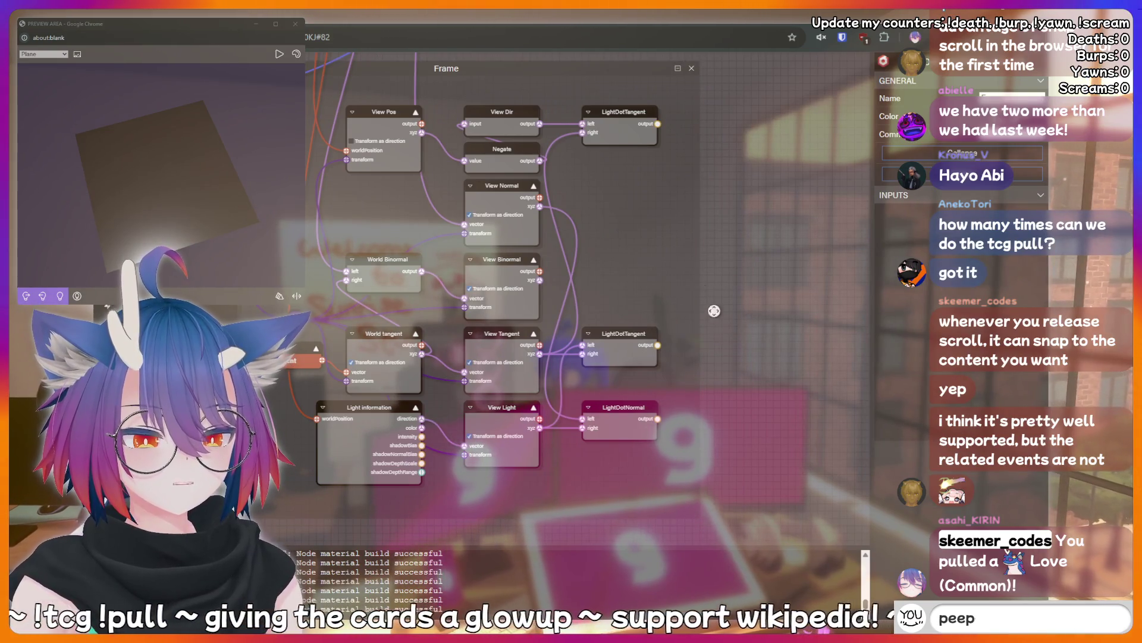
left_click_drag(573, 73, 632, 73)
scroll(555, 257, "down", 2)
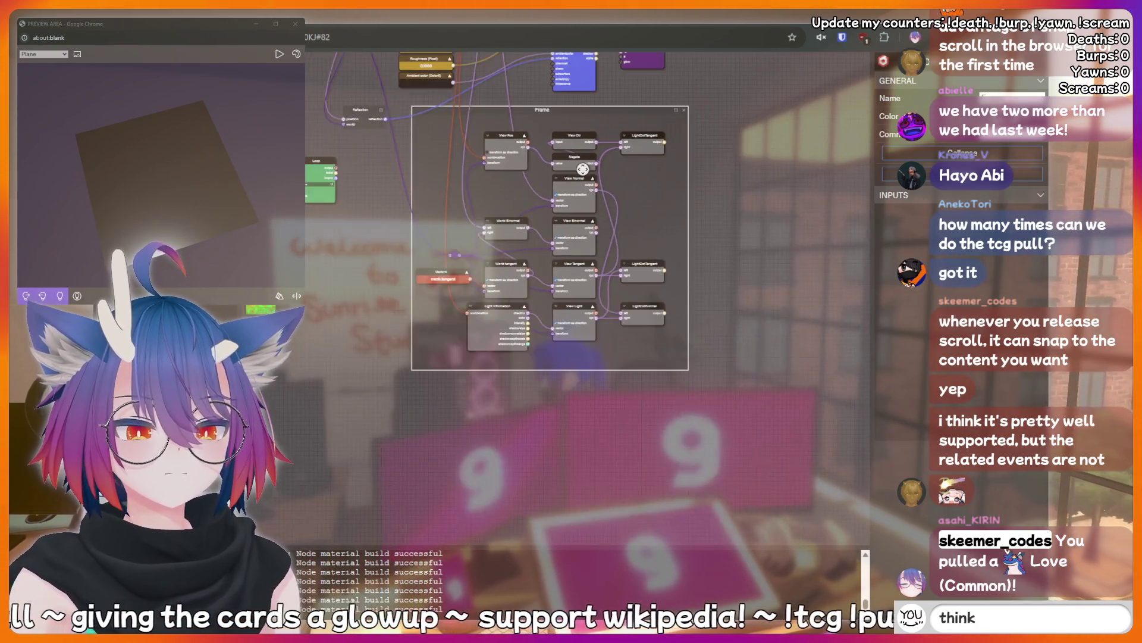
scroll(555, 258, "down", 1)
scroll(555, 258, "up", 2)
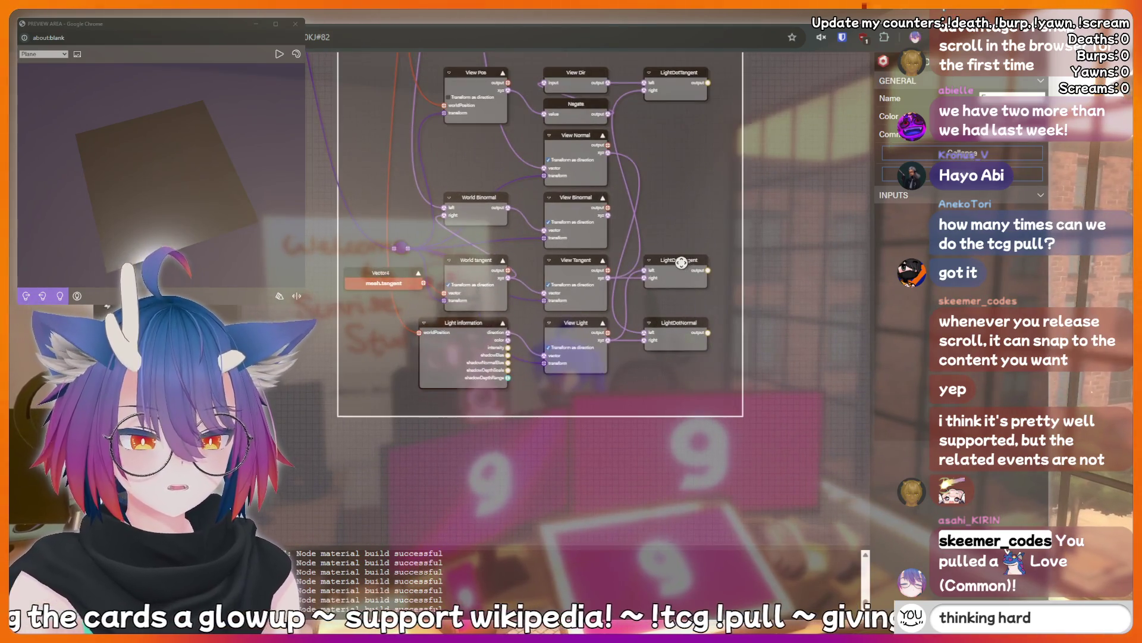
scroll(687, 280, "up", 1)
scroll(686, 270, "up", 3)
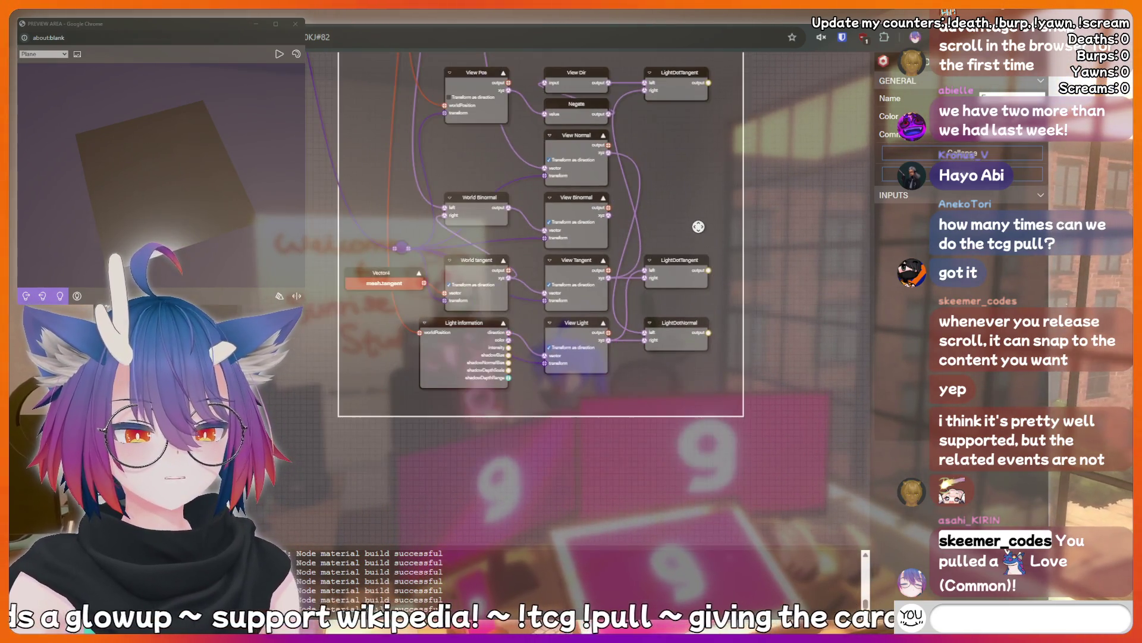
scroll(702, 371, "down", 1)
- Move World Tangent, View Tangent and LightDotTangent together up above Light information
left_click_drag(701, 370, 698, 231)
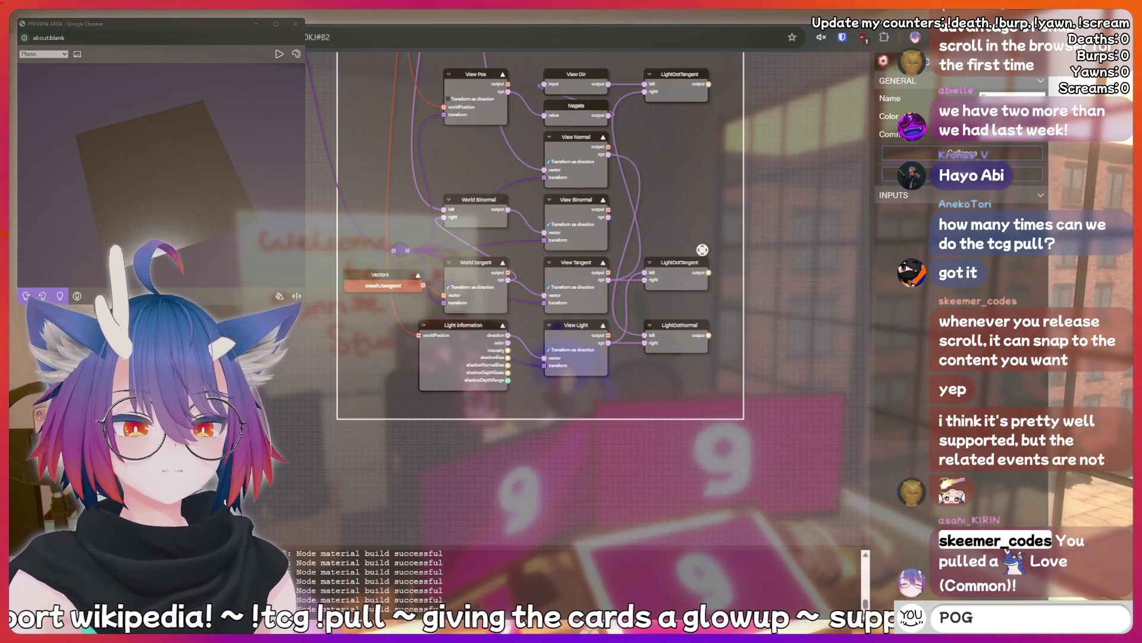
scroll(705, 276, "up", 1)
mouse_move(705, 277)
left_mouse_down()
mouse_move(707, 490)
mouse_move(706, 242)
left_mouse_up()
scroll(704, 300, "up", 1)
scroll(708, 334, "up", 2)
scroll(713, 409, "up", 1)
scroll(707, 467, "down", 3)
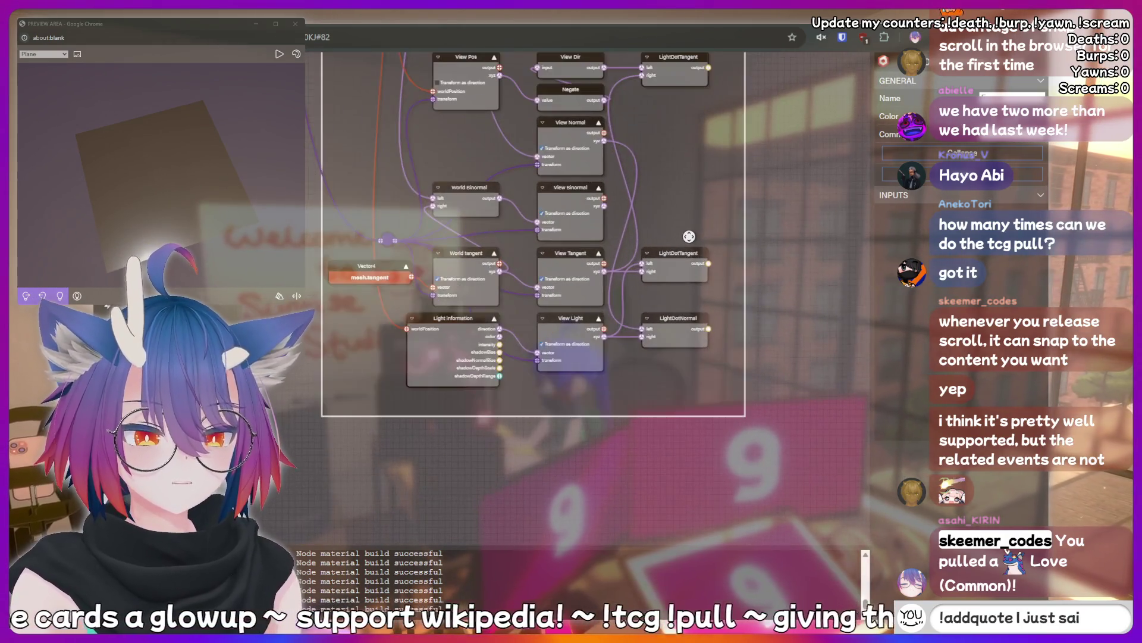
scroll(689, 237, "up", 1)
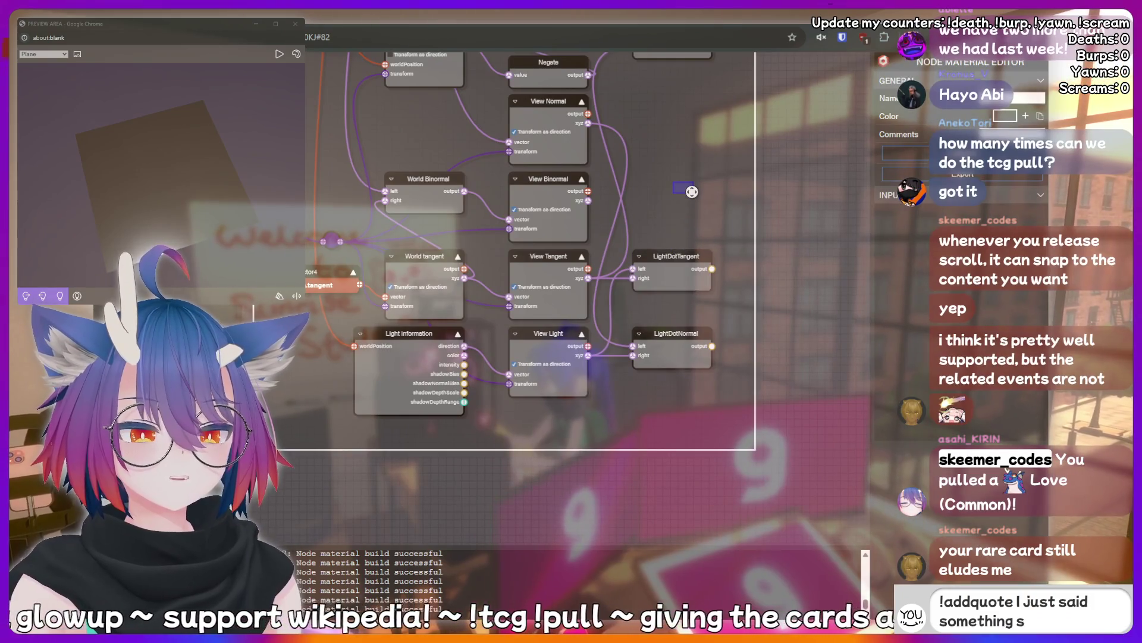
mouse_move(716, 244)
left_mouse_down()
mouse_move(500, 301)
mouse_move(395, 293)
mouse_move(443, 257)
mouse_move(443, 448)
mouse_move(445, 437)
left_mouse_up()
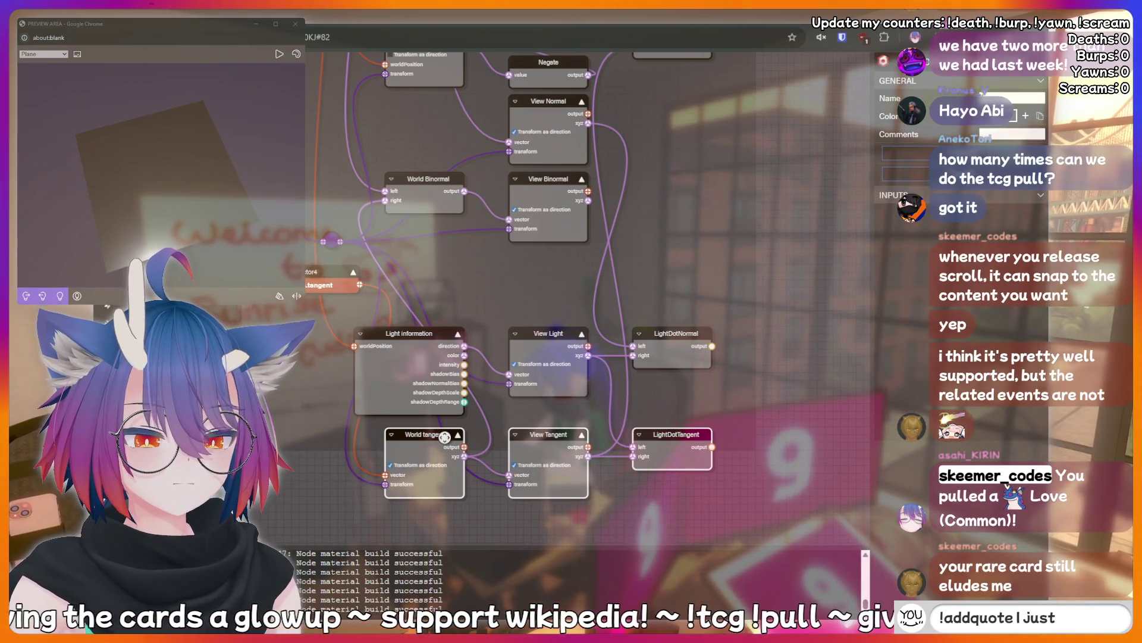
mouse_move(445, 438)
left_mouse_down()
mouse_move(450, 258)
mouse_move(440, 256)
left_mouse_up()
mouse_move(765, 235)
left_mouse_down()
mouse_move(783, 234)
mouse_move(778, 289)
left_mouse_up()
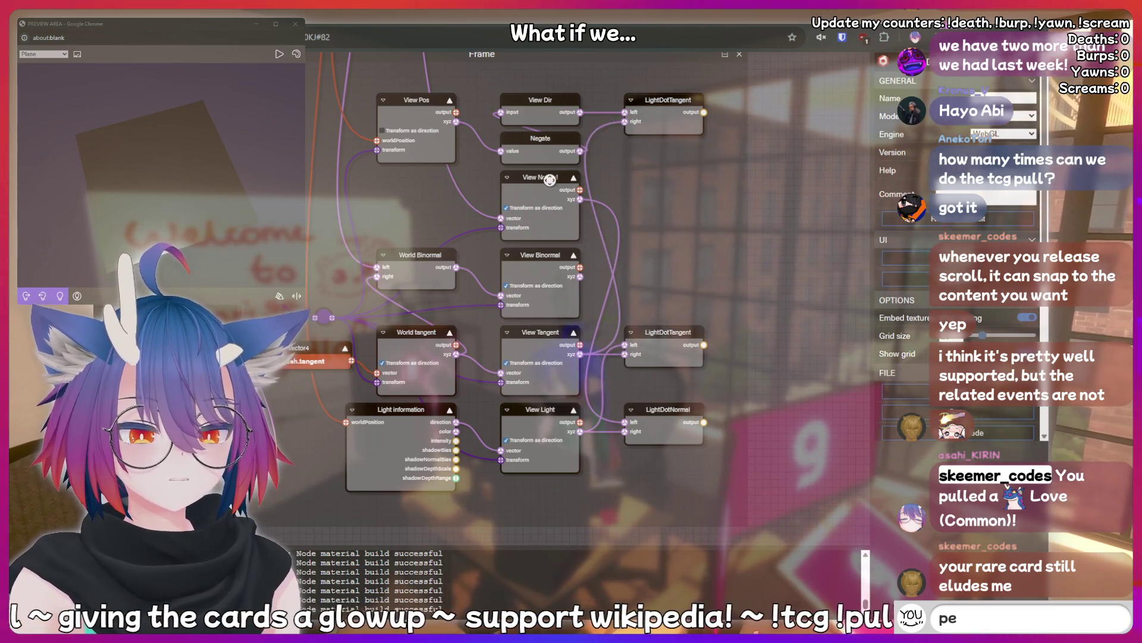
- Move View Normal down below View Binormal
left_click(550, 180)
type("nge")
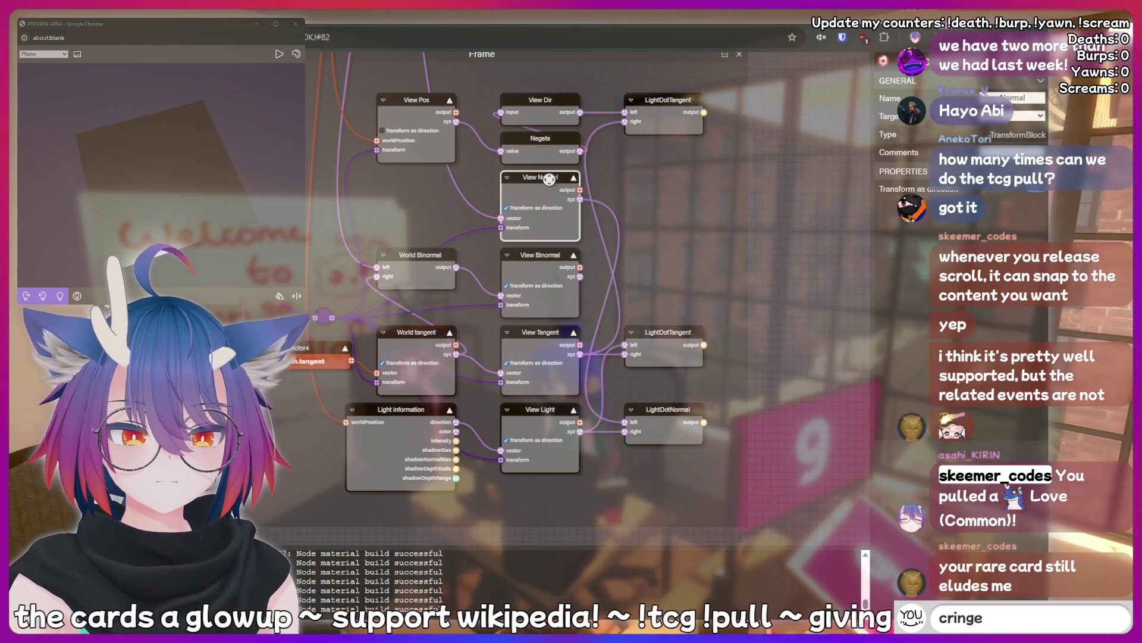
key("Return")
type("h")
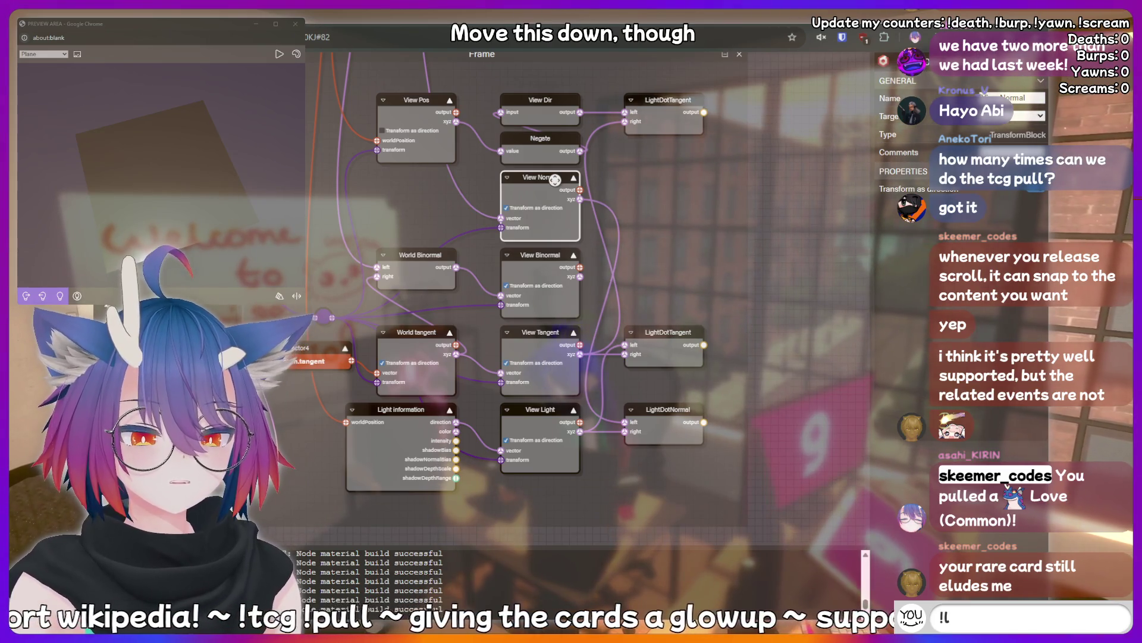
type("urk")
key("Return")
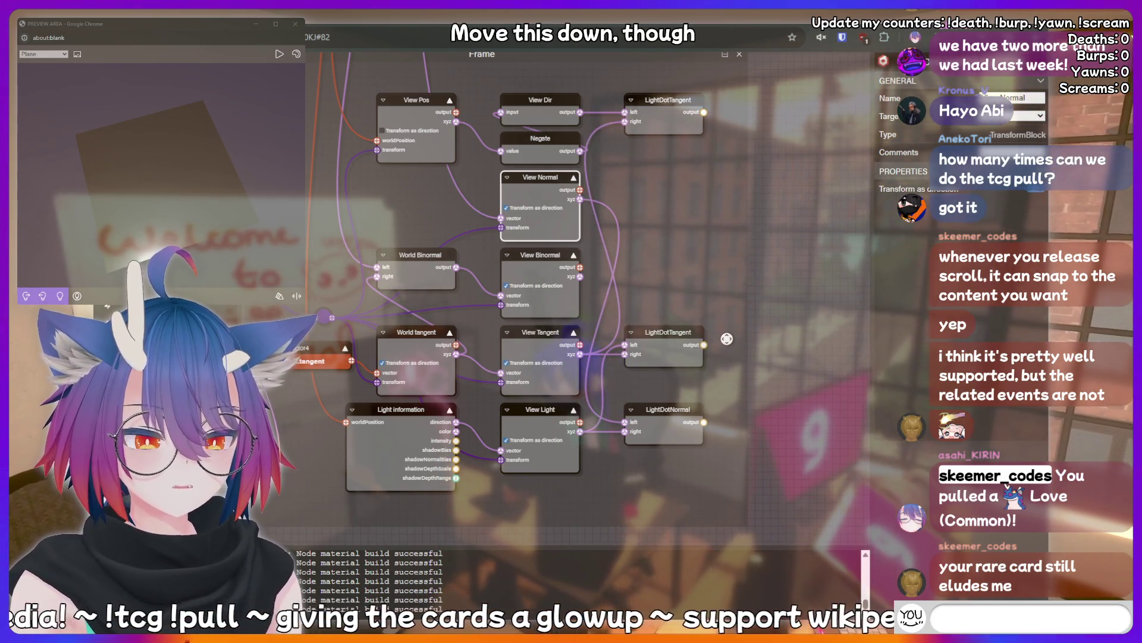
mouse_move(726, 339)
left_mouse_down()
mouse_move(425, 334)
mouse_move(437, 205)
mouse_move(433, 520)
left_mouse_up()
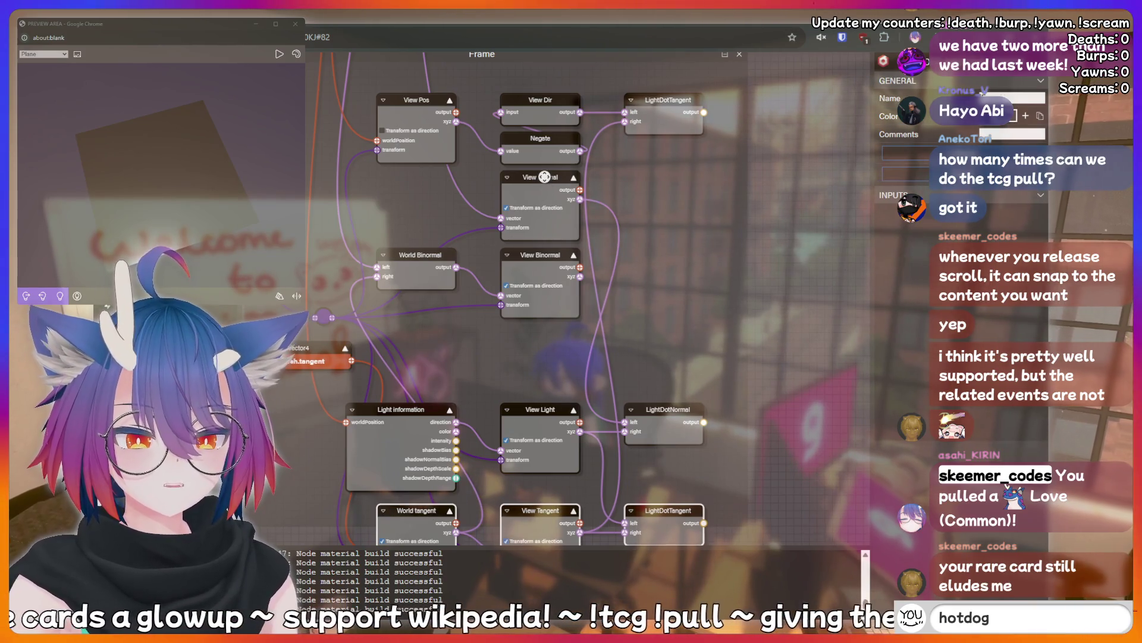
left_click_drag(544, 177, 550, 337)
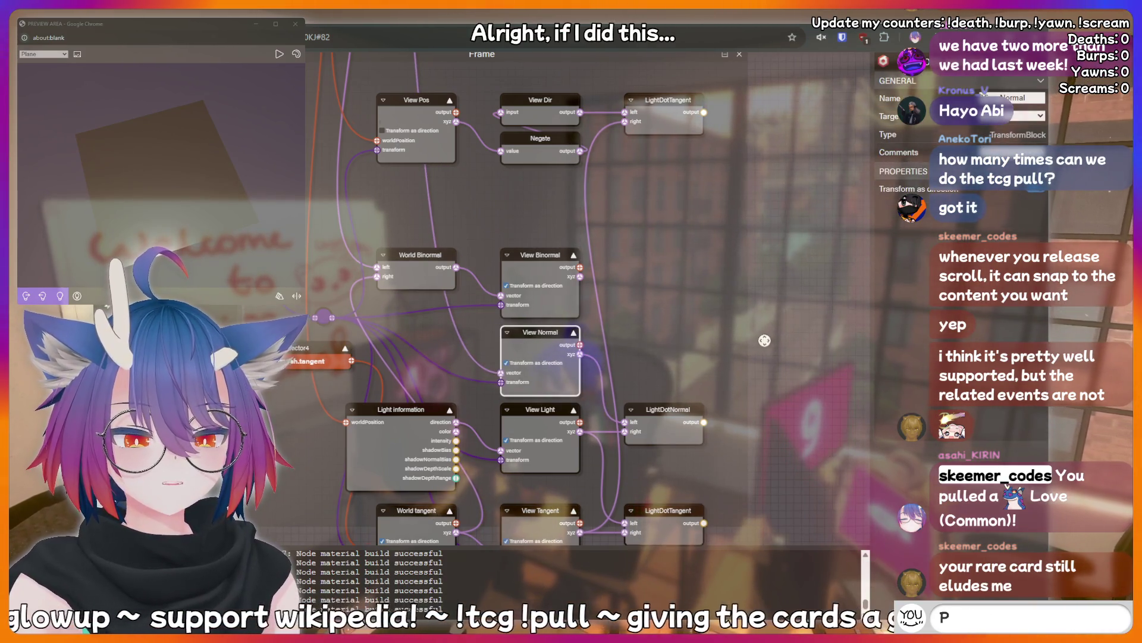
- Move the tangent row up directly beneath View Pos and View Dir
scroll(764, 341, "down", 2)
left_click_drag(741, 445, 363, 435)
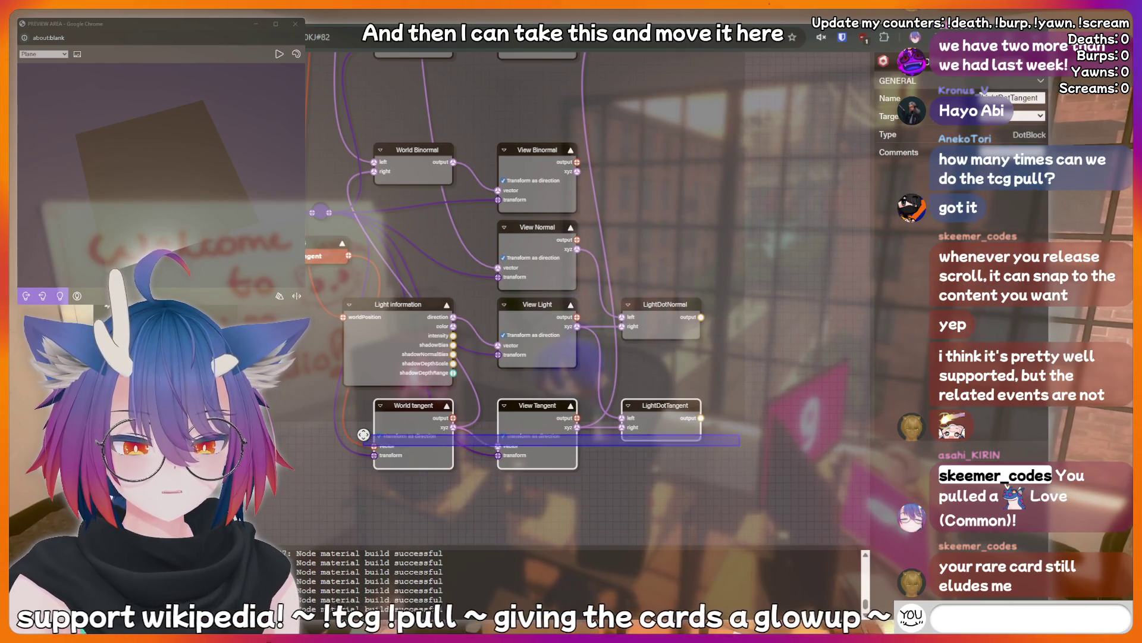
type("!clip")
scroll(606, 459, "up", 1)
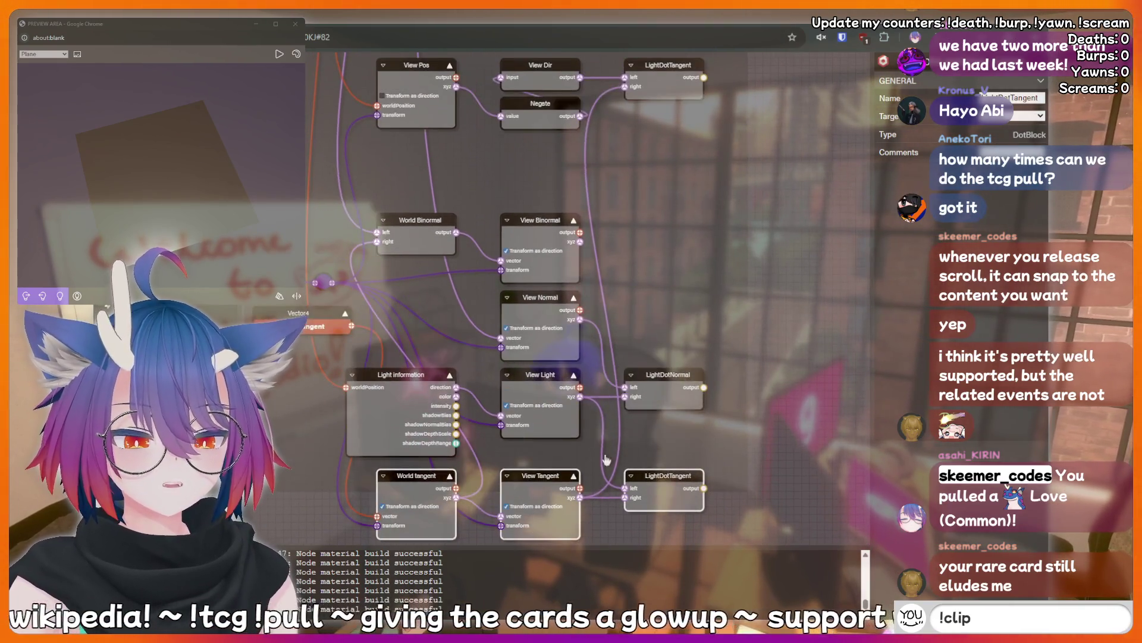
left_click_drag(541, 473, 542, 142)
type("kirin")
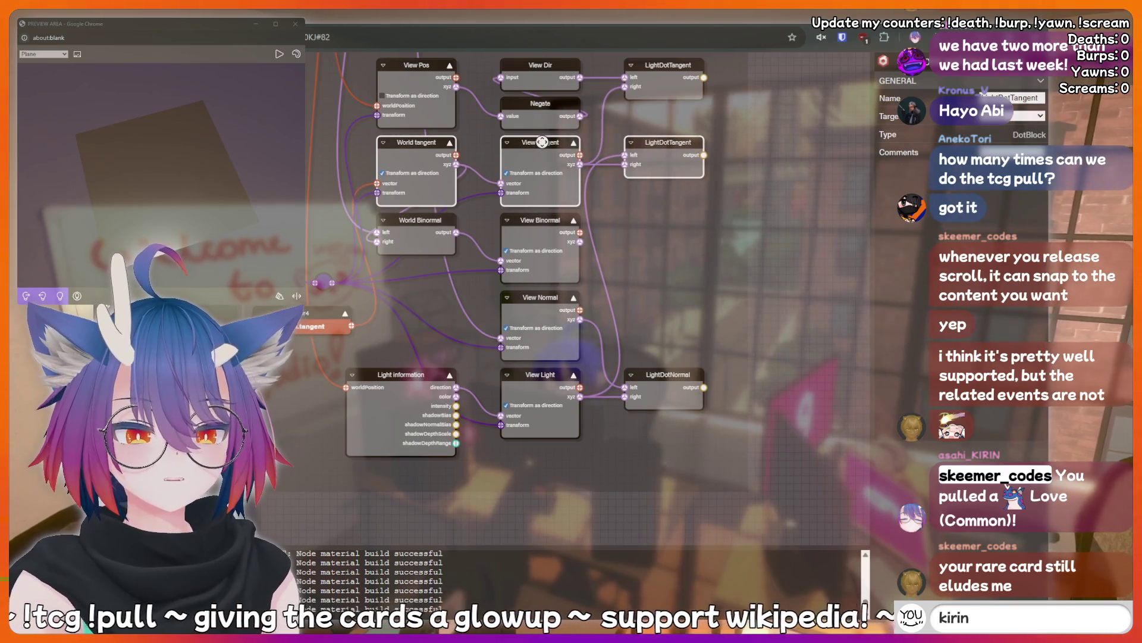
type("is a bottom")
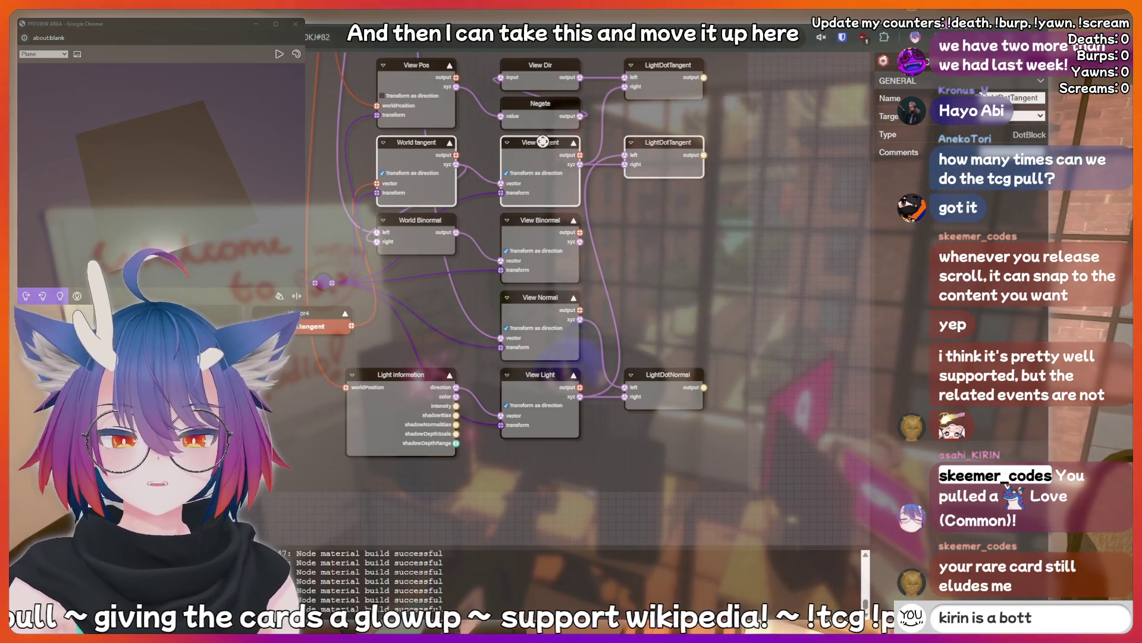
scroll(802, 231, "up", 1)
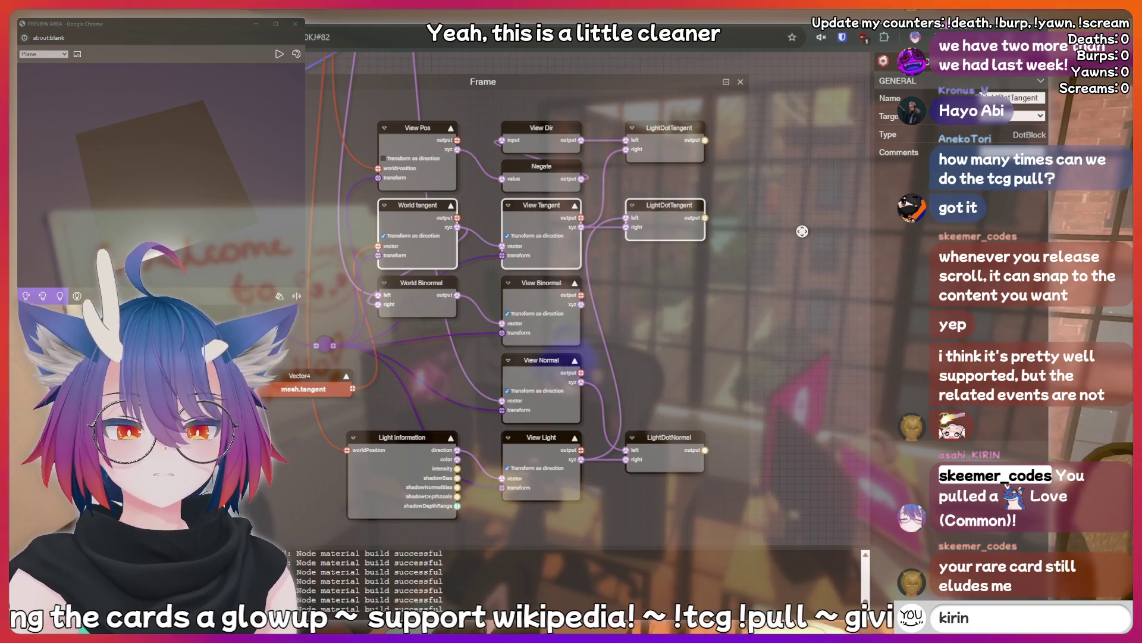
type("!clip")
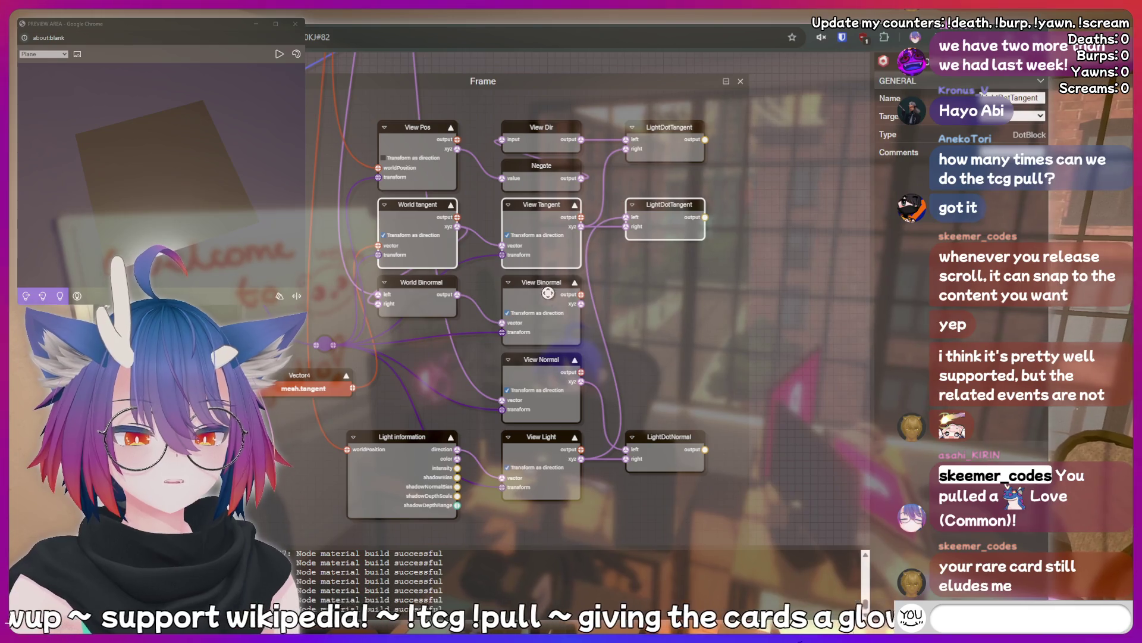
left_click(550, 283)
type("kirin is a bottom")
left_click(417, 281)
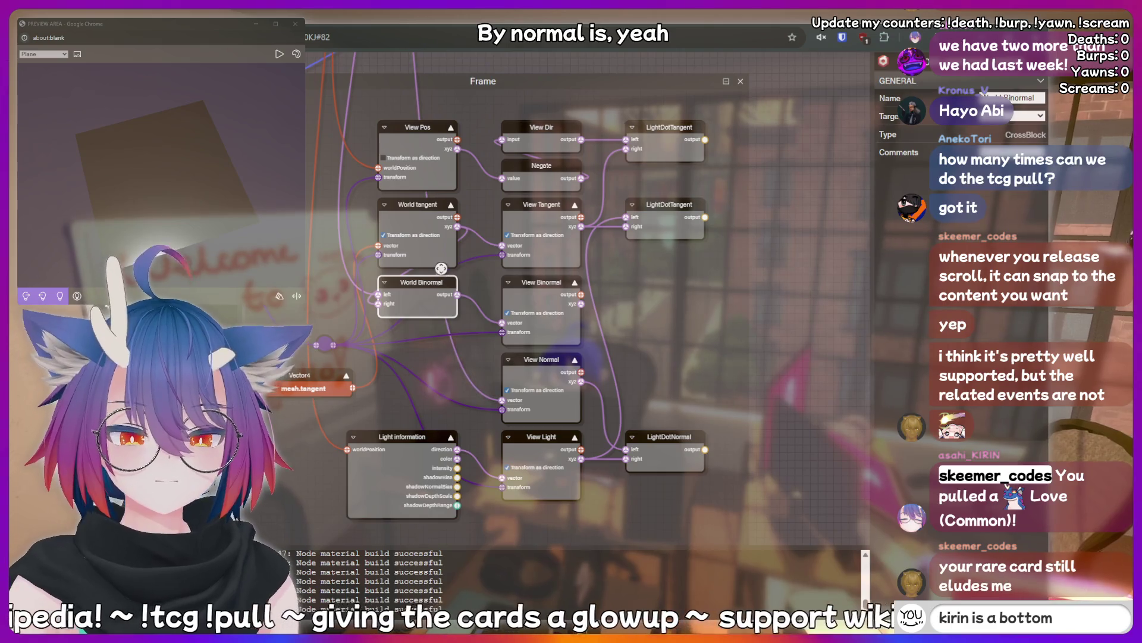
key("BackSpace")
key("BackSpace")
key("BackSpace")
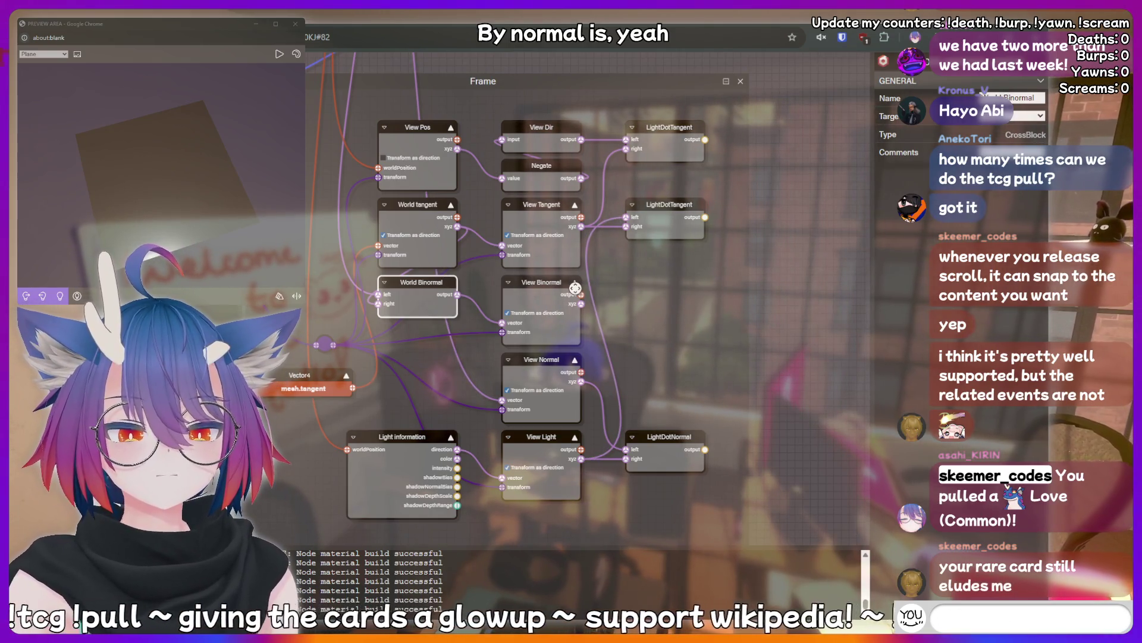
type("!botto")
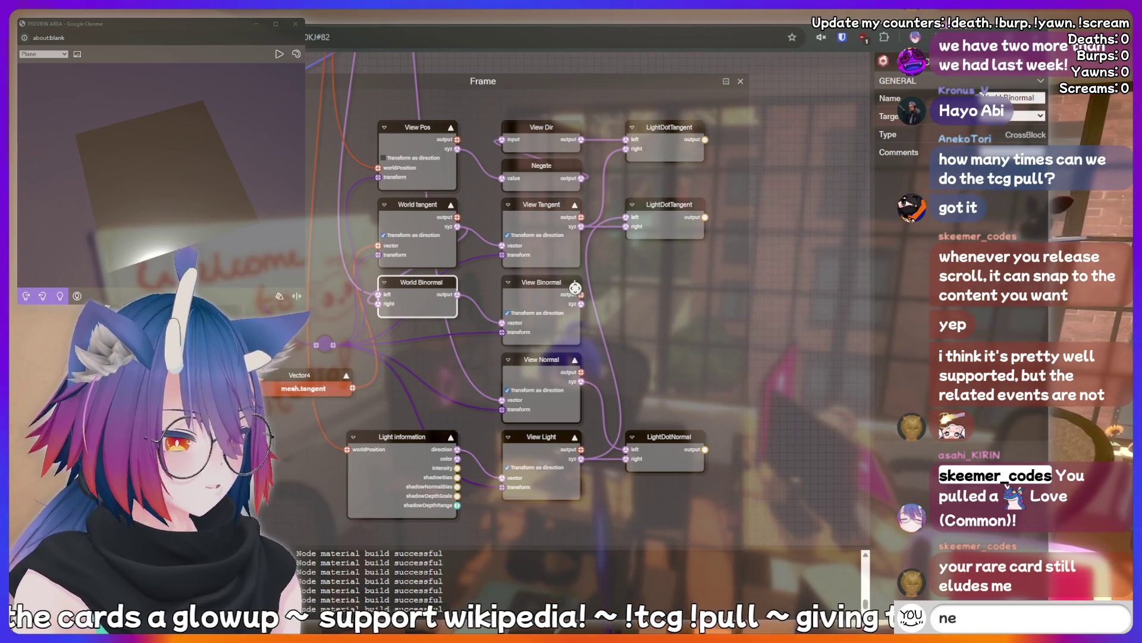
key("BackSpace")
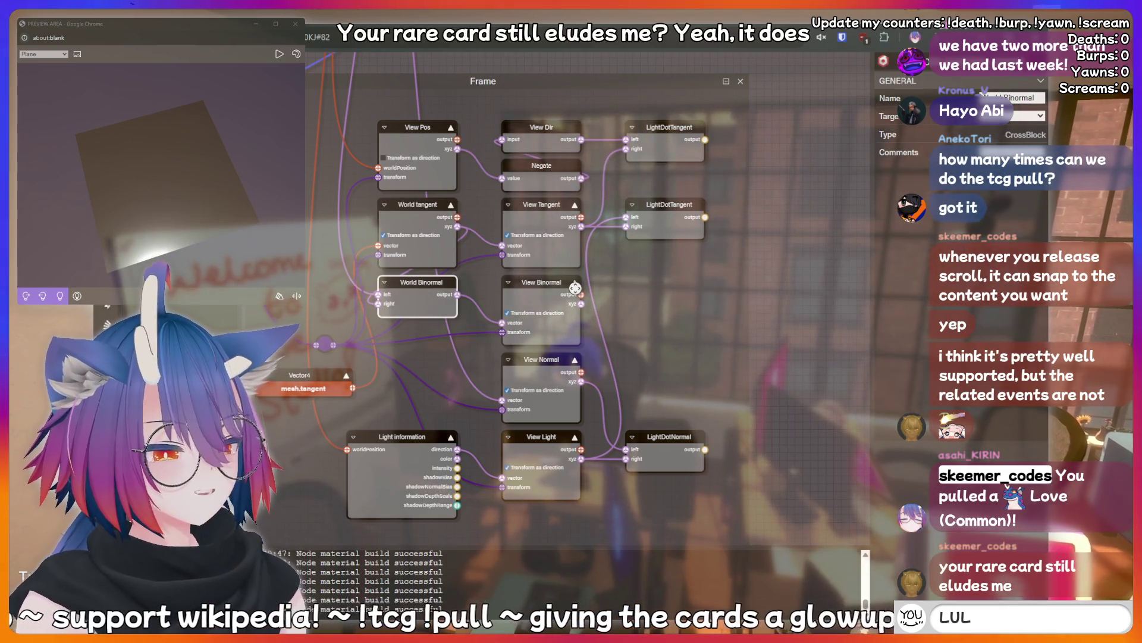
key("Return")
type("hotdog")
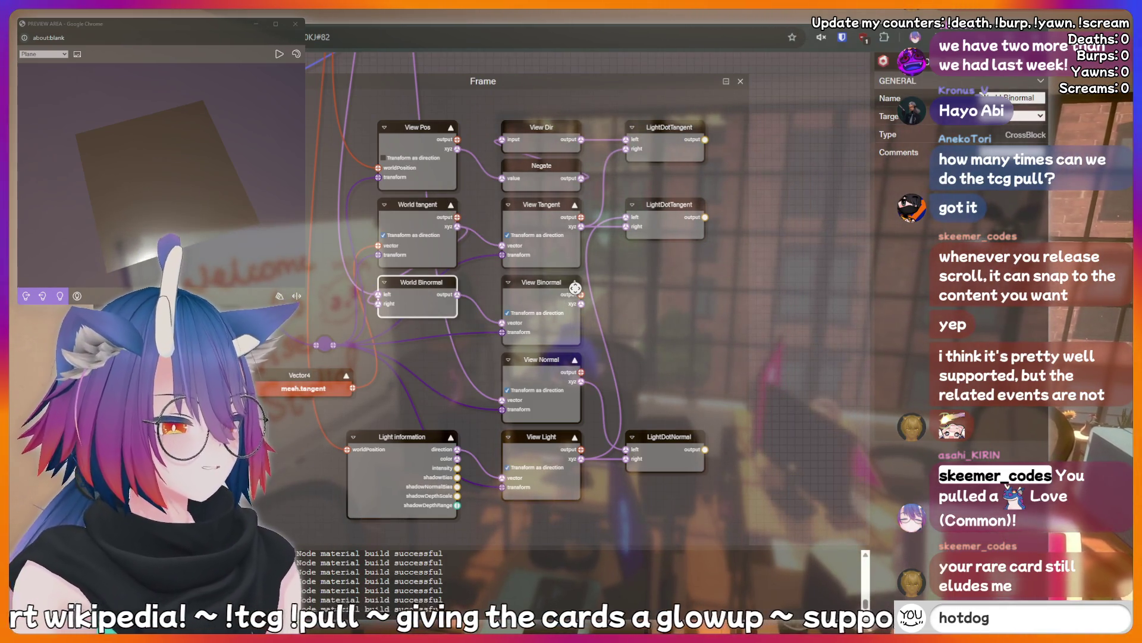
key("Return")
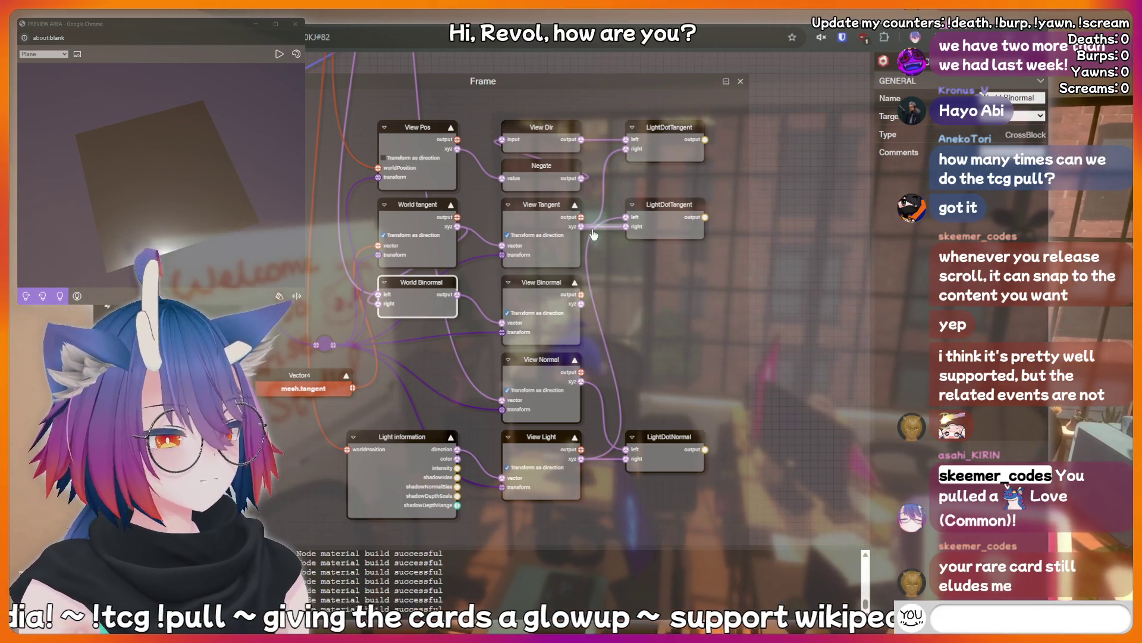
type("cringe")
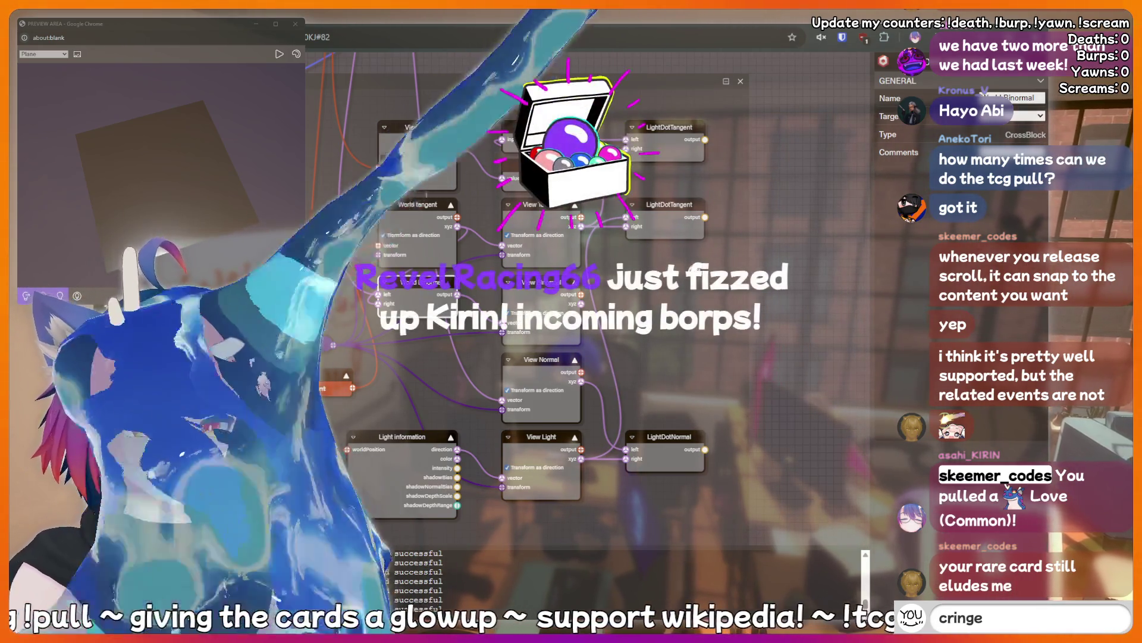
key("BackSpace")
key("BackSpace")
key("BackSpace")
type("hotdog")
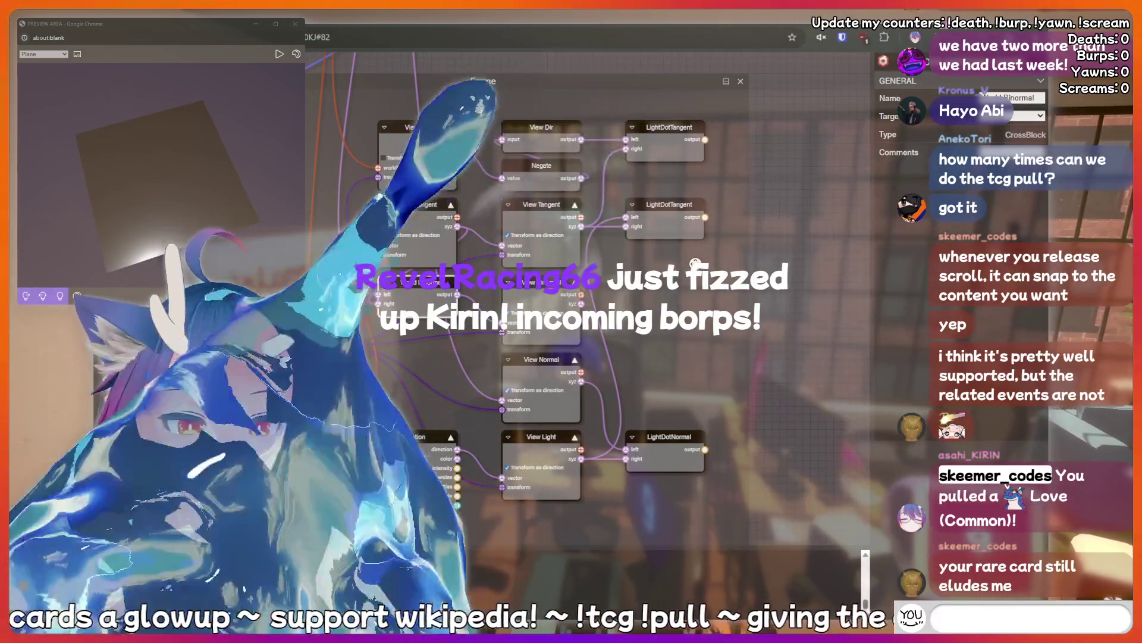
key("Return")
type("!discord")
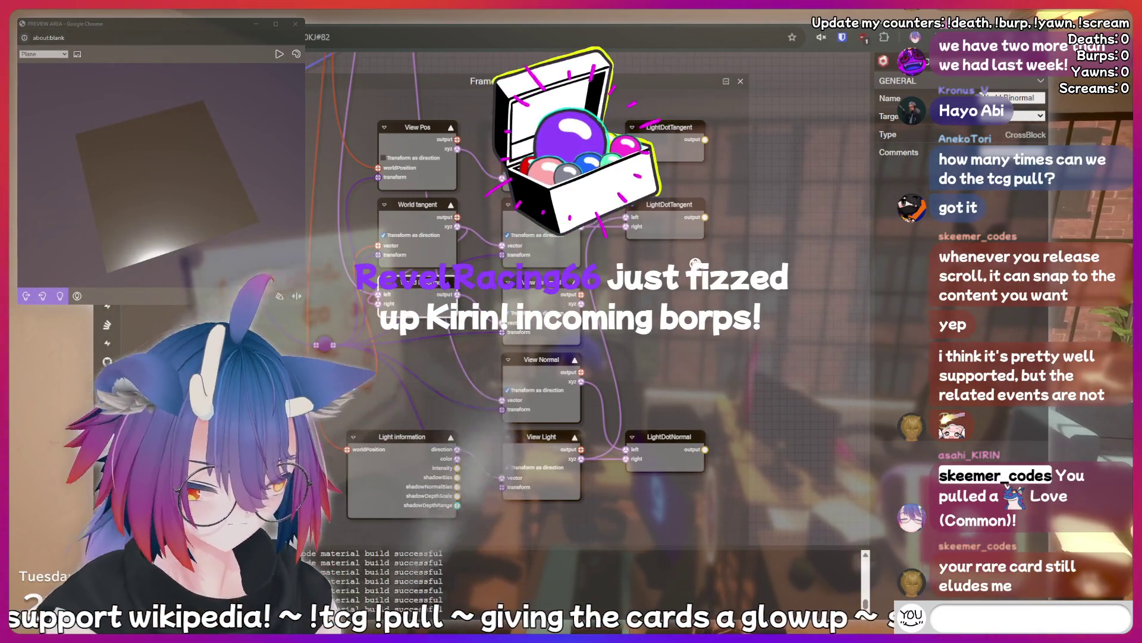
key("Return")
type("!c")
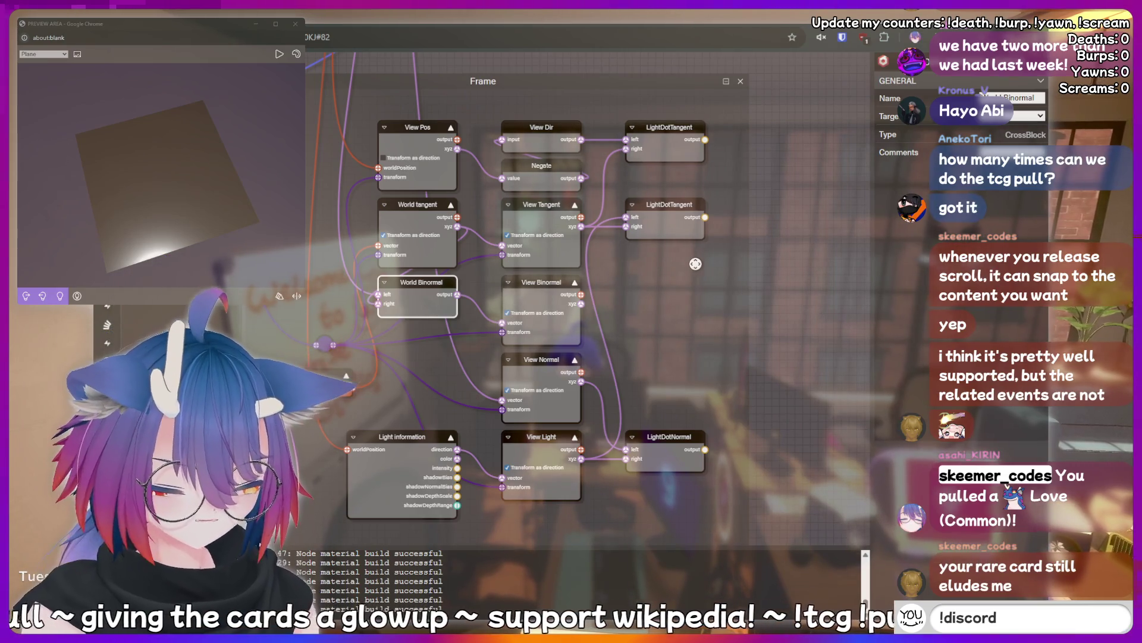
key("BackSpace")
type("nerd")
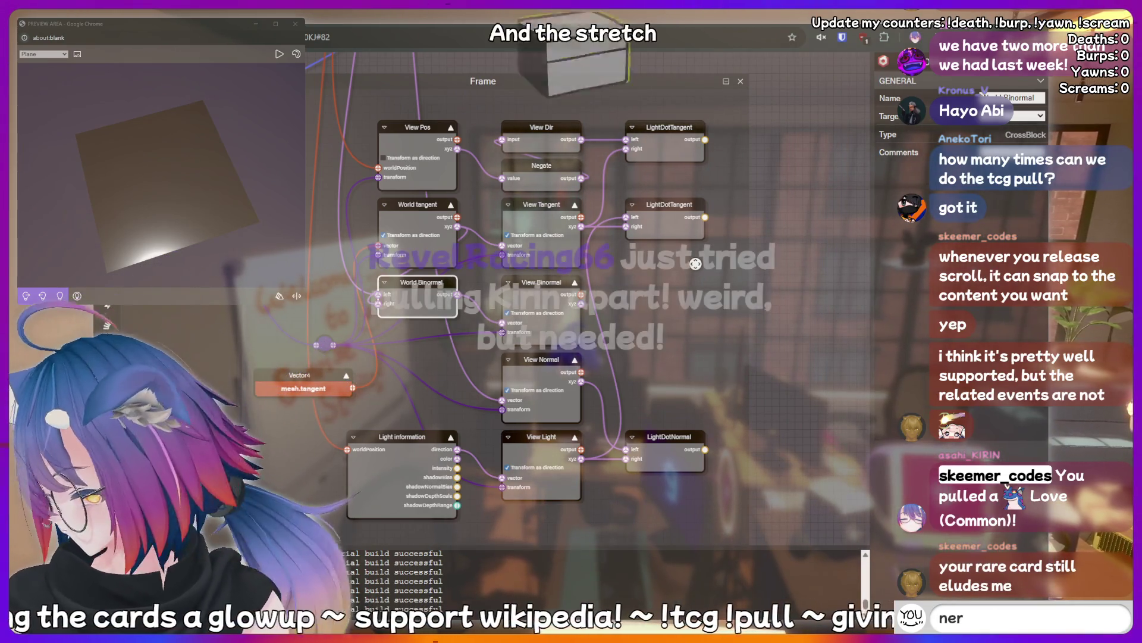
key("Return")
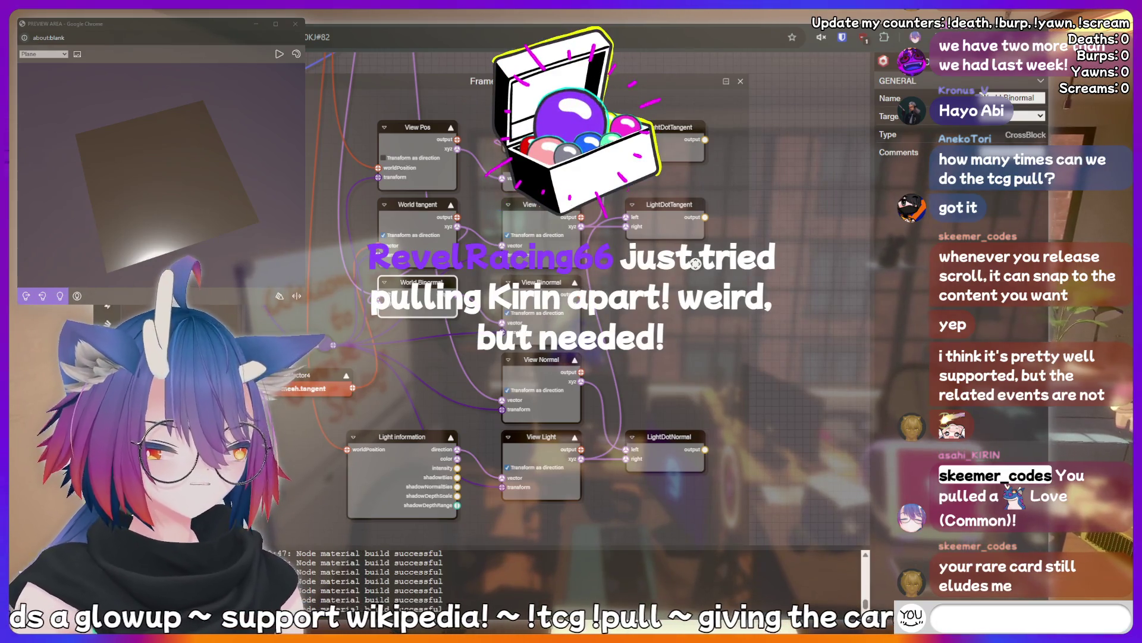
type("!bottom")
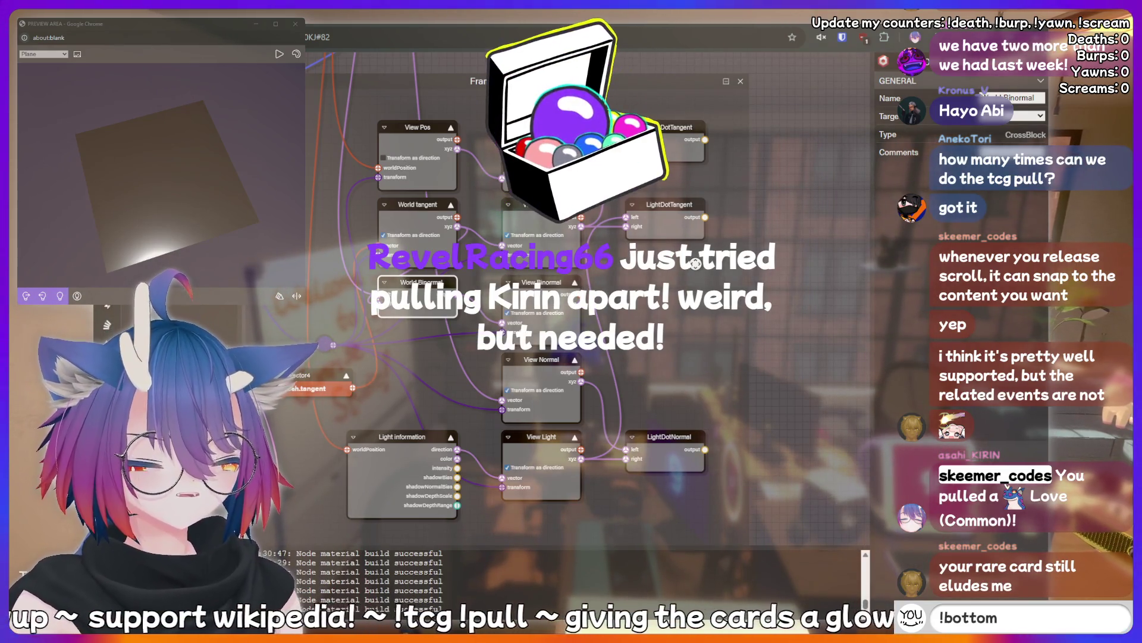
key("Return")
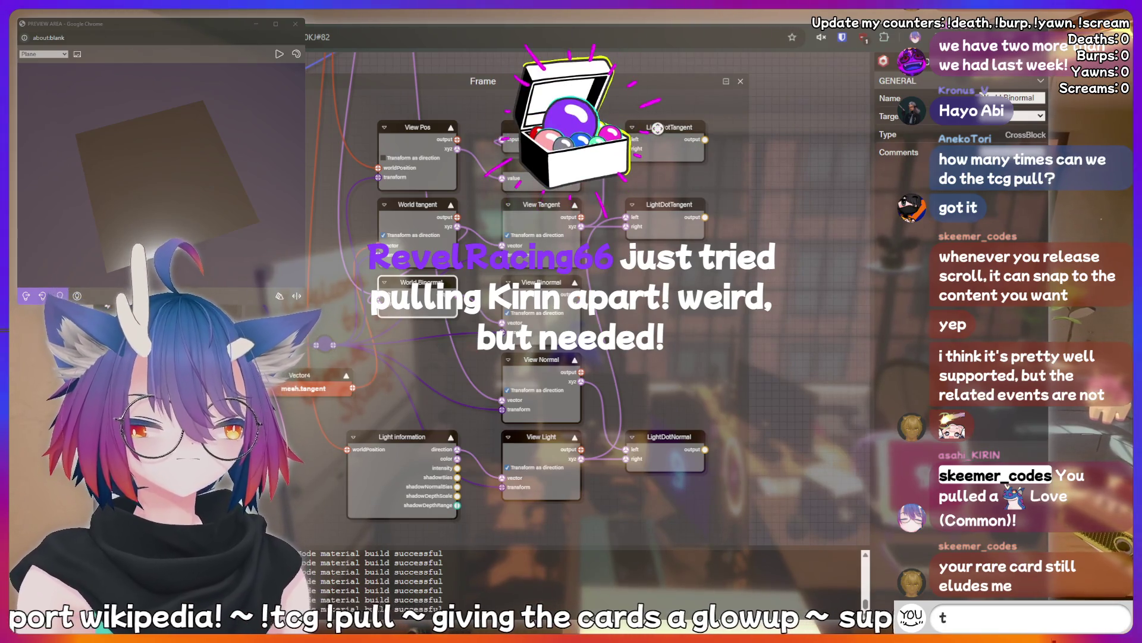
left_click(657, 135)
type("thinking hard")
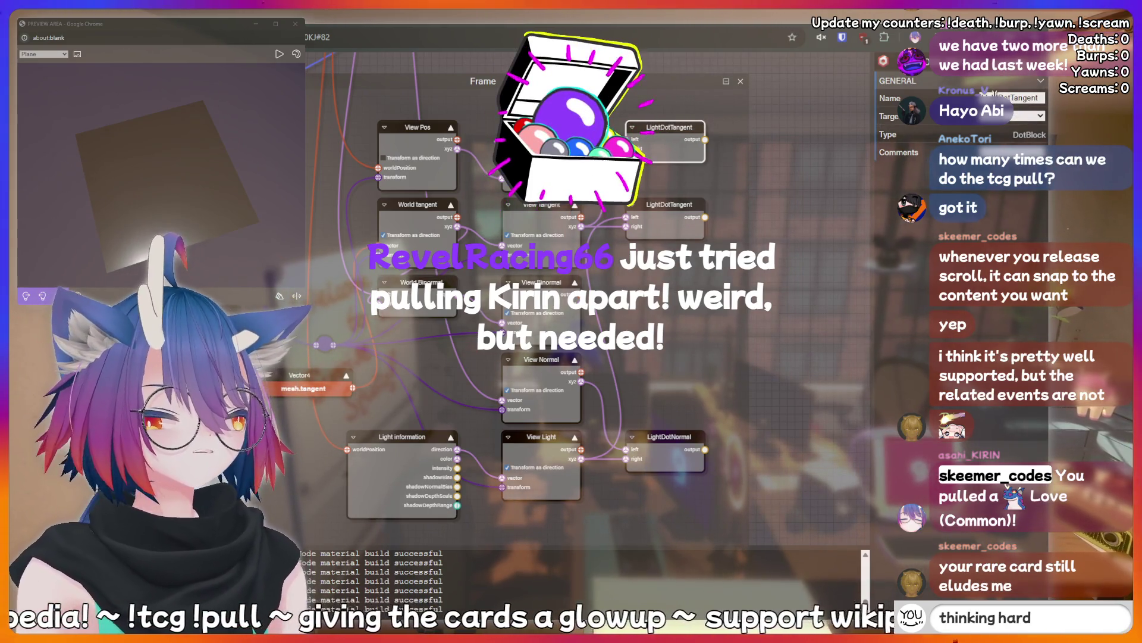
key("BackSpace")
key("BackSpace")
key("BackSpace")
key("BackSpace")
key("BackSpace")
key("BackSpace")
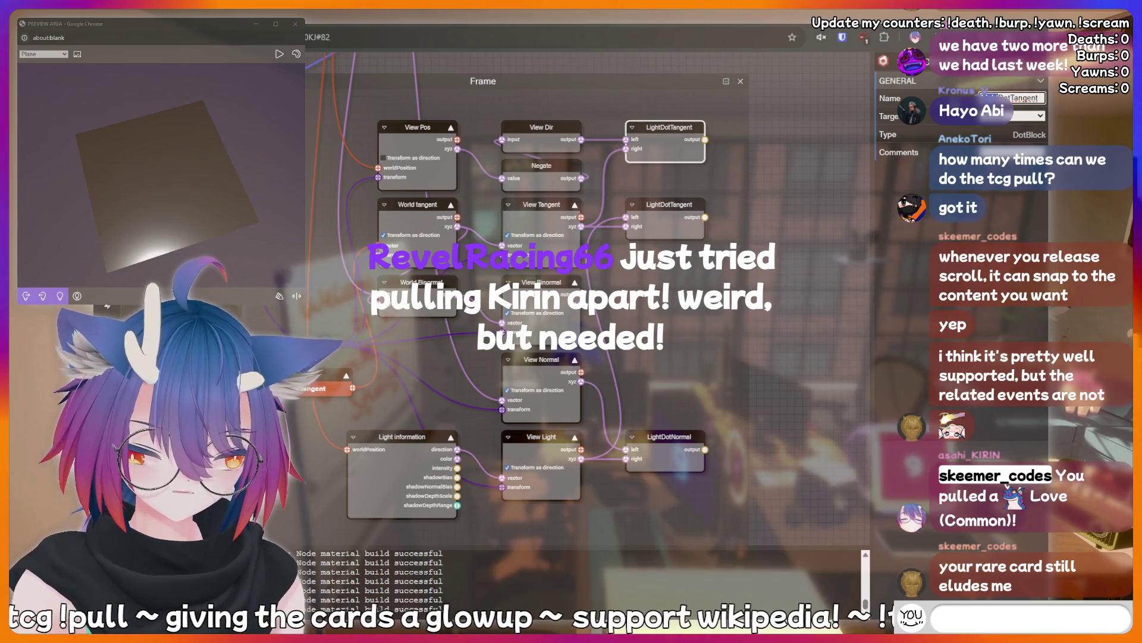
type("nerd")
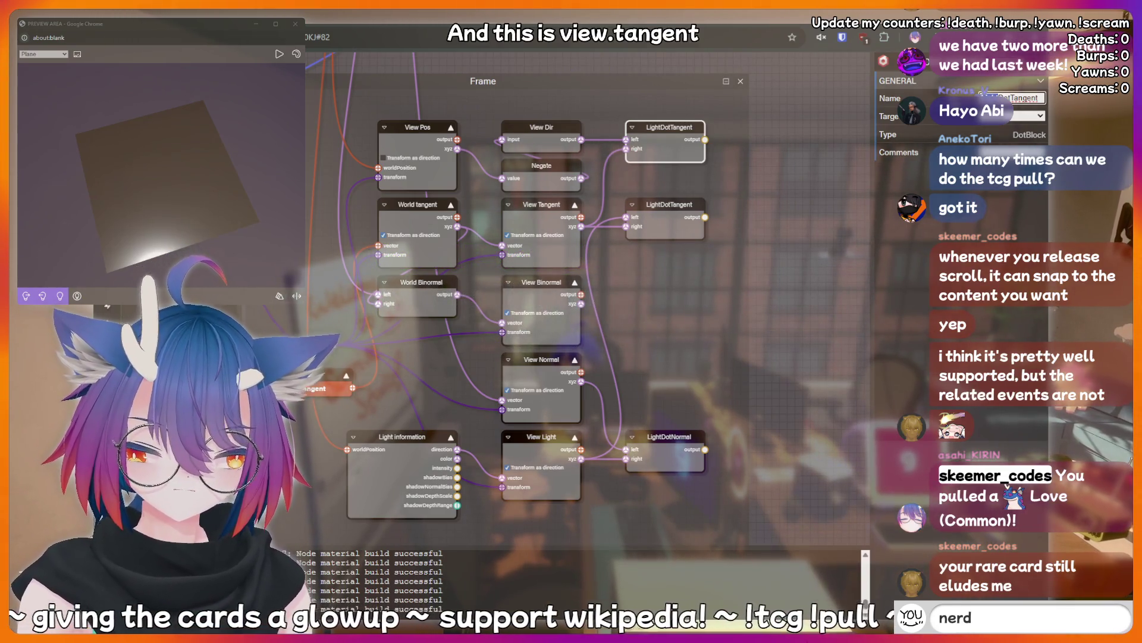
key("BackSpace")
key("BackSpace")
key("BackSpace")
- Name the dot node beside View Dir 'View Ray Distance' and the one beside View Tangent 'Light Ray Distance'
type("meat")
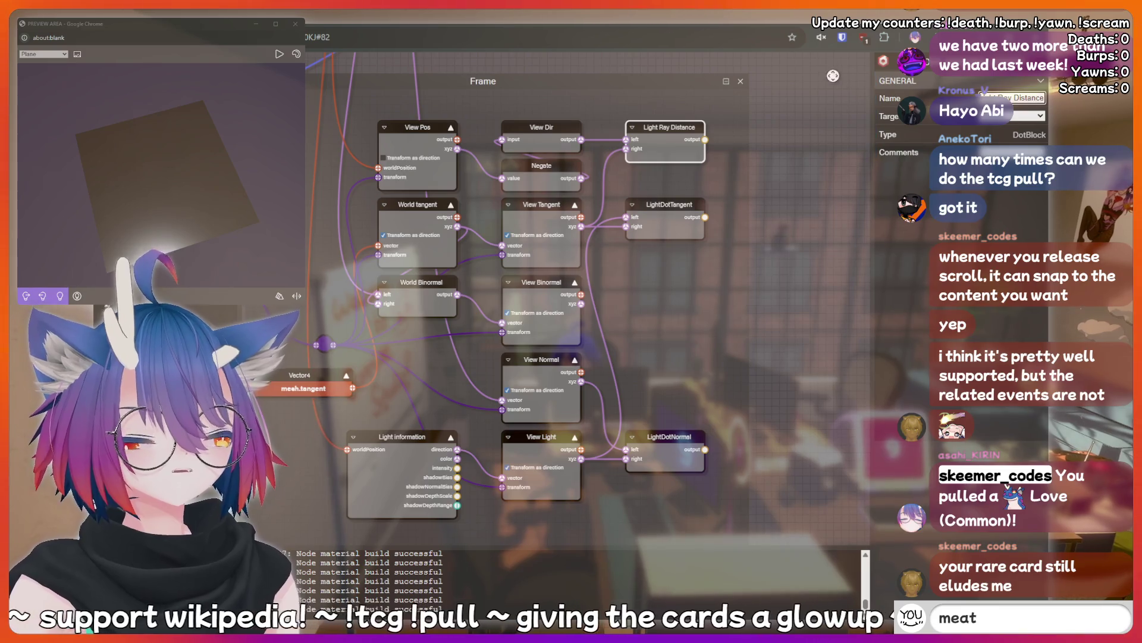
left_click(670, 201)
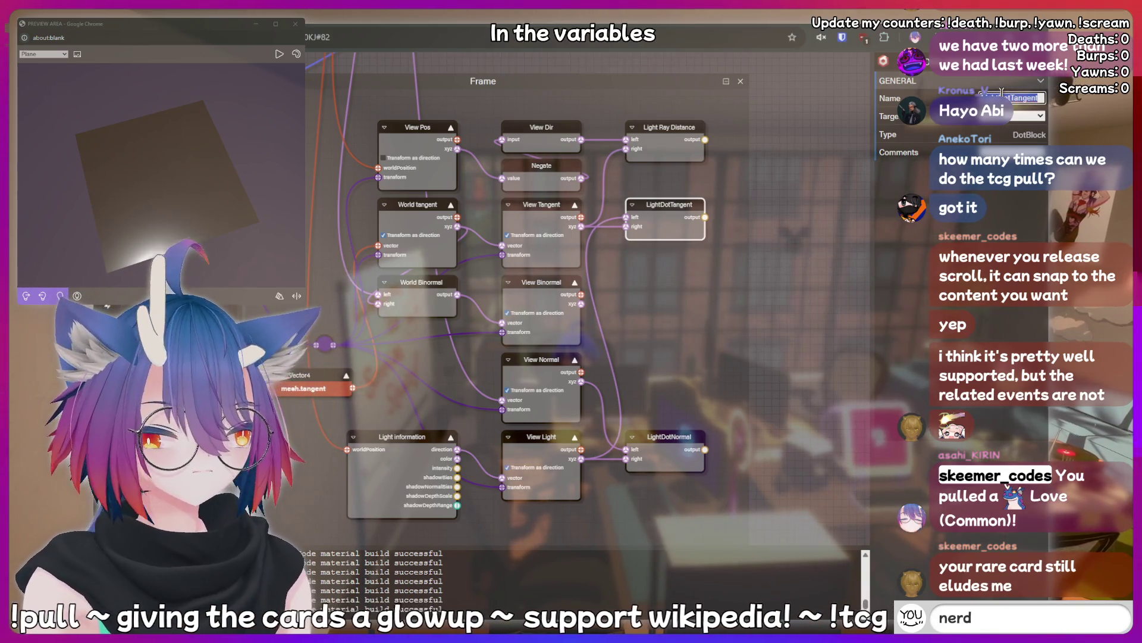
left_click(666, 127)
type("!botto")
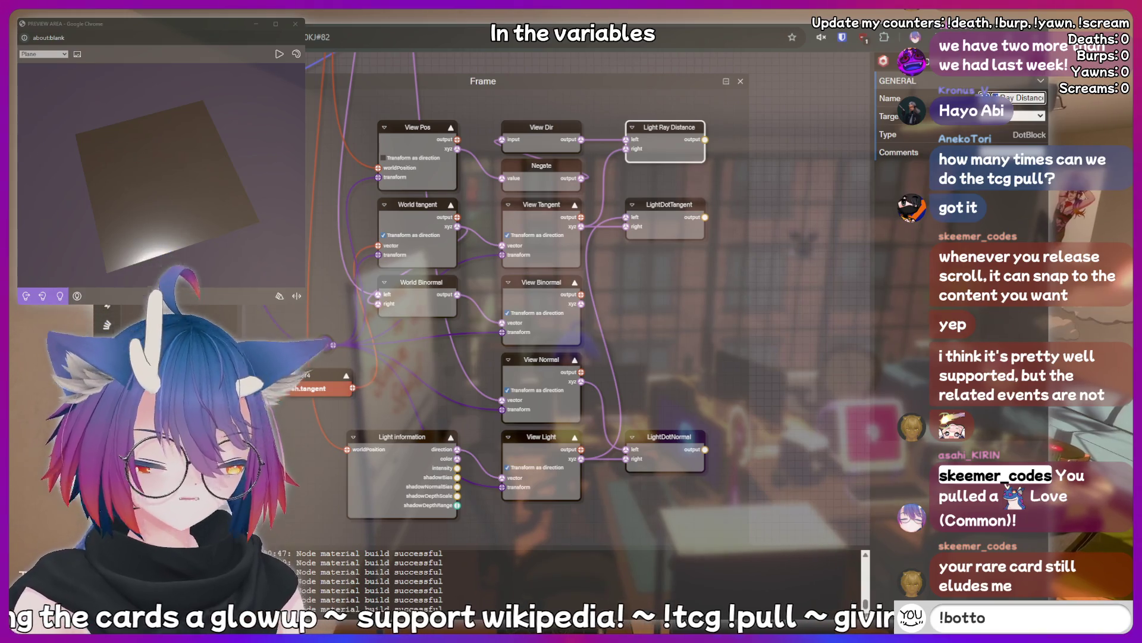
type("View")
left_click(646, 219)
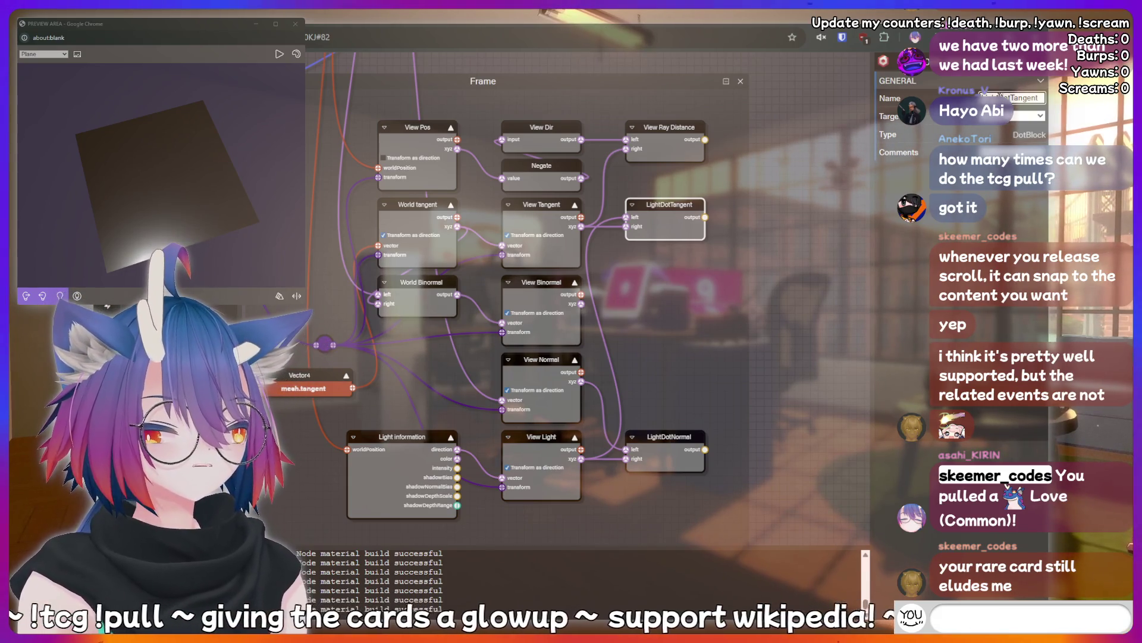
type("Light Ray Distance")
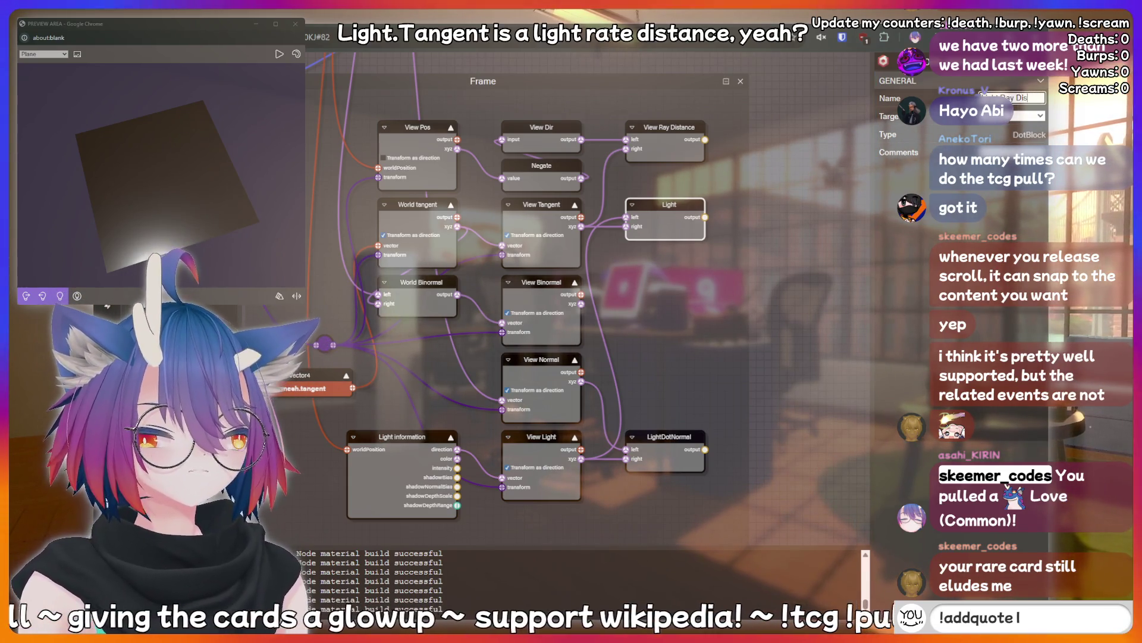
key("Escape")
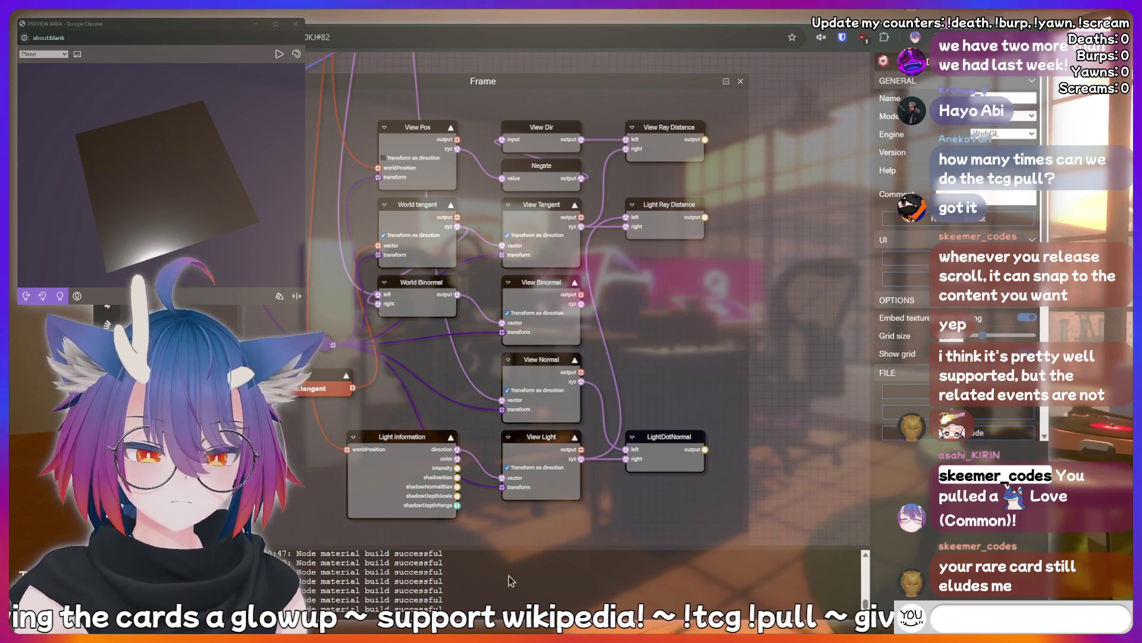
- Place a Subtract node right of View Ray Distance and widen the Frame's right edge around it
type("peepe poopoo")
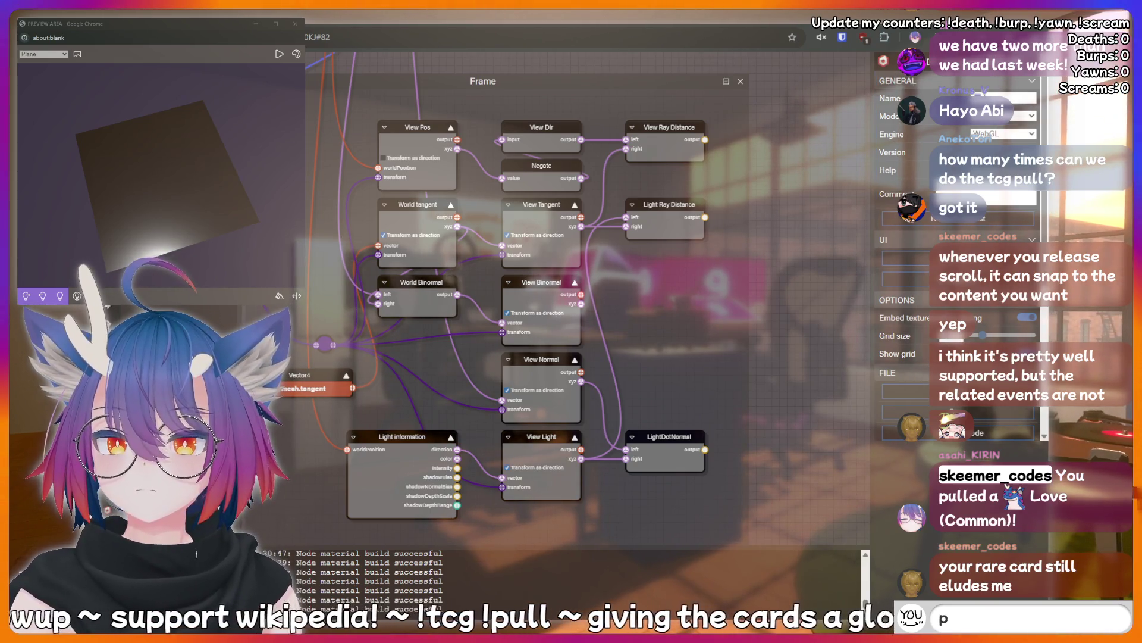
type("!discord")
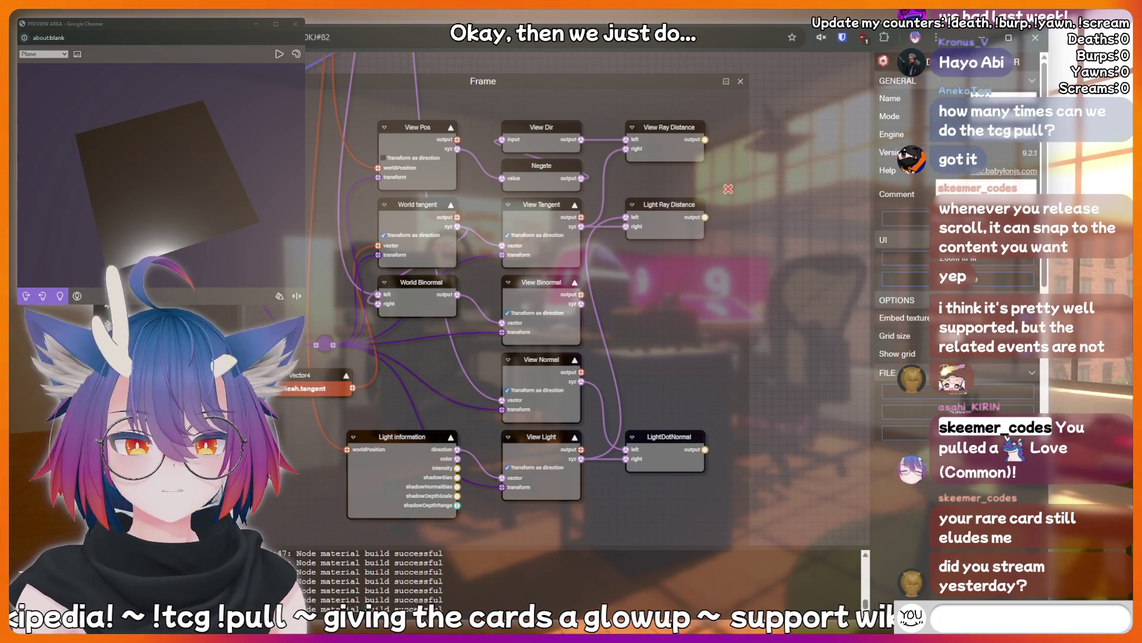
mouse_move(728, 189)
left_mouse_down()
mouse_move(726, 180)
mouse_move(764, 167)
left_mouse_up()
type("!b")
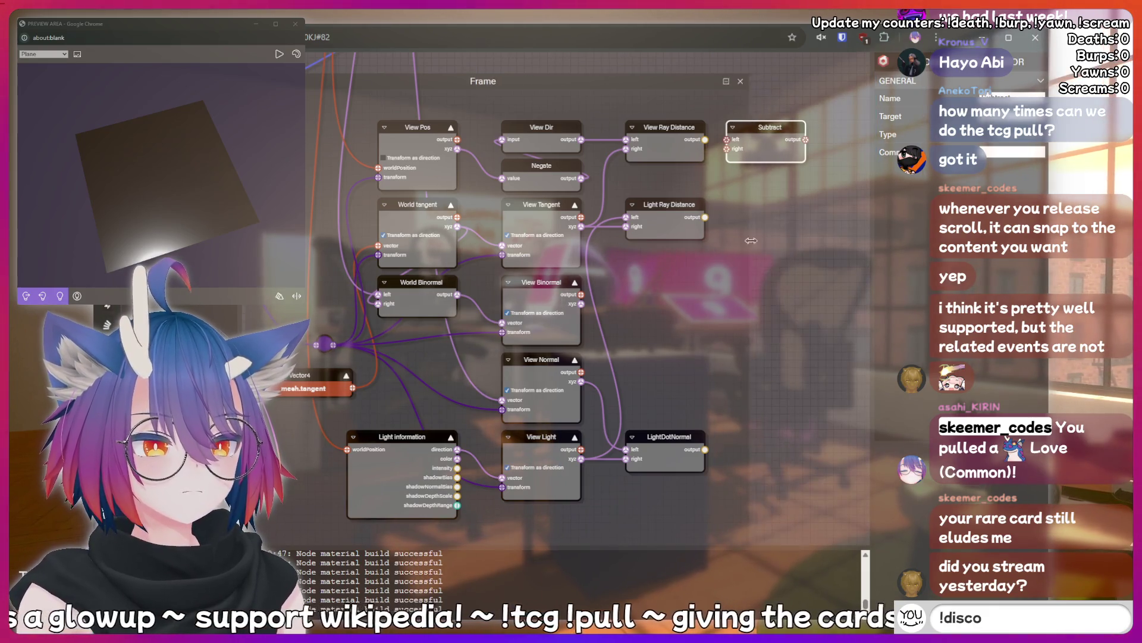
left_click_drag(751, 241, 867, 240)
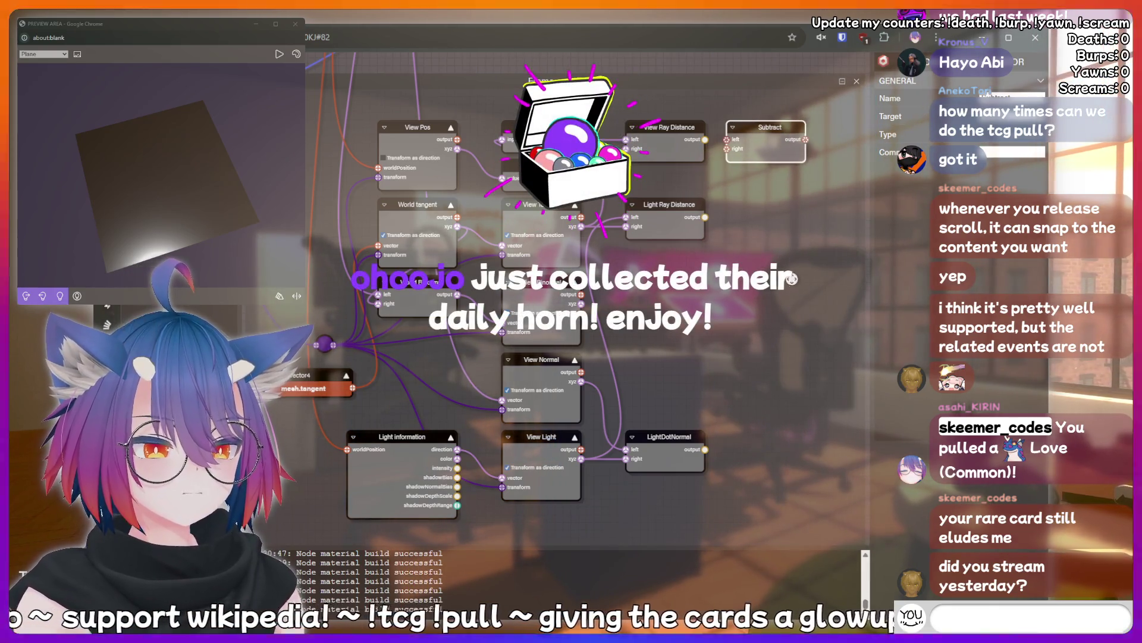
left_click_drag(791, 278, 647, 263)
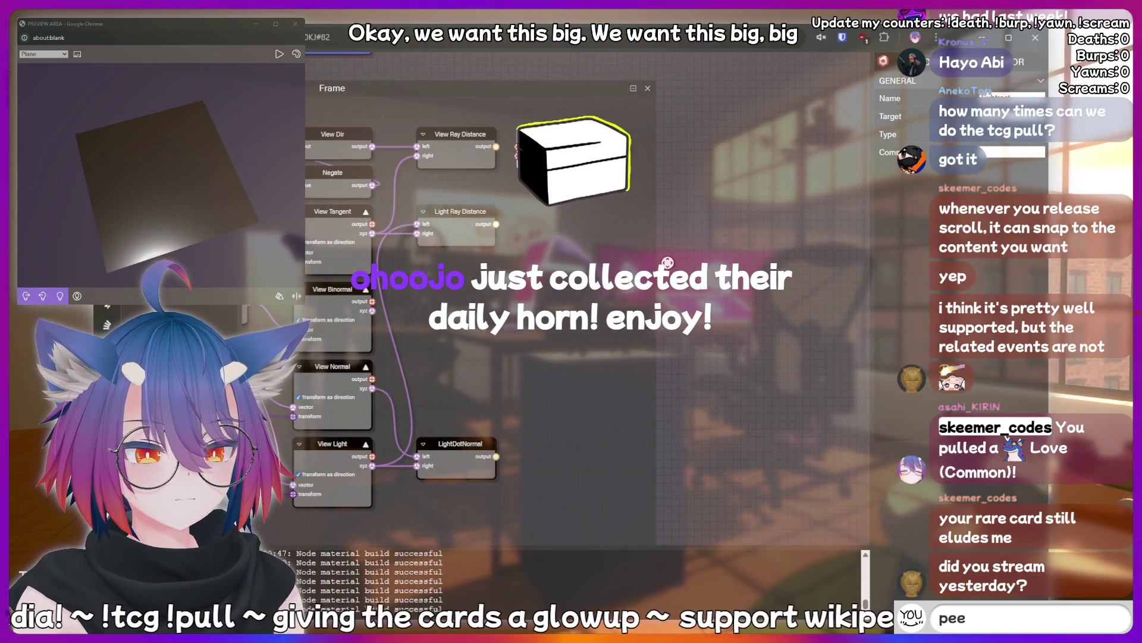
left_click_drag(668, 262, 832, 265)
type("!addquote I just")
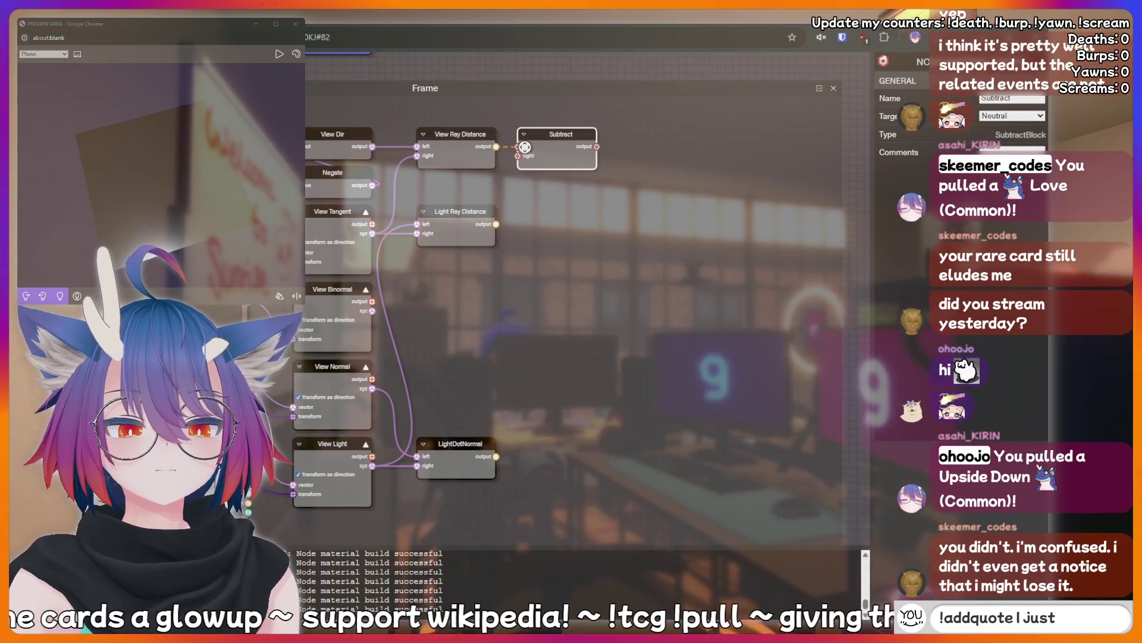
- Connect View and Light Ray Distance into Subtract's inputs and add an Abs node below it
left_click_drag(496, 146, 518, 146)
left_click_drag(497, 223, 518, 155)
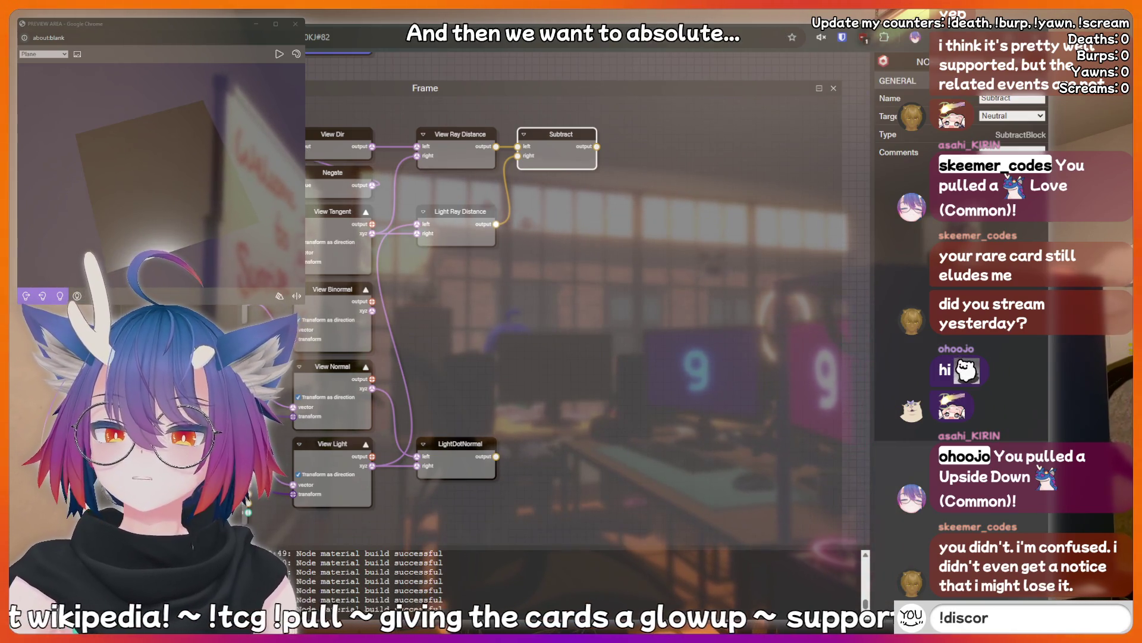
mouse_move(377, 185)
left_mouse_down()
mouse_move(559, 178)
mouse_move(583, 201)
left_mouse_up()
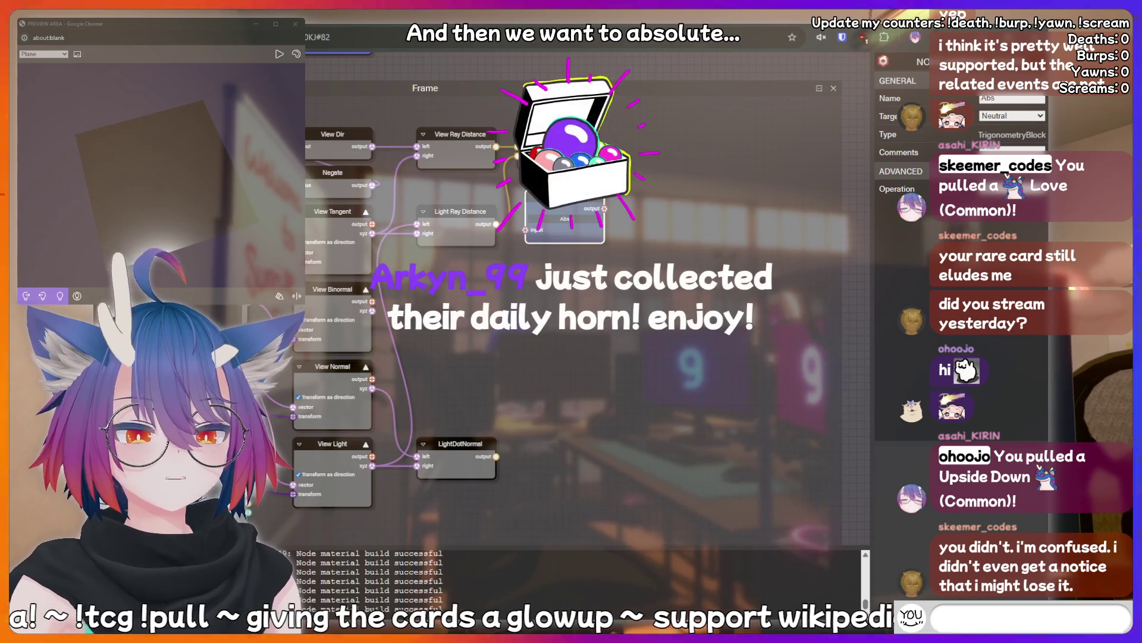
- Keep Abs as the operation and link Subtract's output into the Abs input
left_click(570, 236)
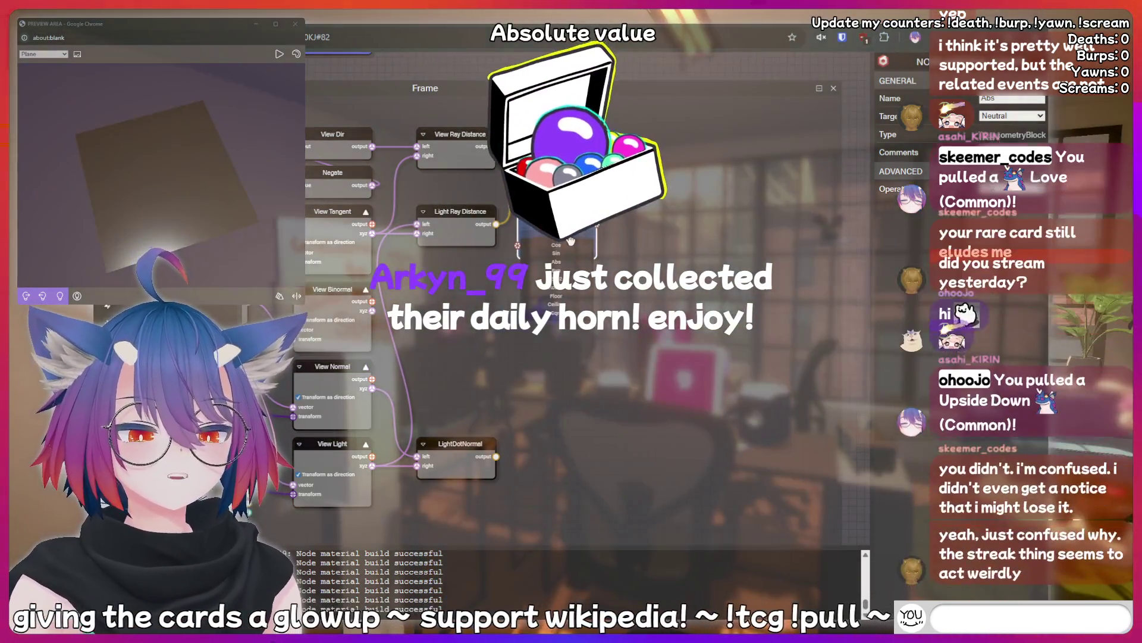
left_click(556, 262)
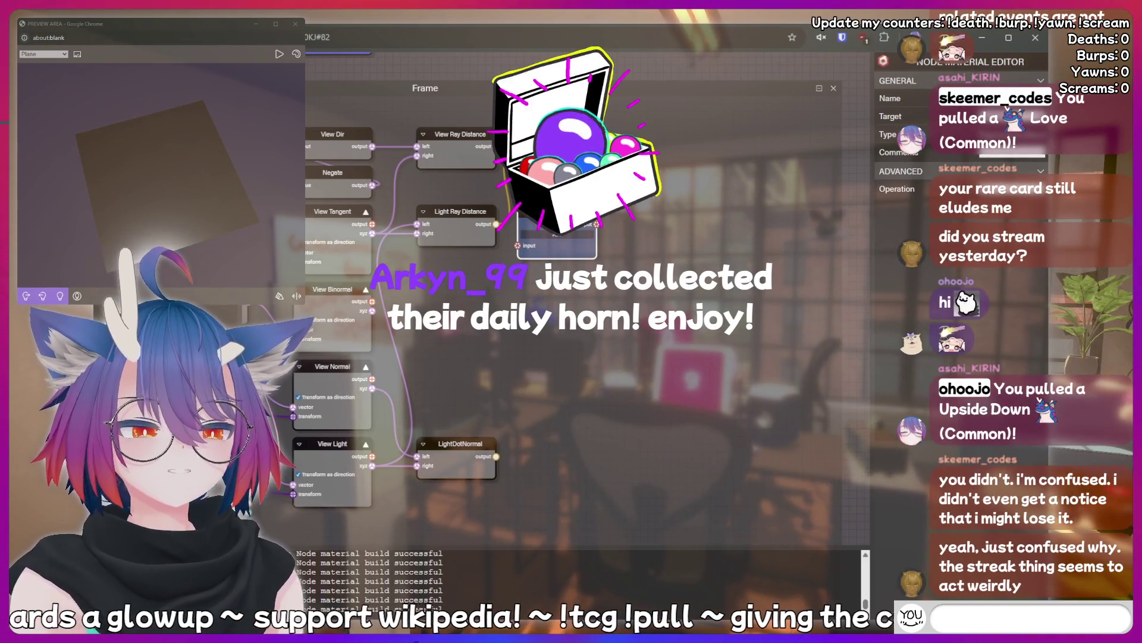
type("!l")
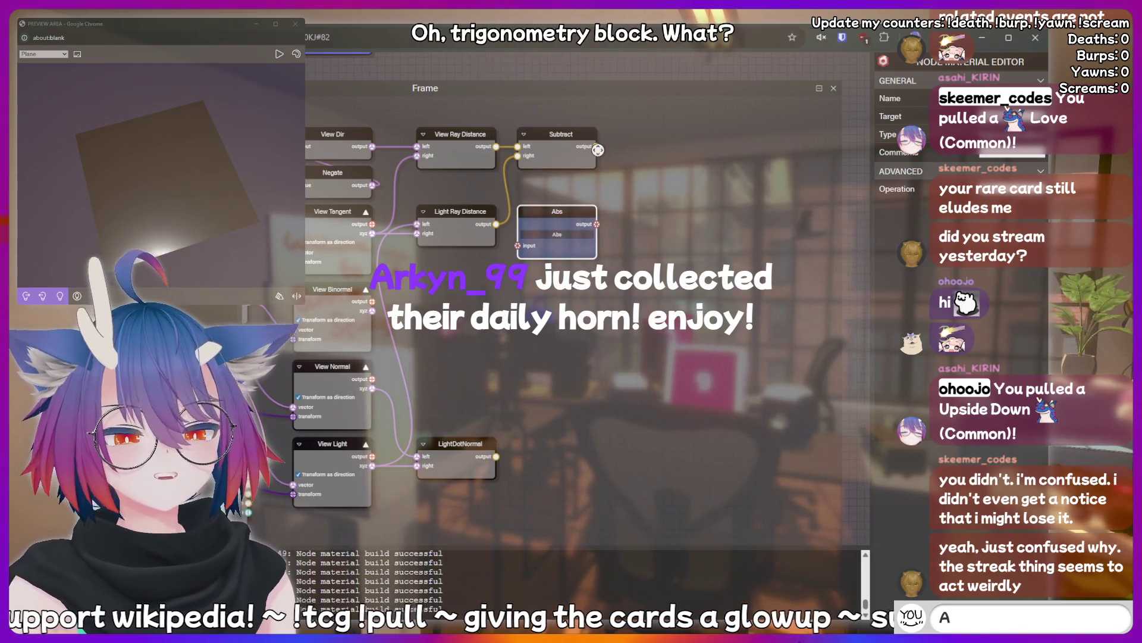
mouse_move(597, 147)
left_mouse_down()
mouse_move(512, 245)
mouse_move(526, 245)
left_mouse_up()
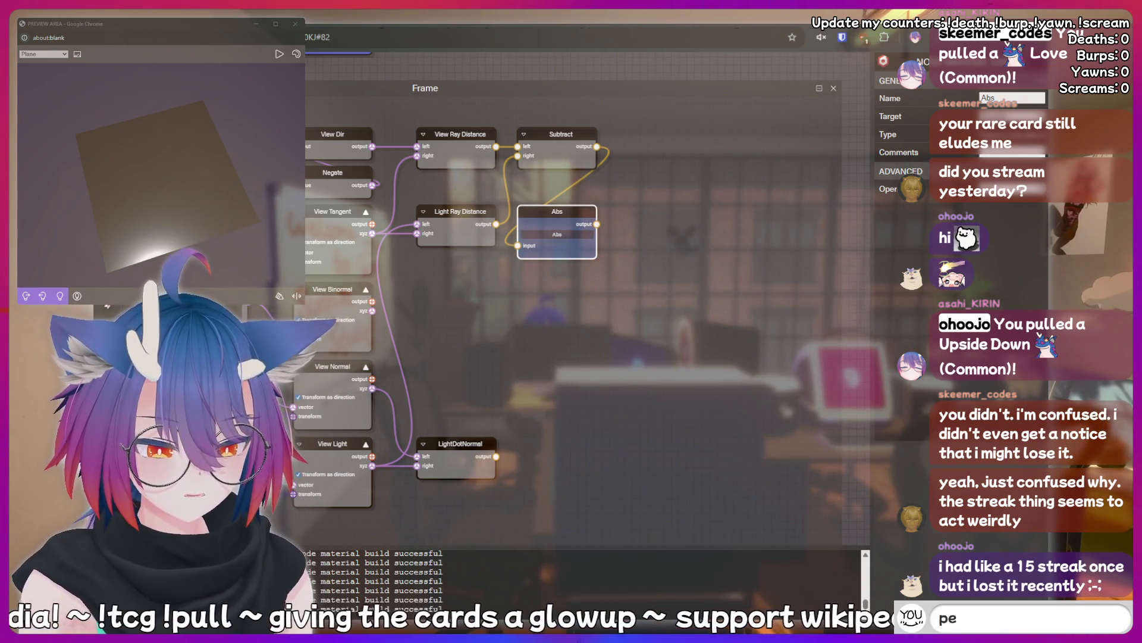
type("epe")
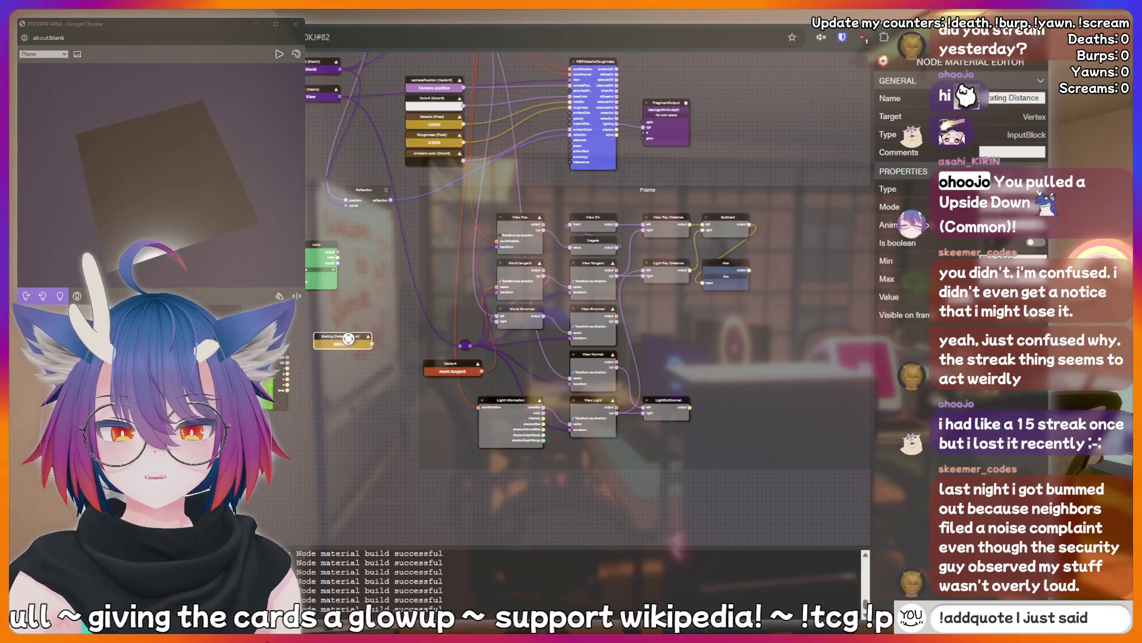
- Nudge the Grating Distance node up-right then left, and pan the graph left
left_click_drag(368, 340, 373, 338)
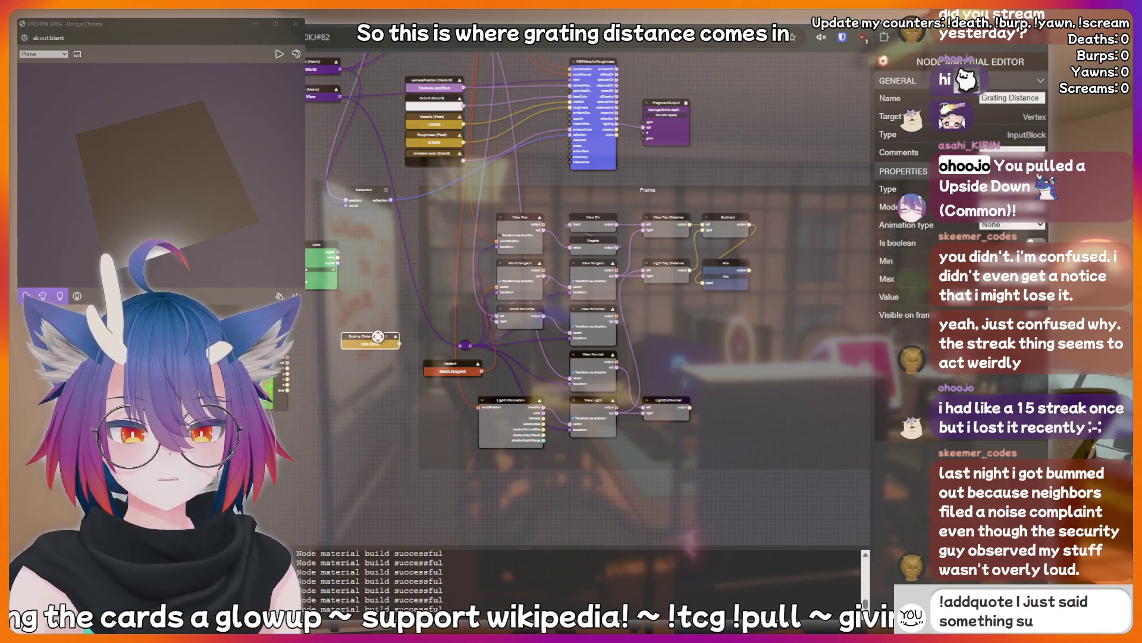
left_click_drag(380, 338, 375, 338)
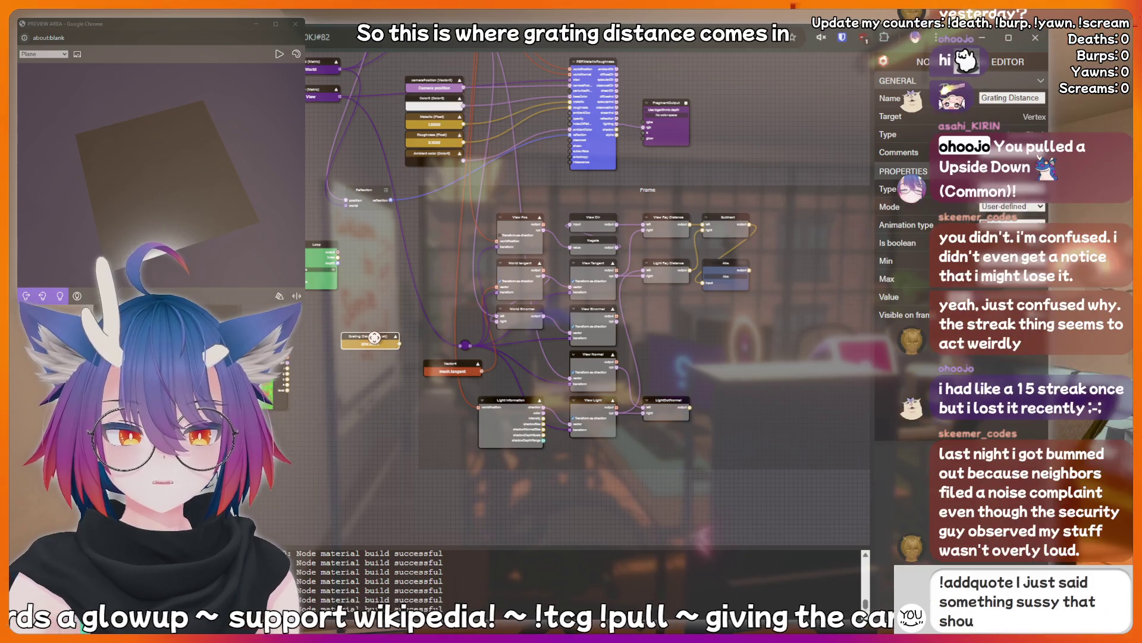
mouse_move(385, 384)
left_mouse_down()
mouse_move(291, 429)
mouse_move(324, 410)
left_mouse_up()
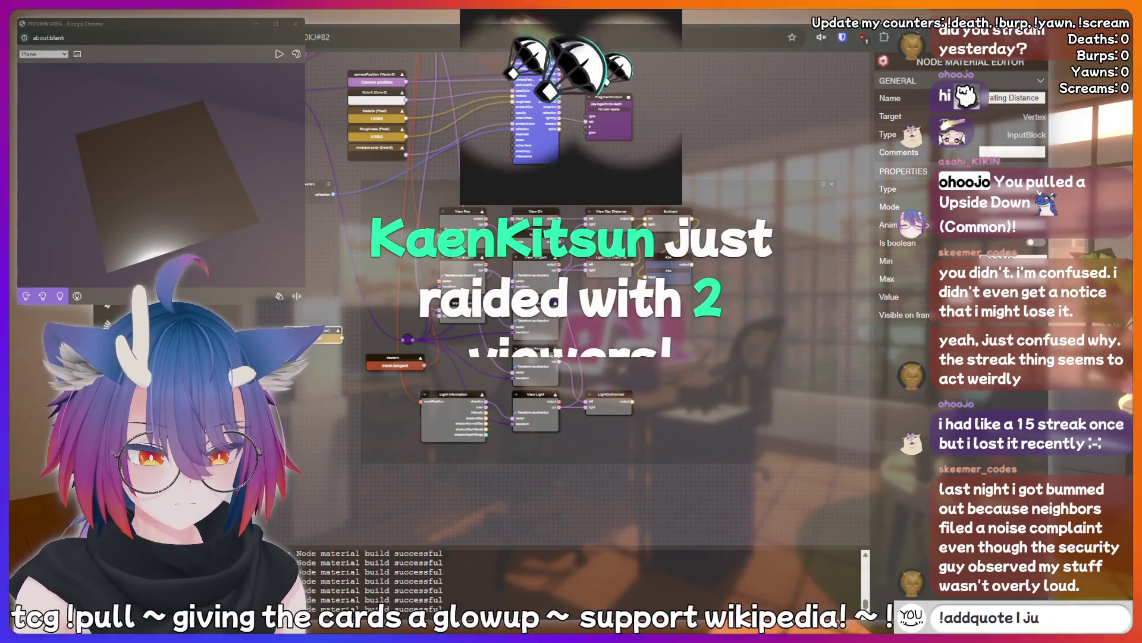
type("peepee poopoo")
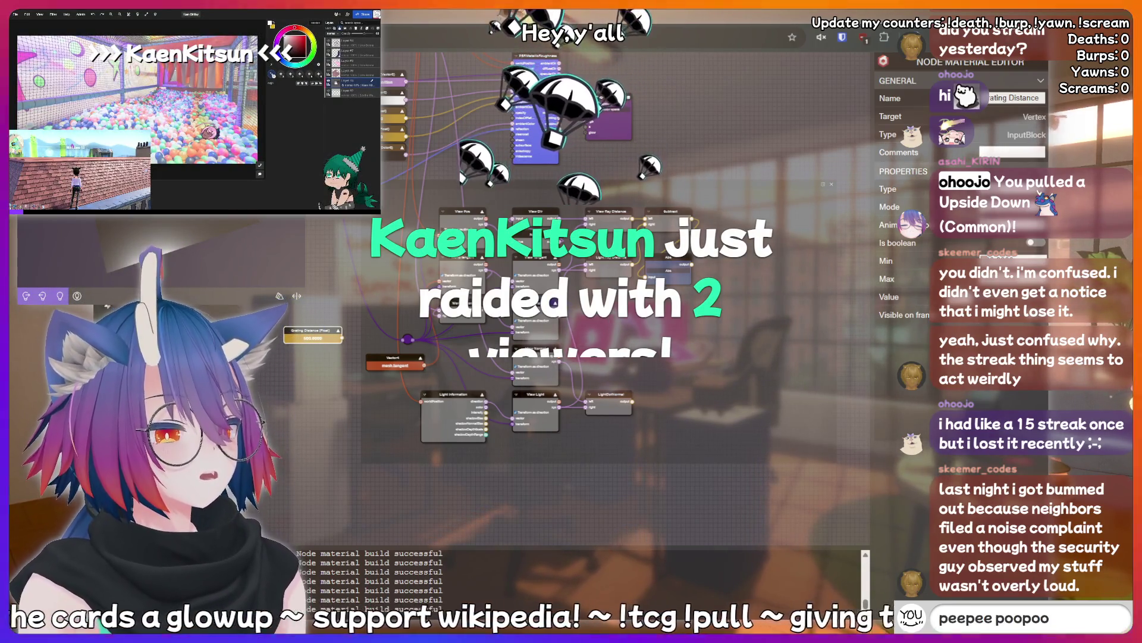
key("BackSpace")
key("BackSpace")
key("BackSpace")
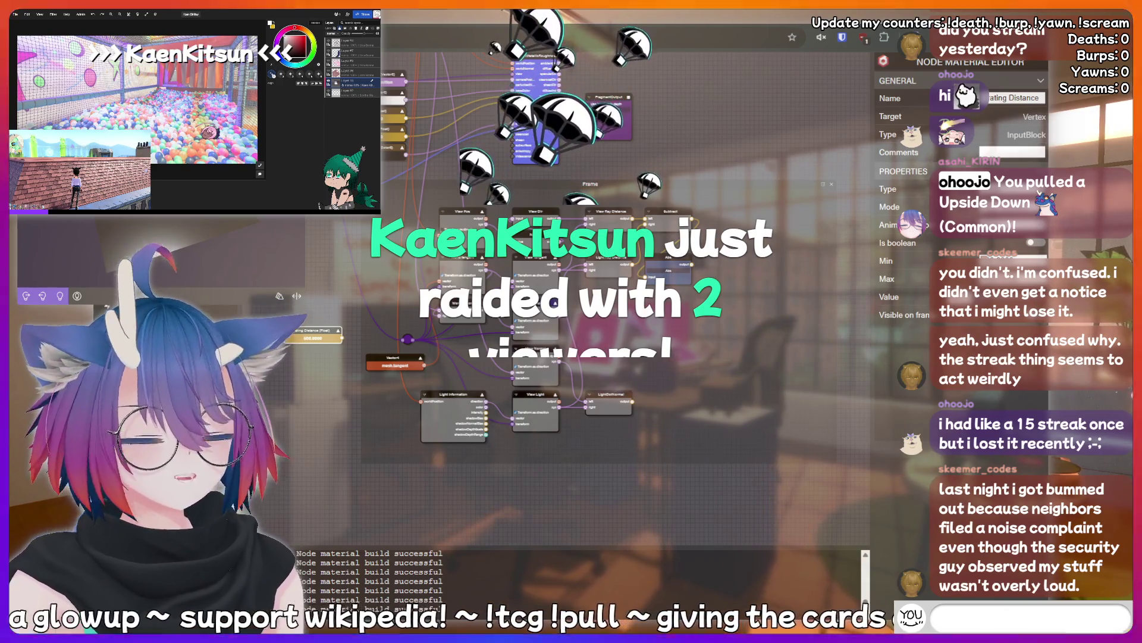
type("!addquote I just")
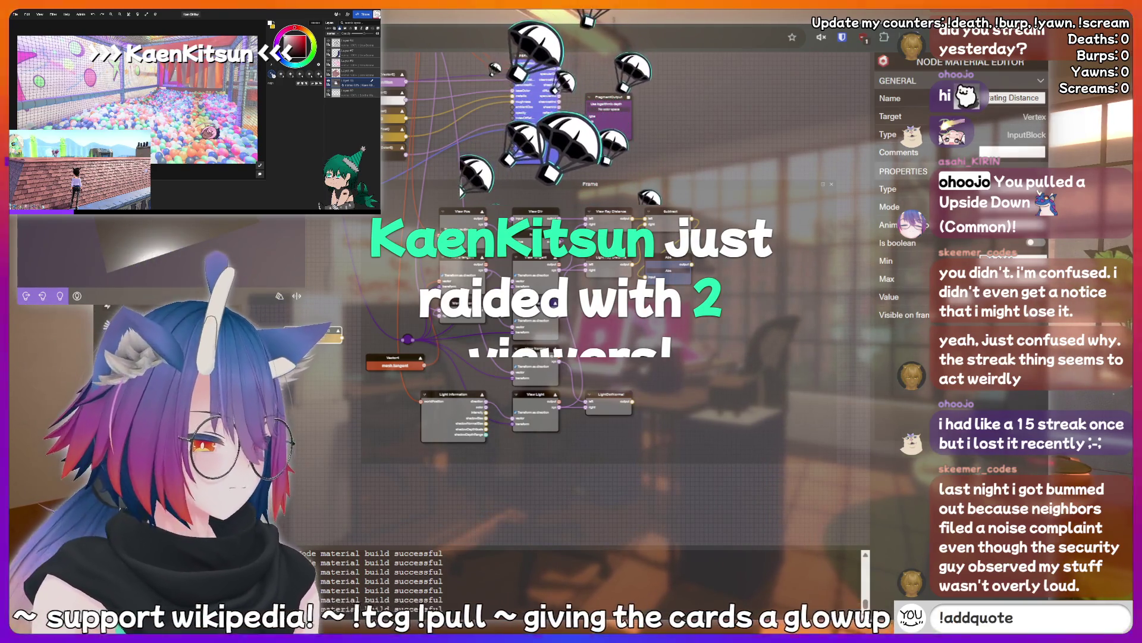
type(" said")
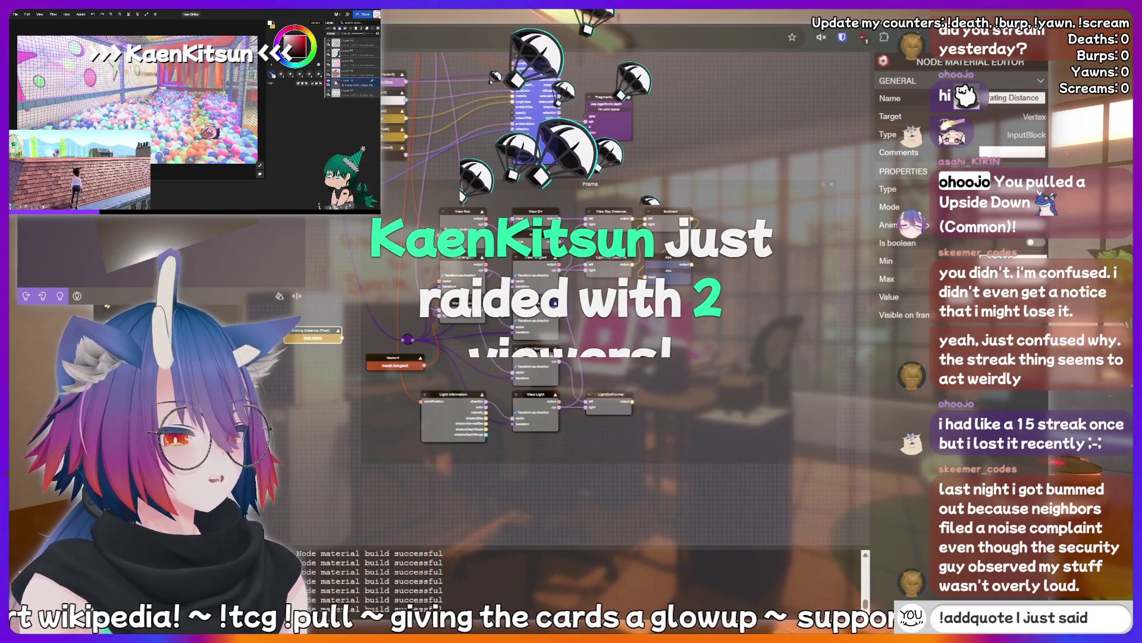
type(" something sus")
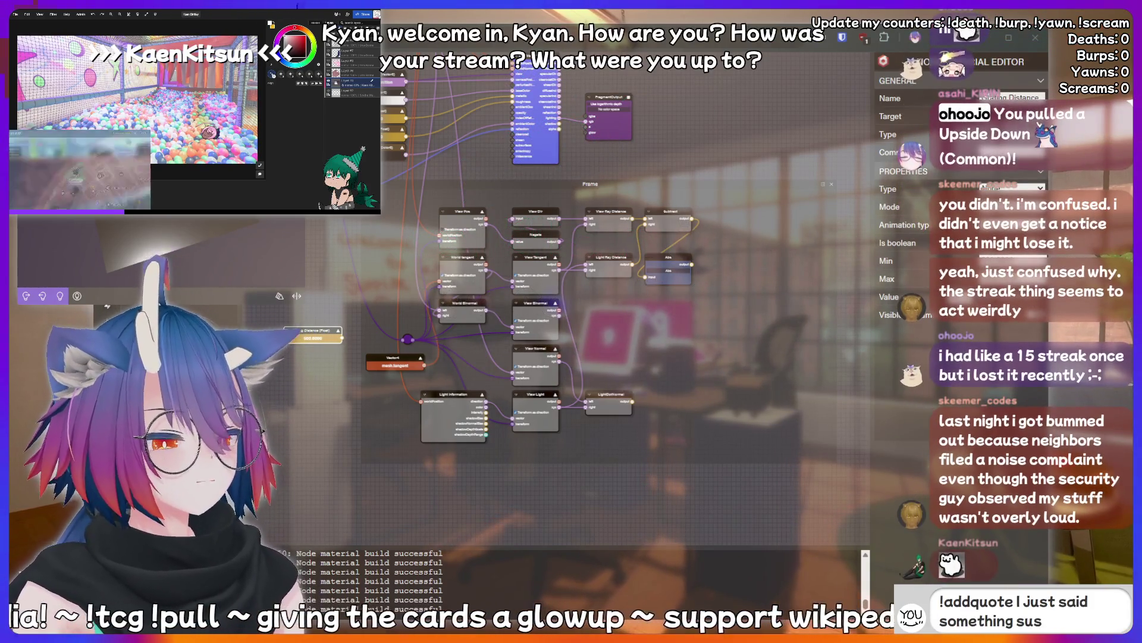
type("sy shoul")
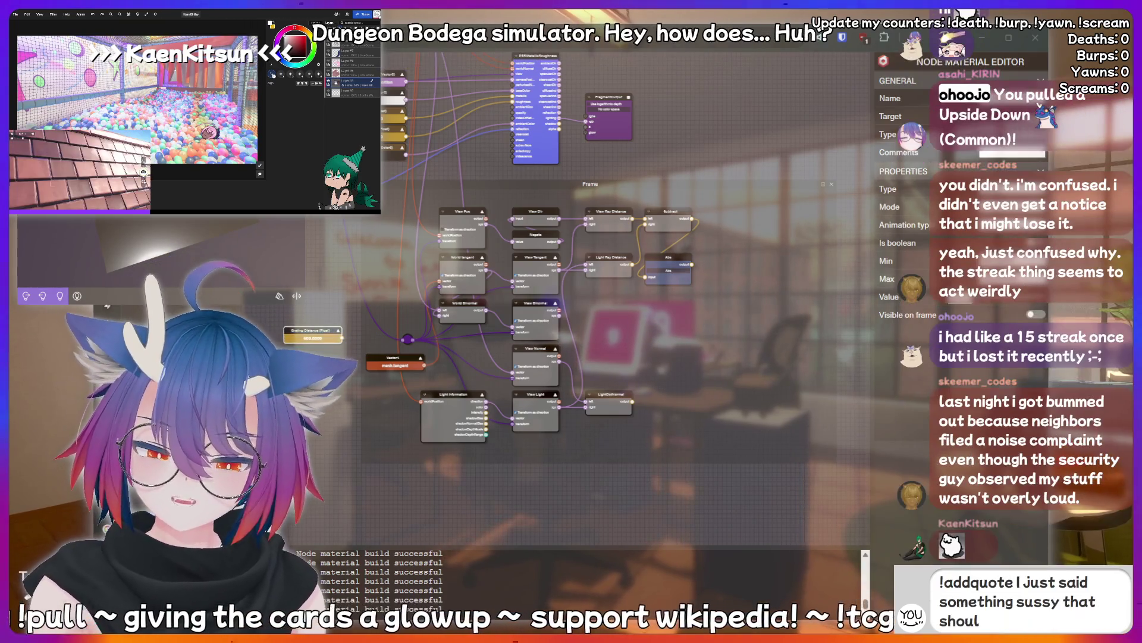
type("d be recorded")
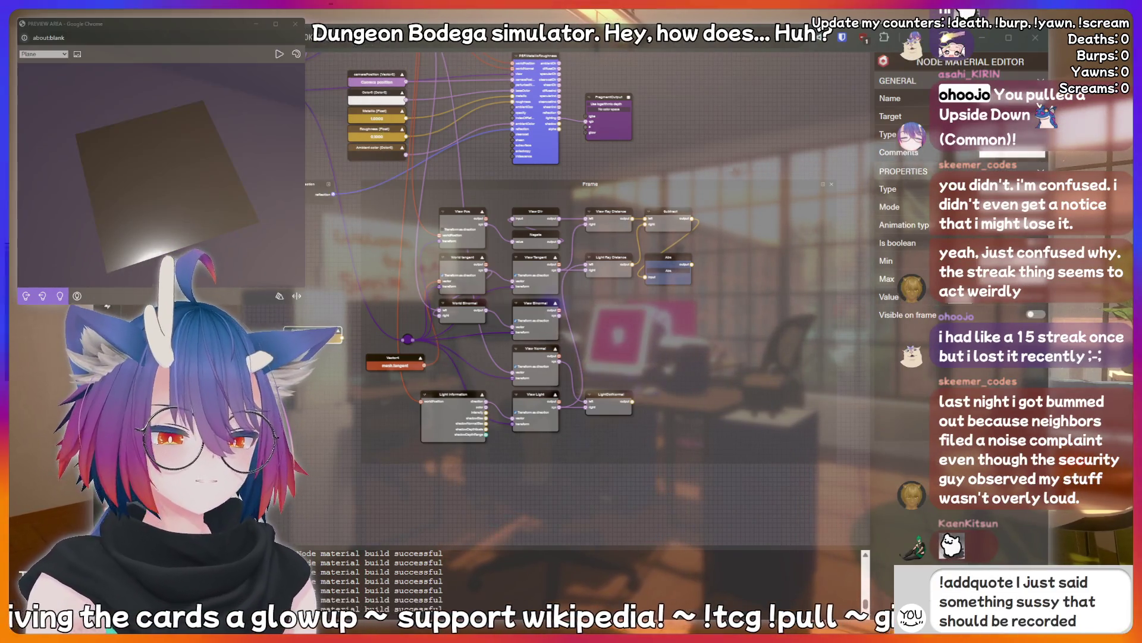
type(" forever!")
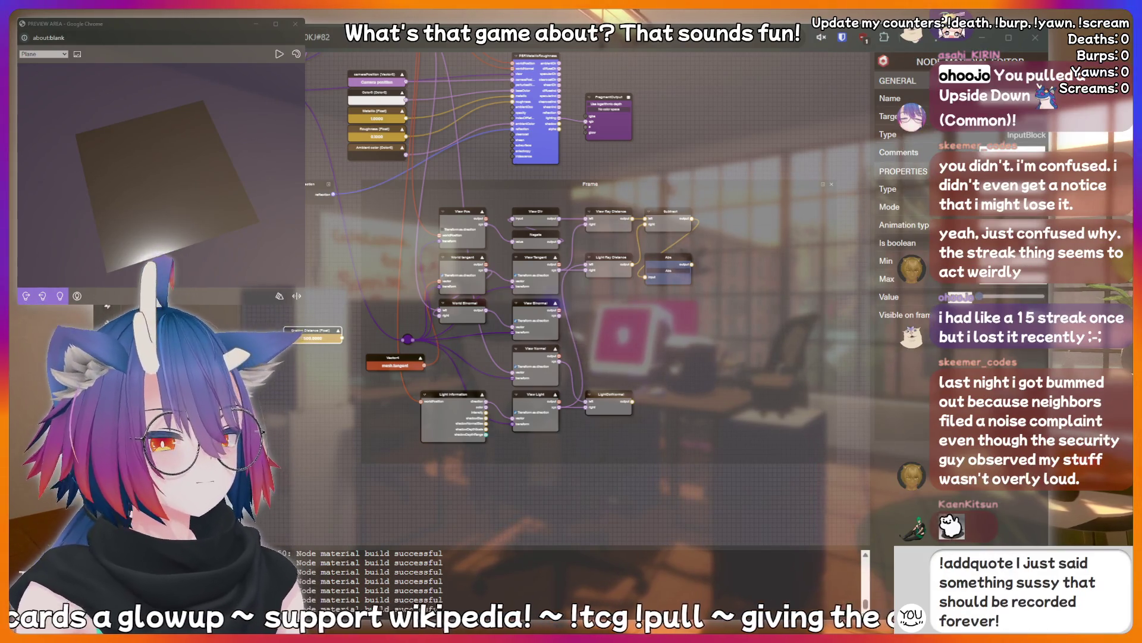
key("BackSpace")
key("BackSpace")
key("BackSpace")
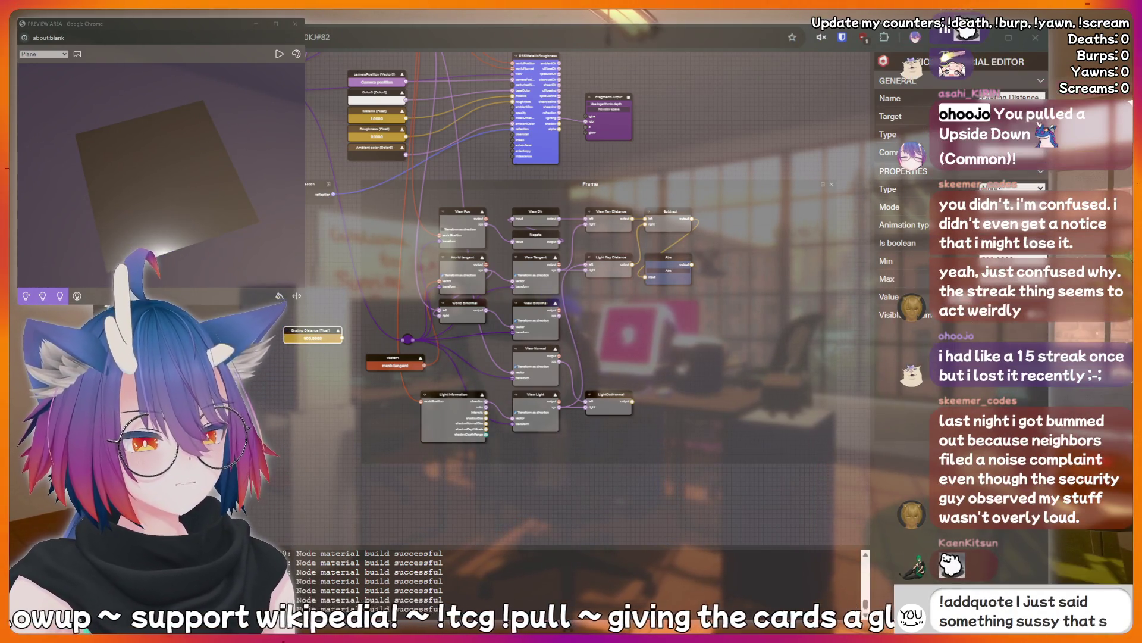
key("BackSpace")
key("BackSpace")
key("BackSpace")
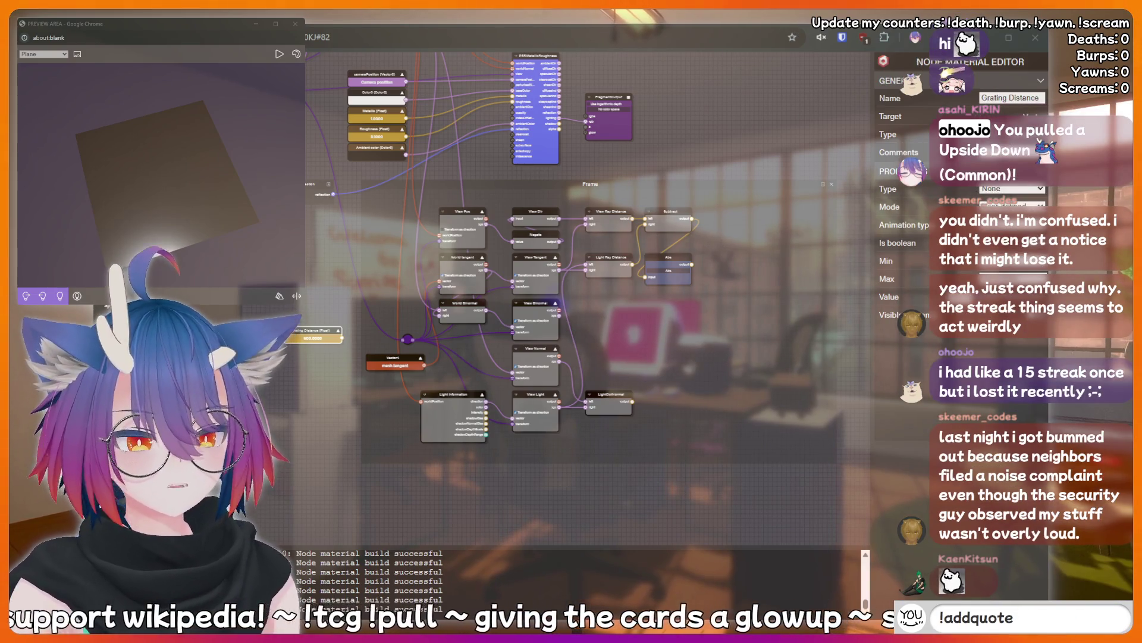
key("BackSpace")
key("BackSpace")
key("BackSpace")
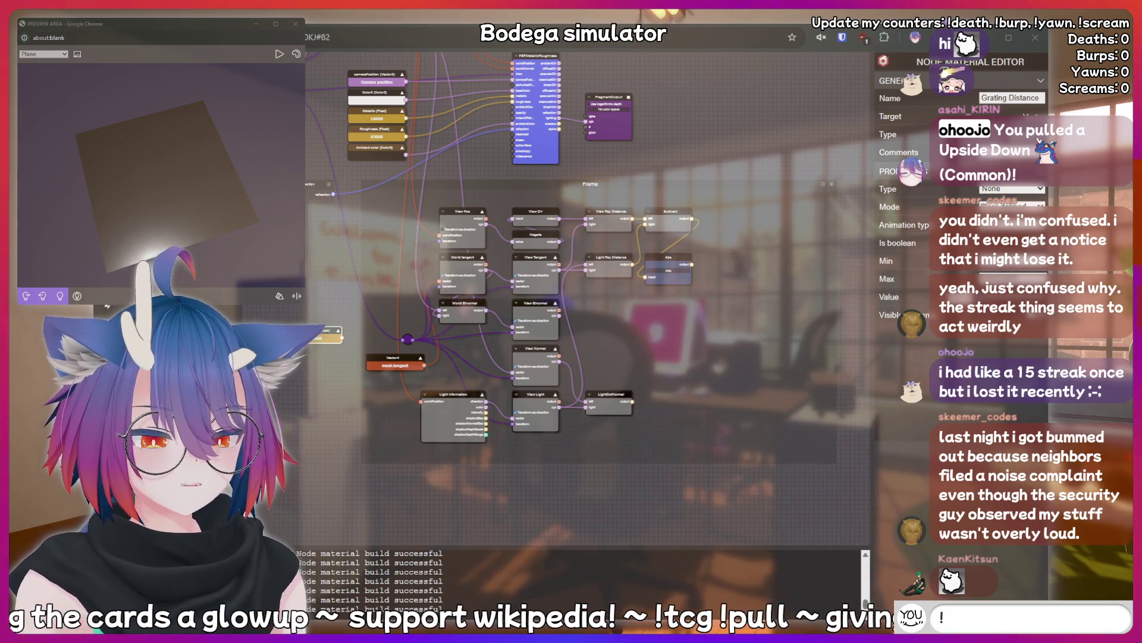
key("BackSpace")
type("dqu")
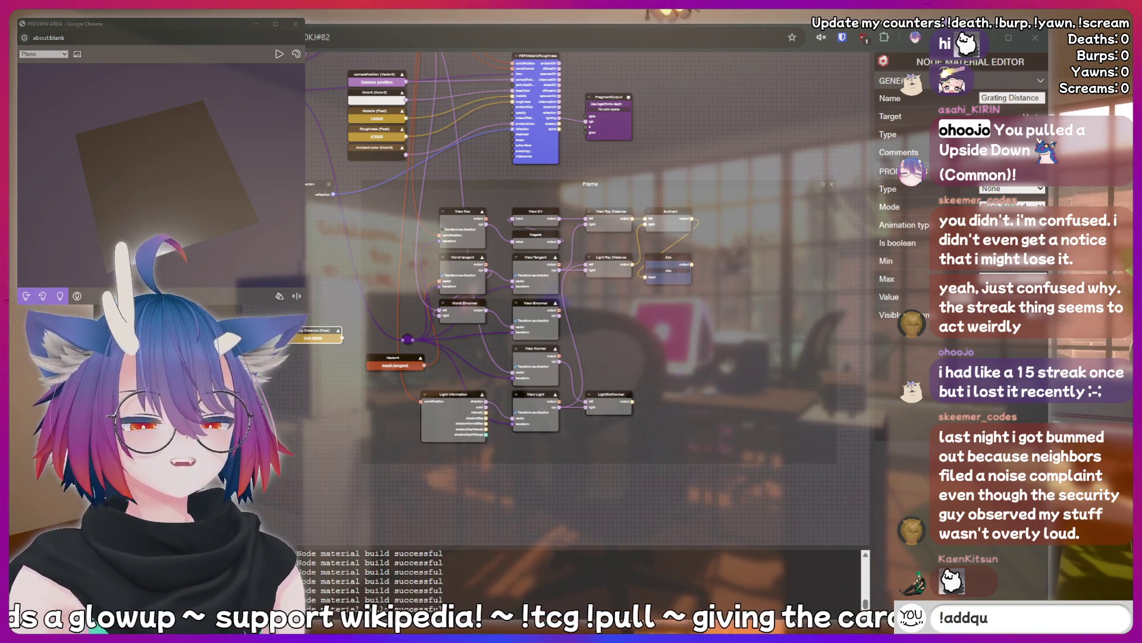
type("ote I just sa")
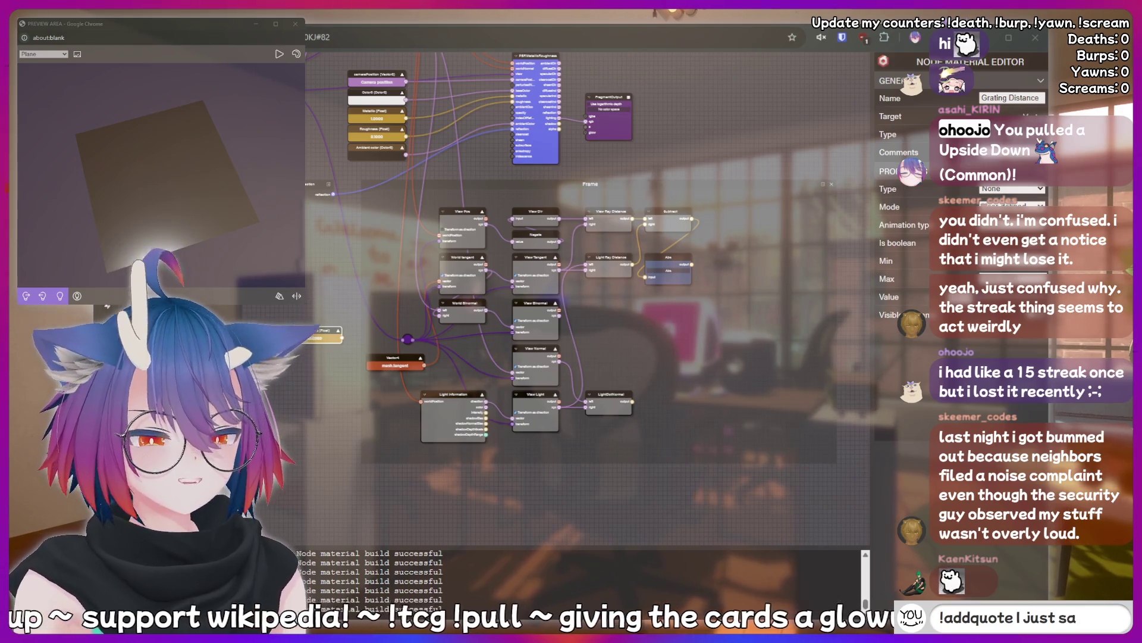
type("id something")
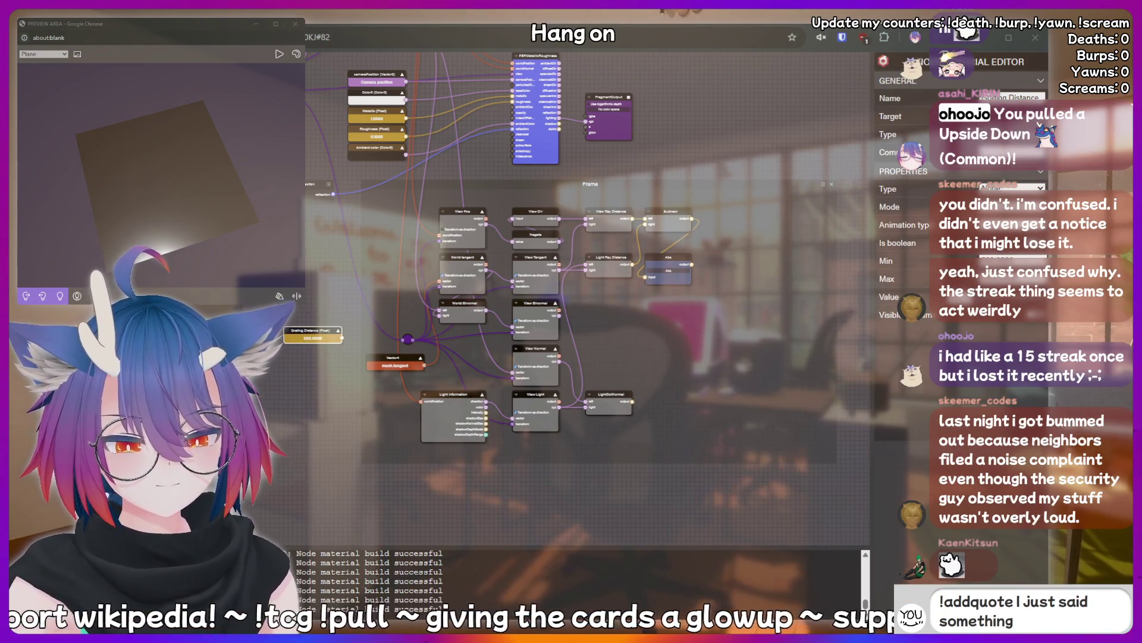
type(" sussy that sh")
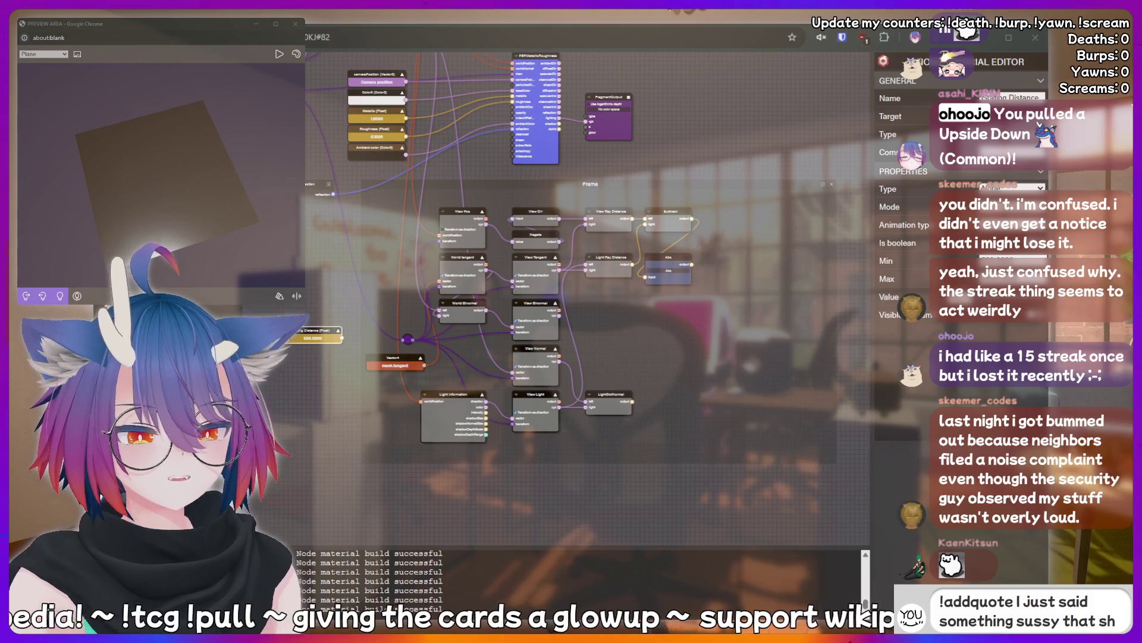
type("ould be recor")
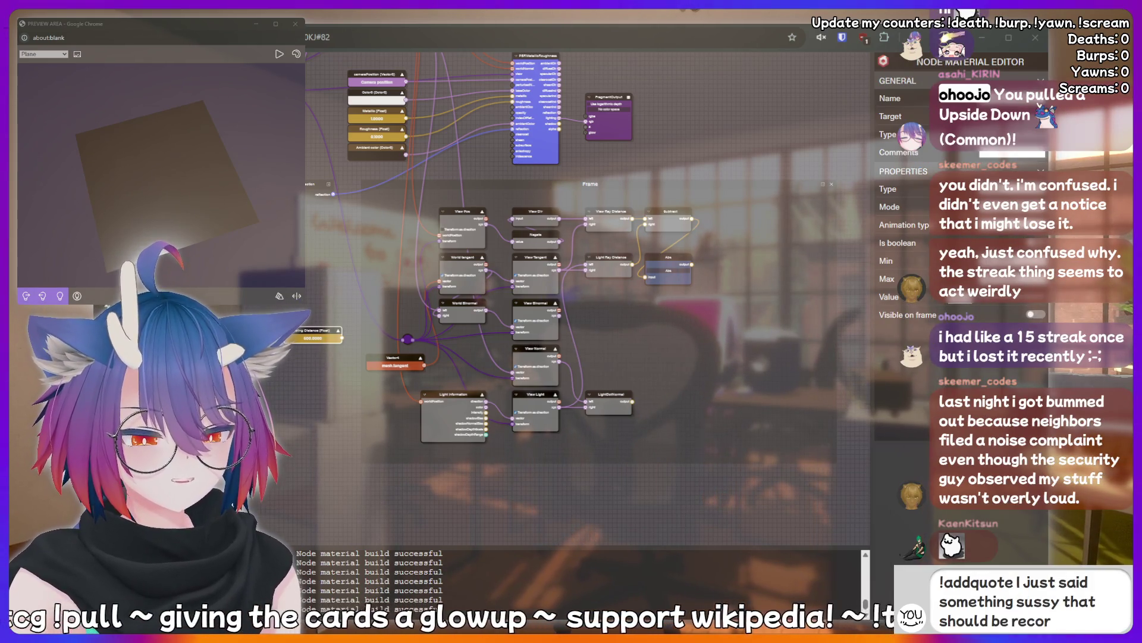
type("ever!")
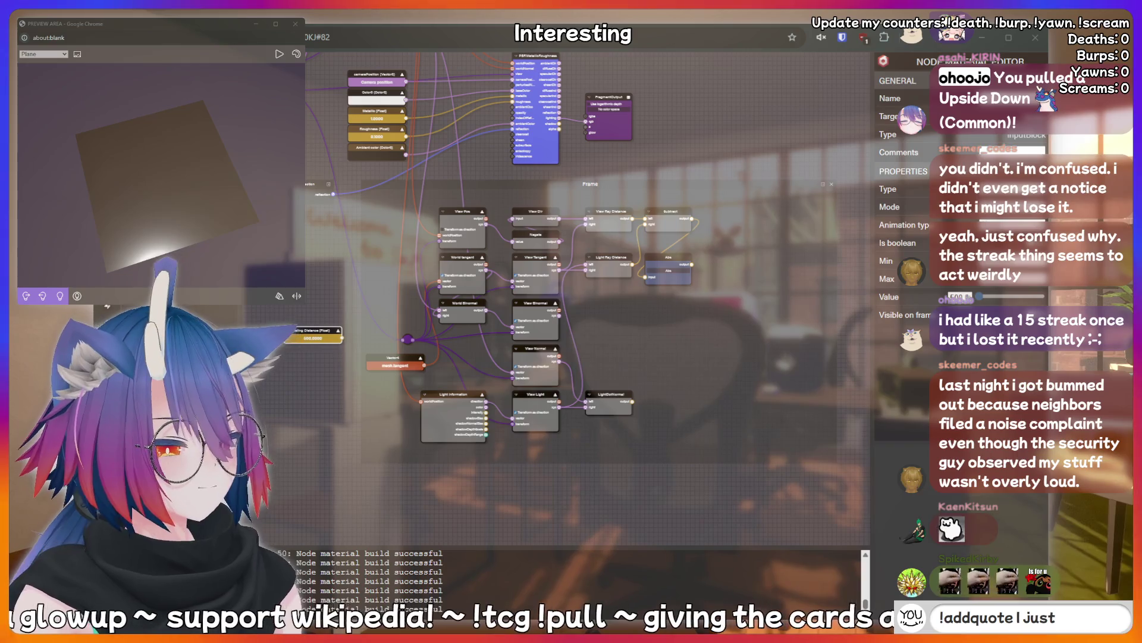
type("p")
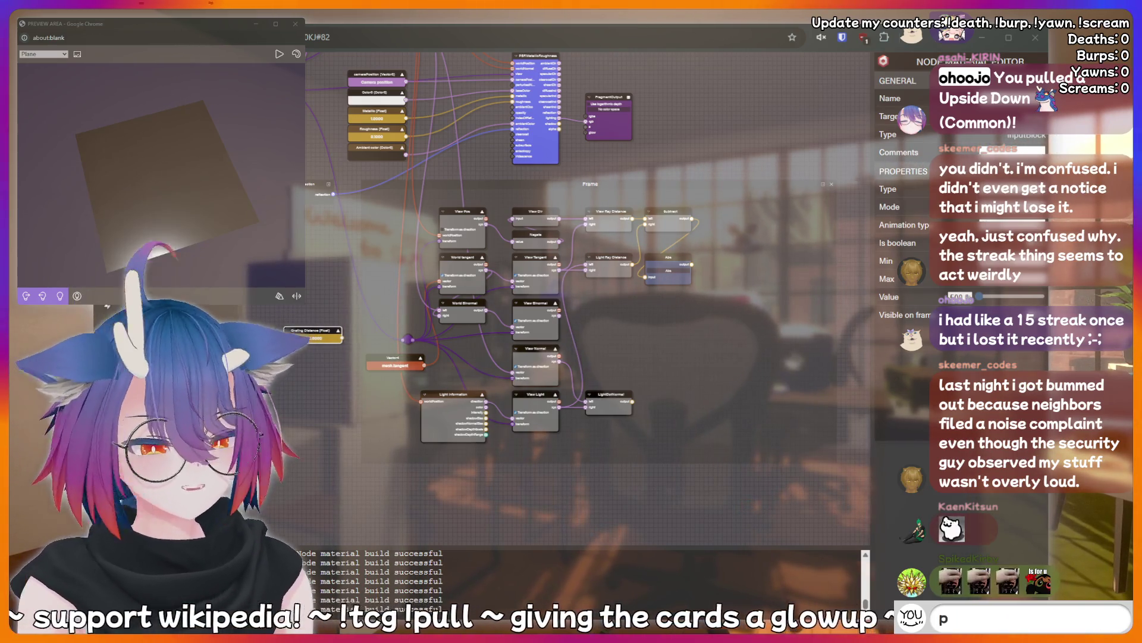
type("eepee poopo")
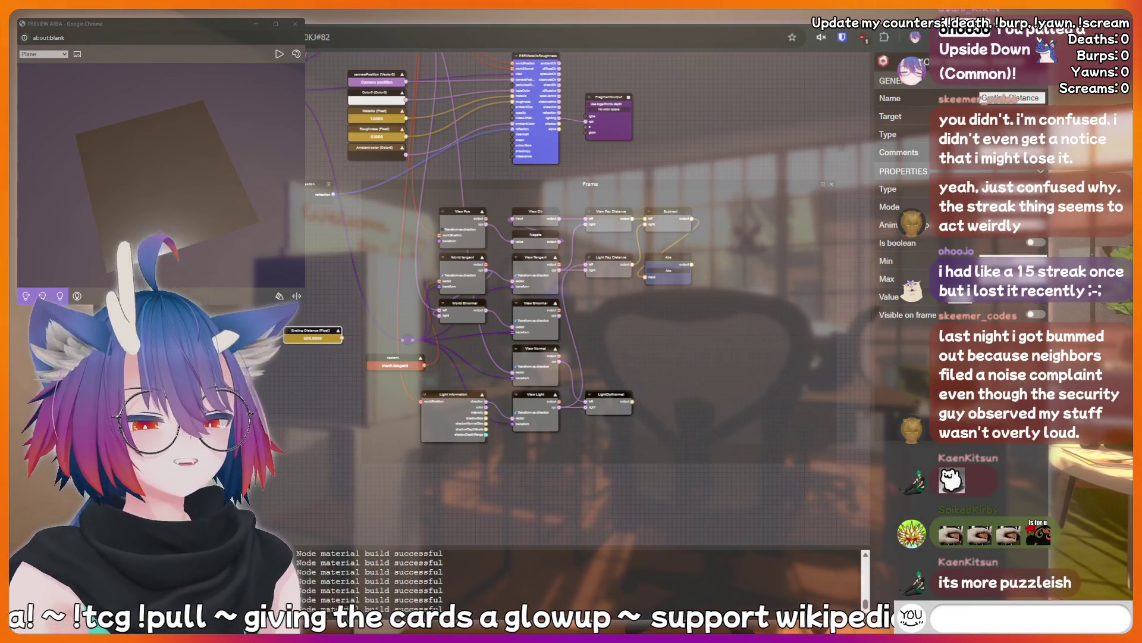
type("inki")
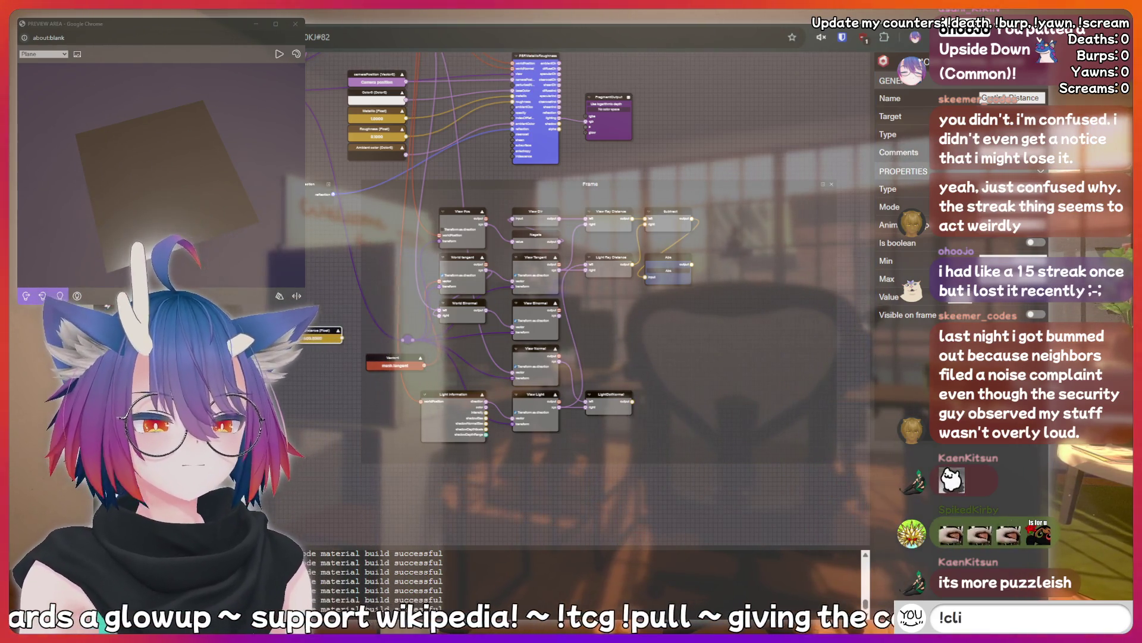
scroll(678, 216, "up", 3)
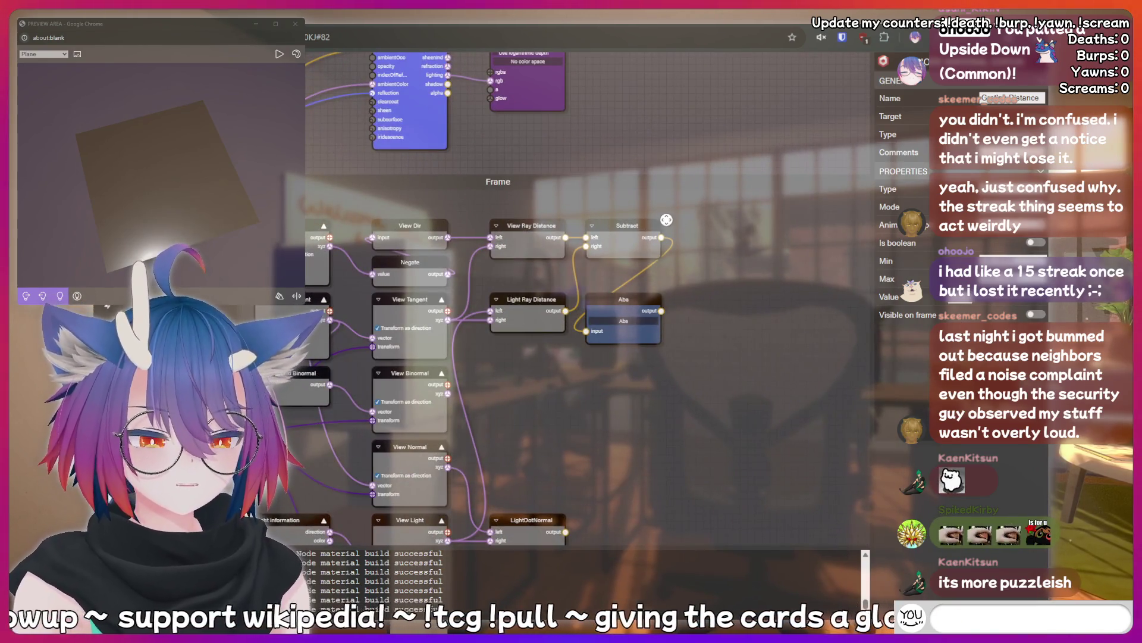
left_click_drag(667, 220, 581, 351)
left_click_drag(626, 225, 648, 225)
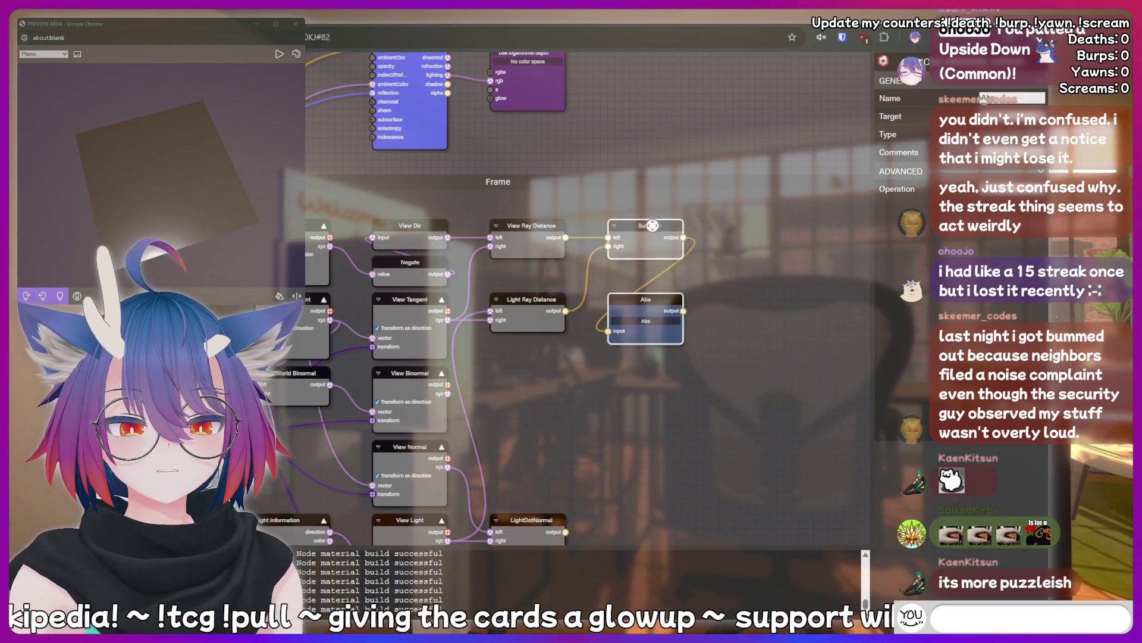
left_click(733, 382)
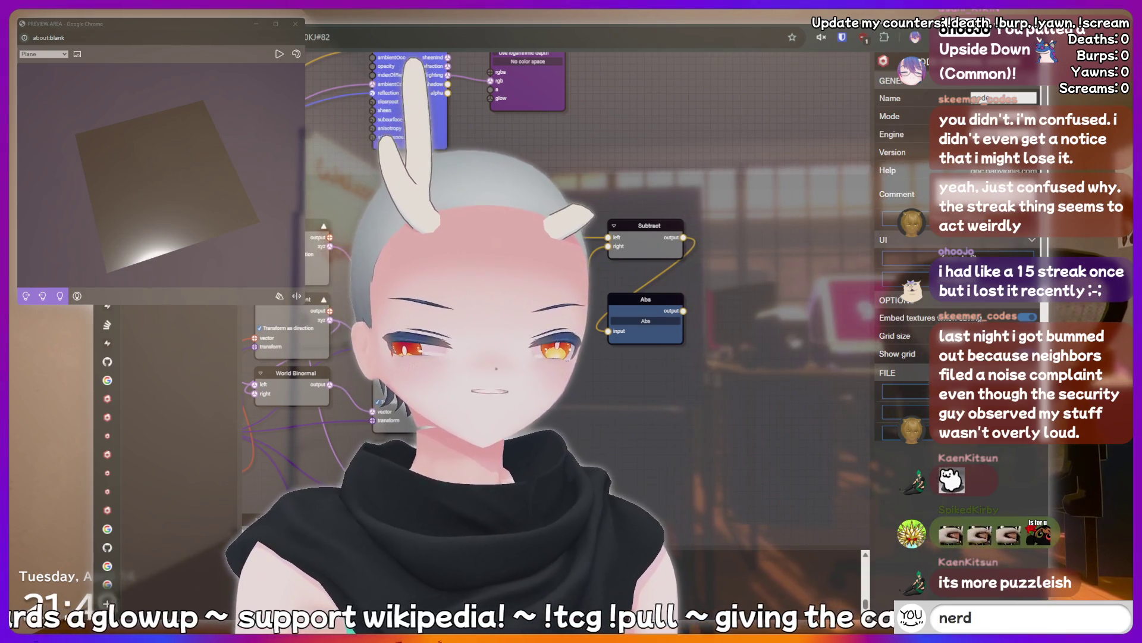
type("!fish")
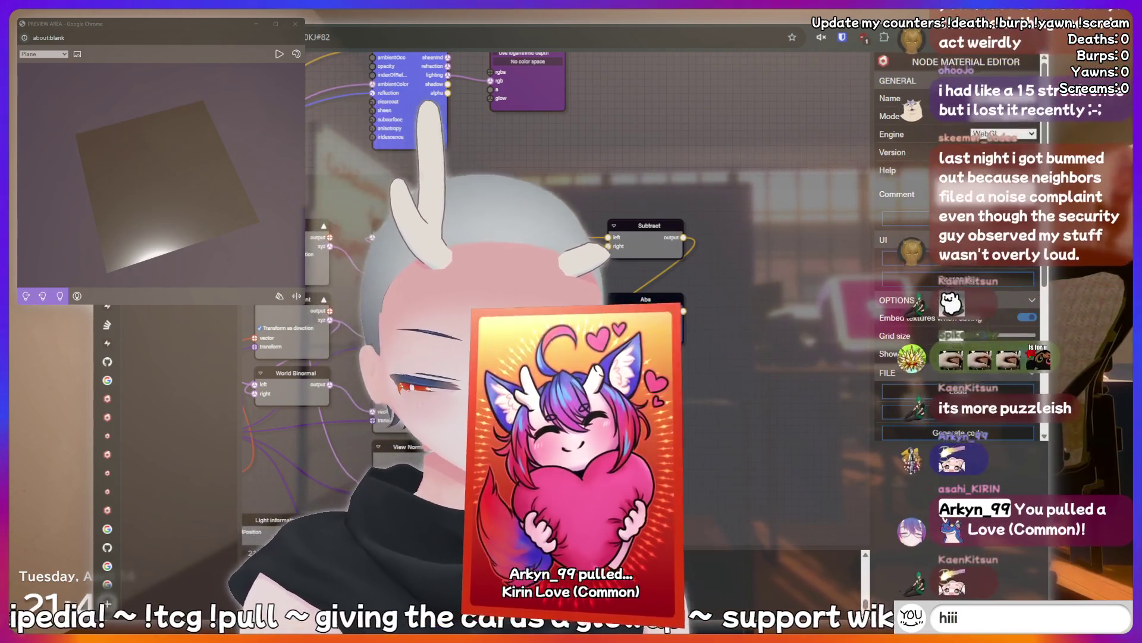
type("AAAAAAH")
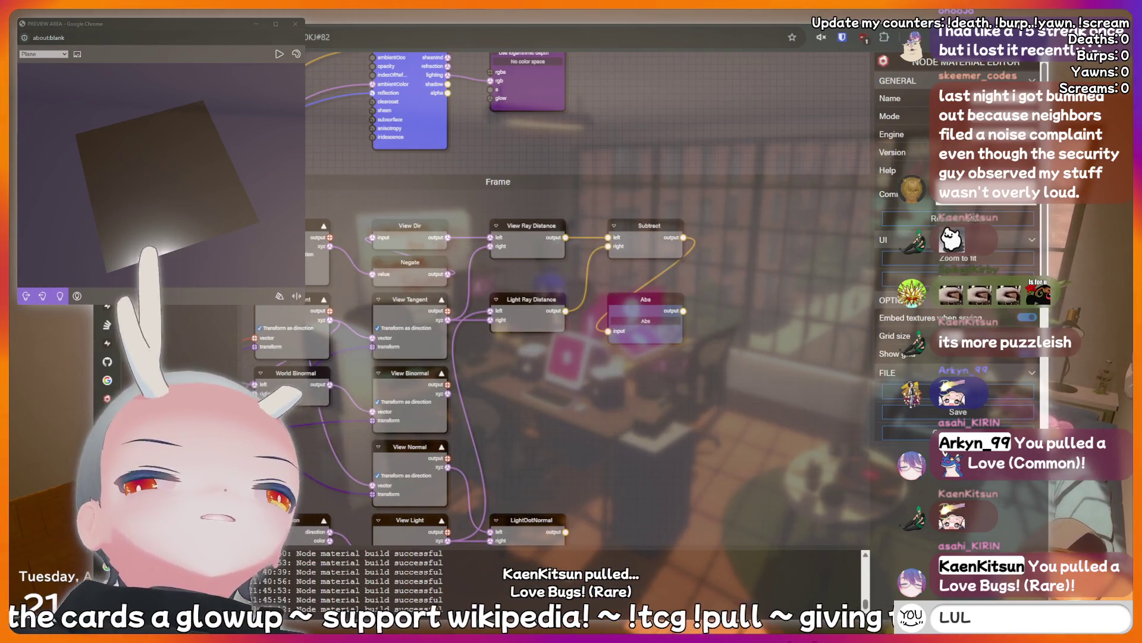
type("kir")
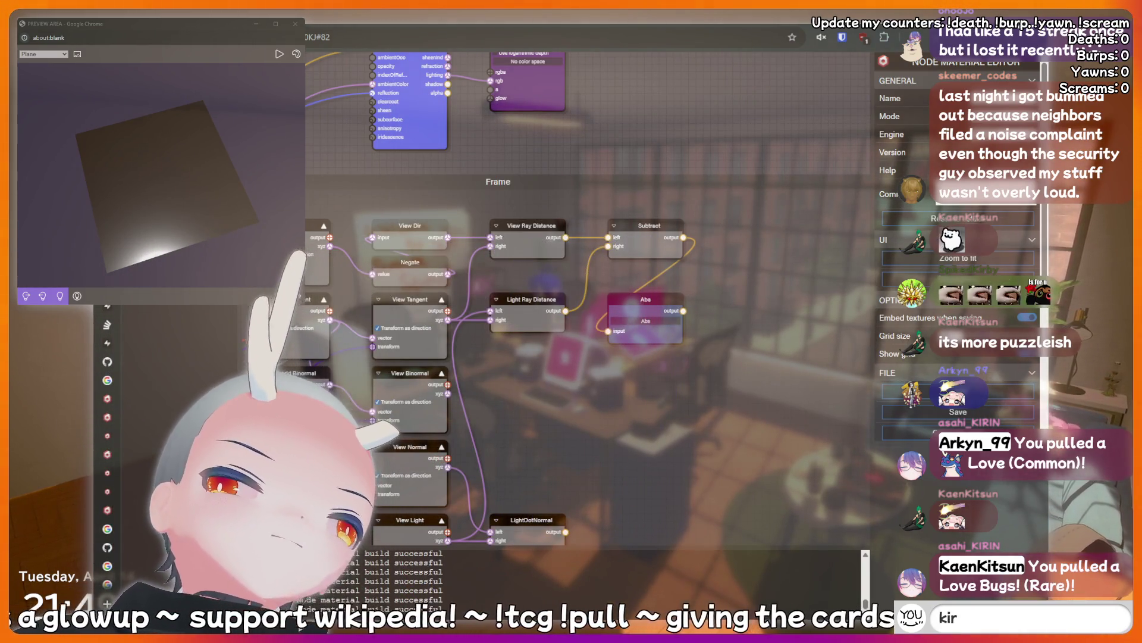
type("in is a botto")
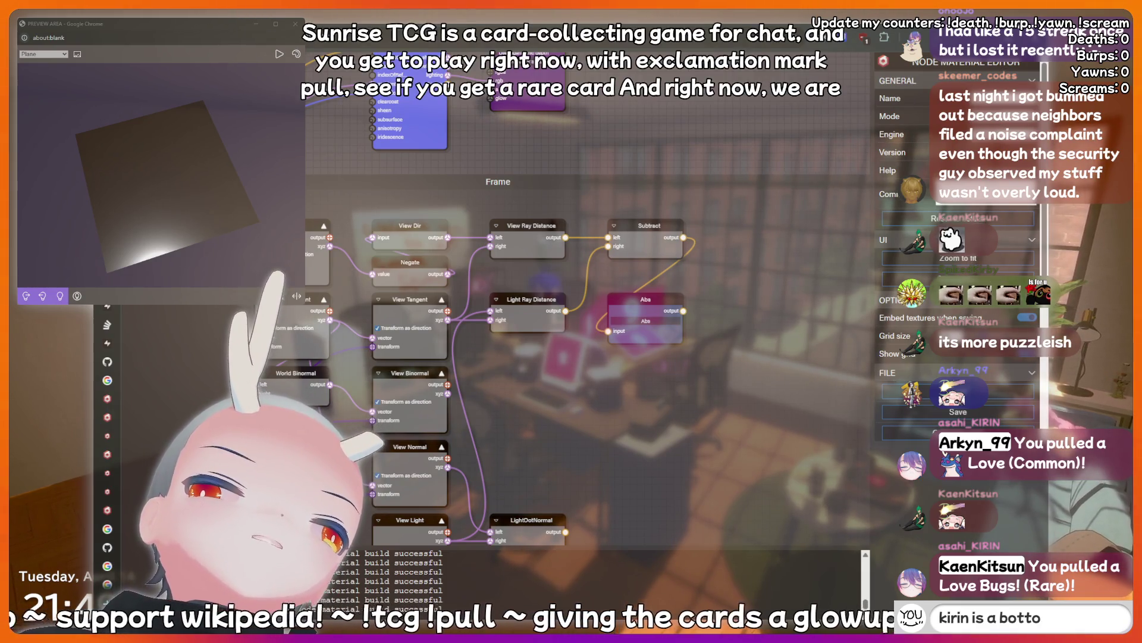
key("BackSpace")
key("BackSpace")
key("BackSpace")
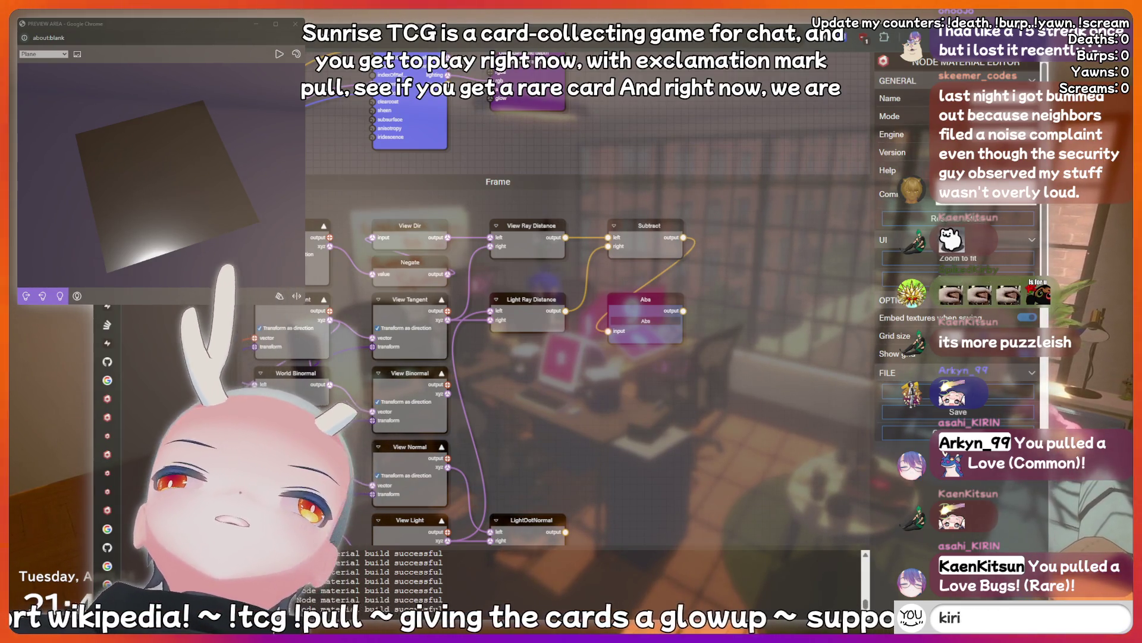
key("BackSpace")
key("BackSpace")
key("BackSpace")
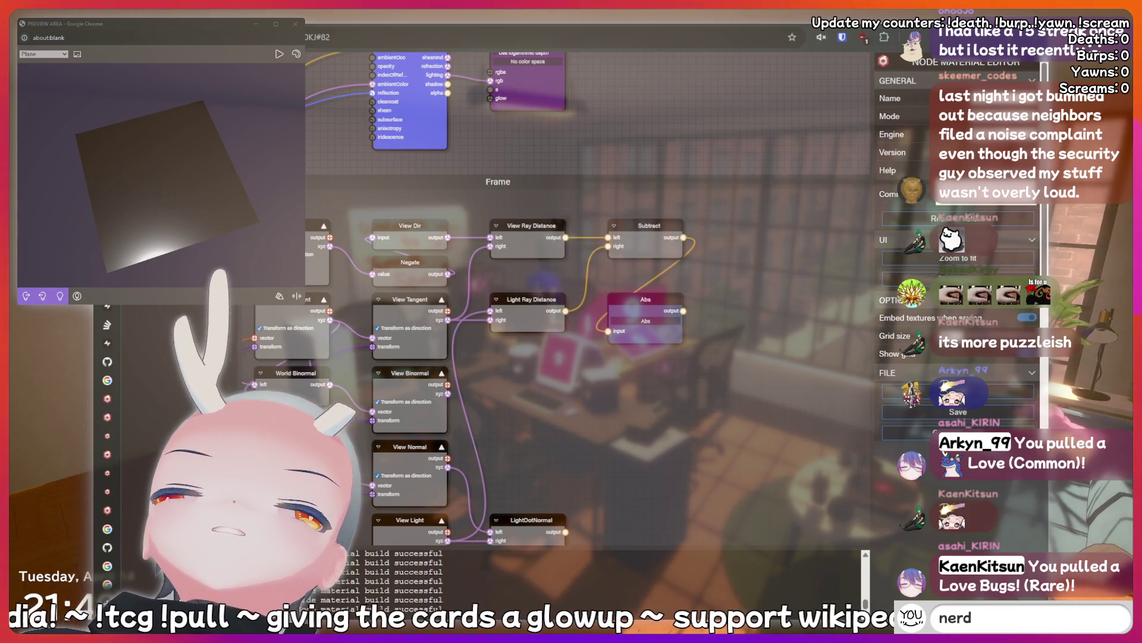
key("BackSpace")
key("BackSpace")
key("BackSpace")
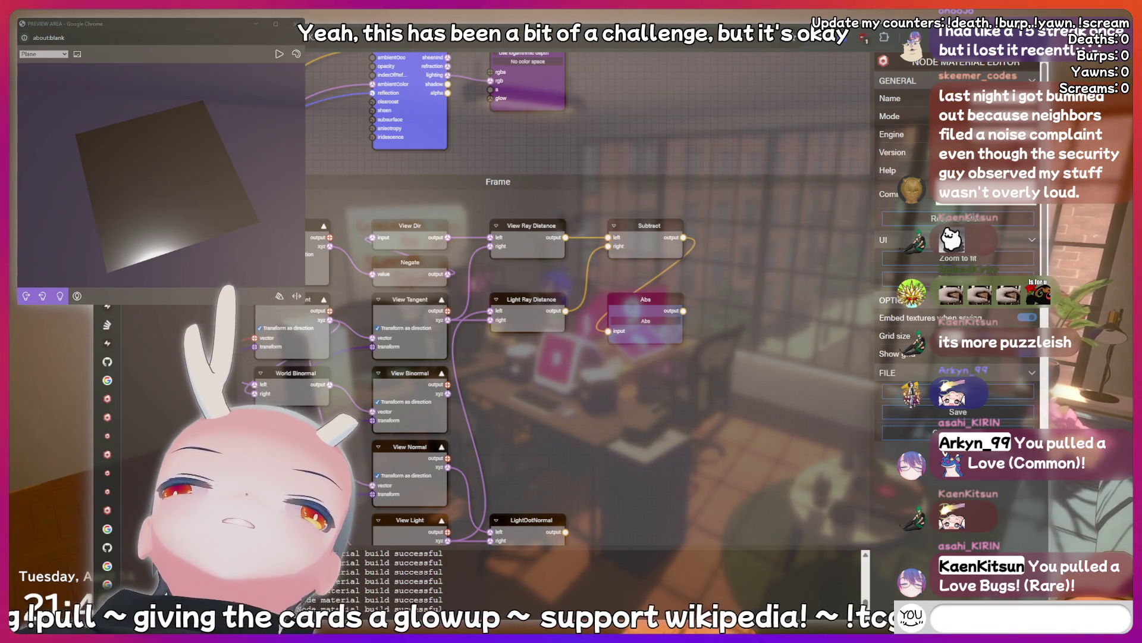
type("peepee poopoo")
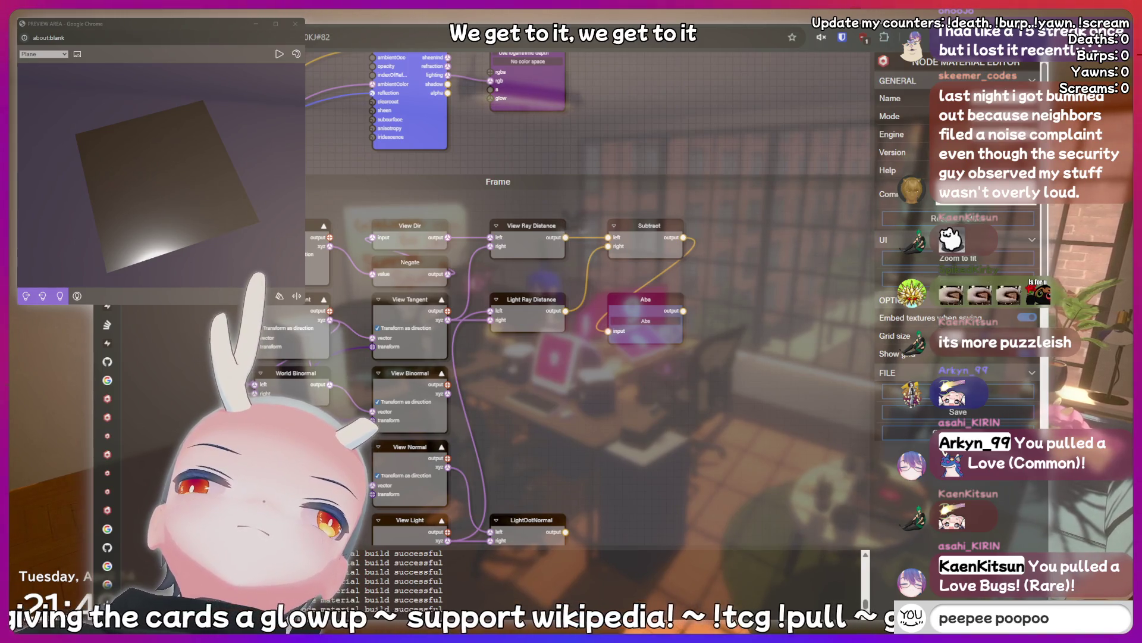
key("BackSpace")
key("BackSpace")
key("BackSpace")
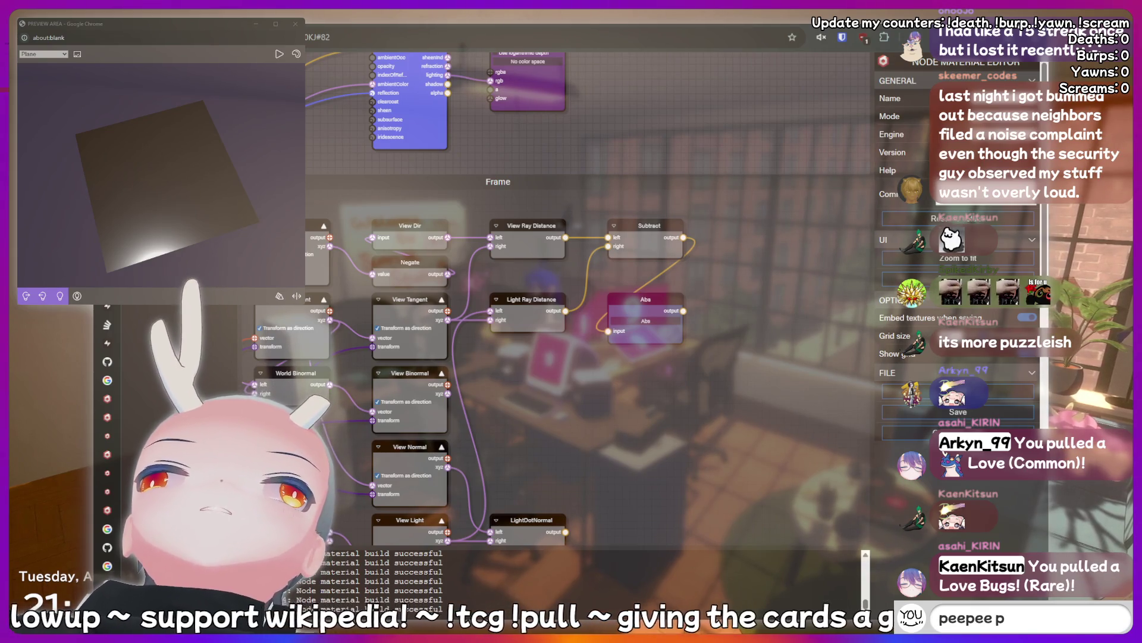
type("oopoo")
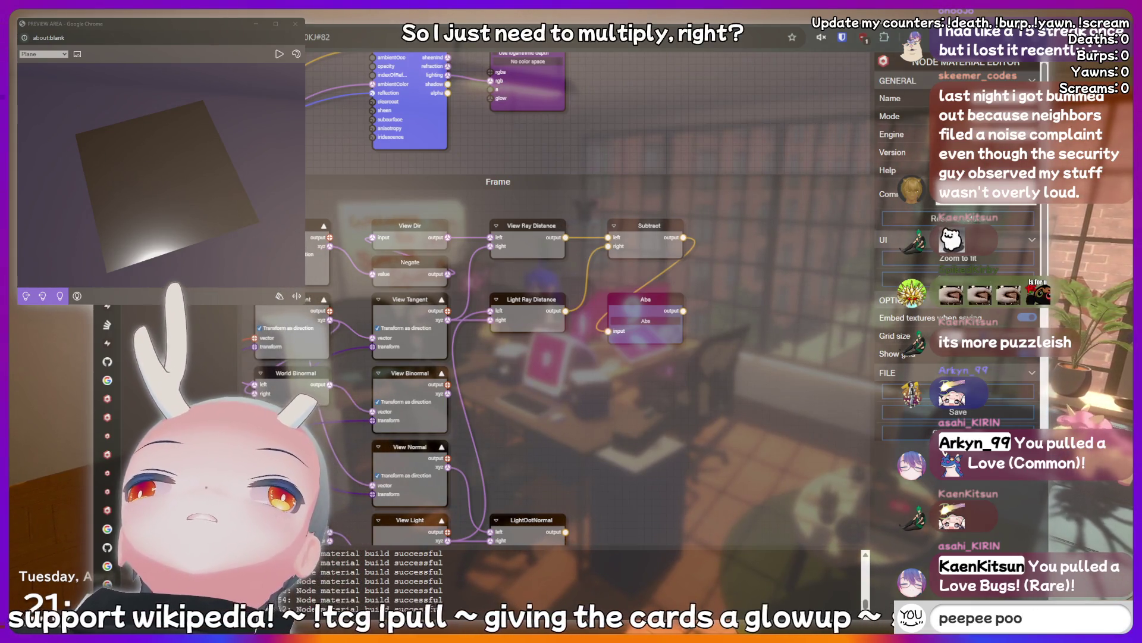
key("ctrl+v")
- Stack Abs directly under Subtract and Multiply just below Abs, then clear the selection
type("t")
mouse_move(646, 298)
left_mouse_down()
mouse_move(647, 272)
mouse_move(660, 274)
left_mouse_up()
type("POG")
left_click_drag(665, 340, 660, 312)
left_click(718, 306)
type("m")
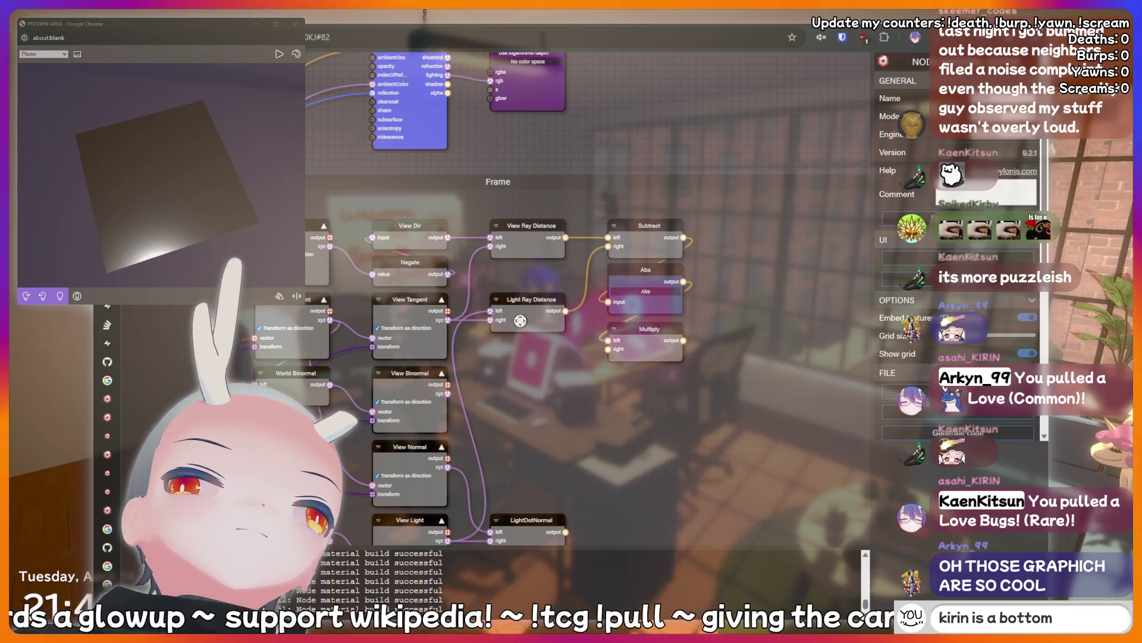
key("BackSpace")
key("BackSpace")
key("BackSpace")
key("BackSpace")
key("BackSpace")
key("BackSpace")
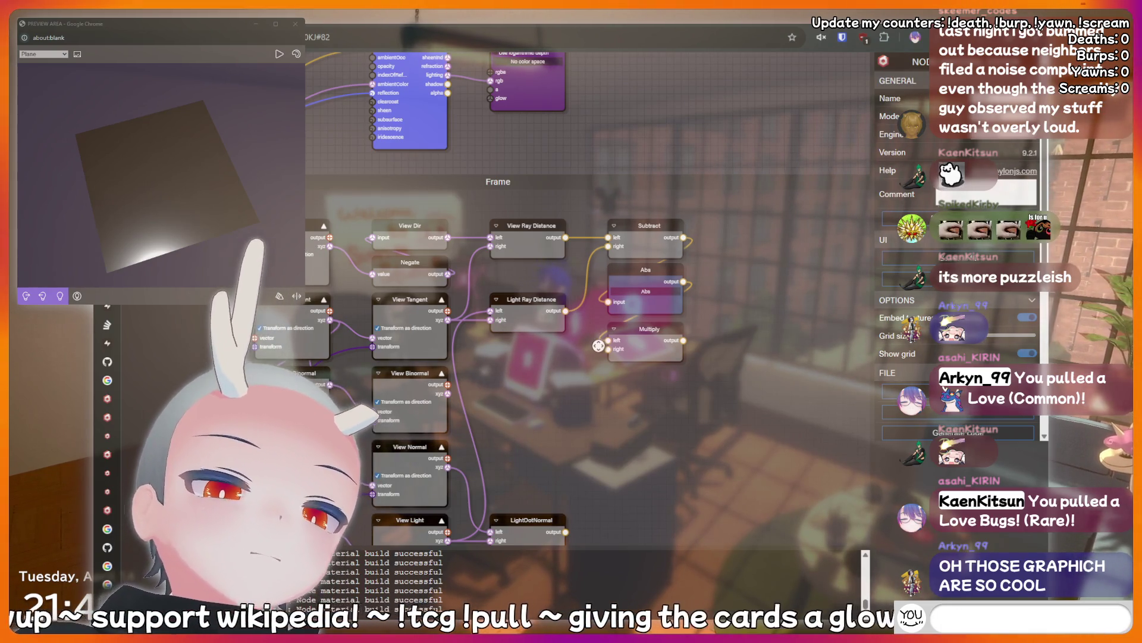
type("hiii")
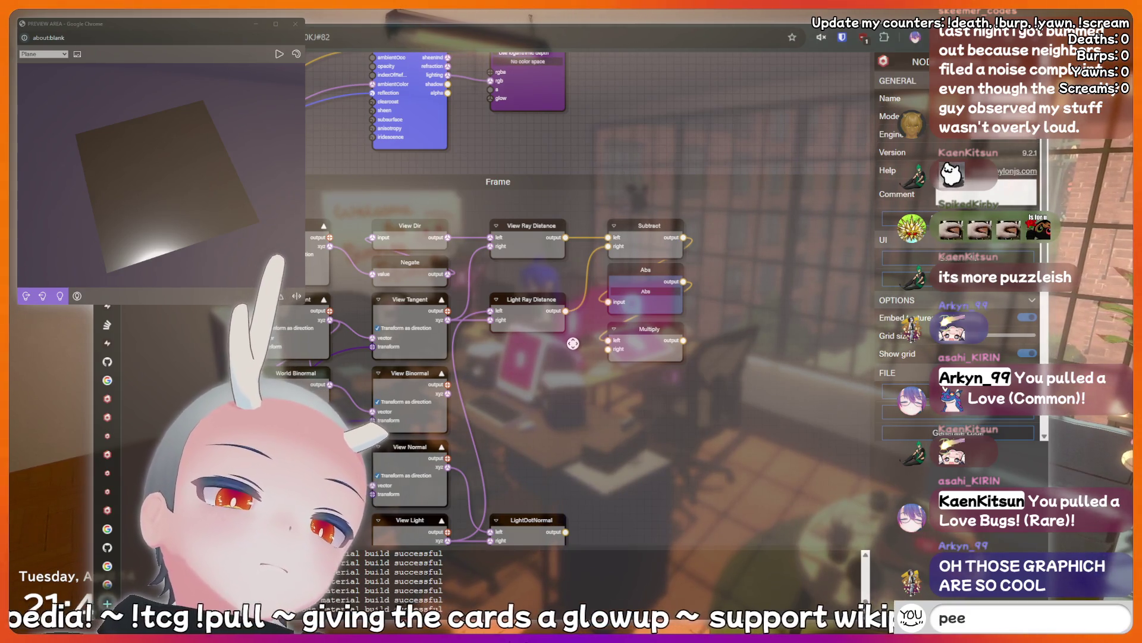
type(" poopoo")
scroll(523, 404, "down", 2)
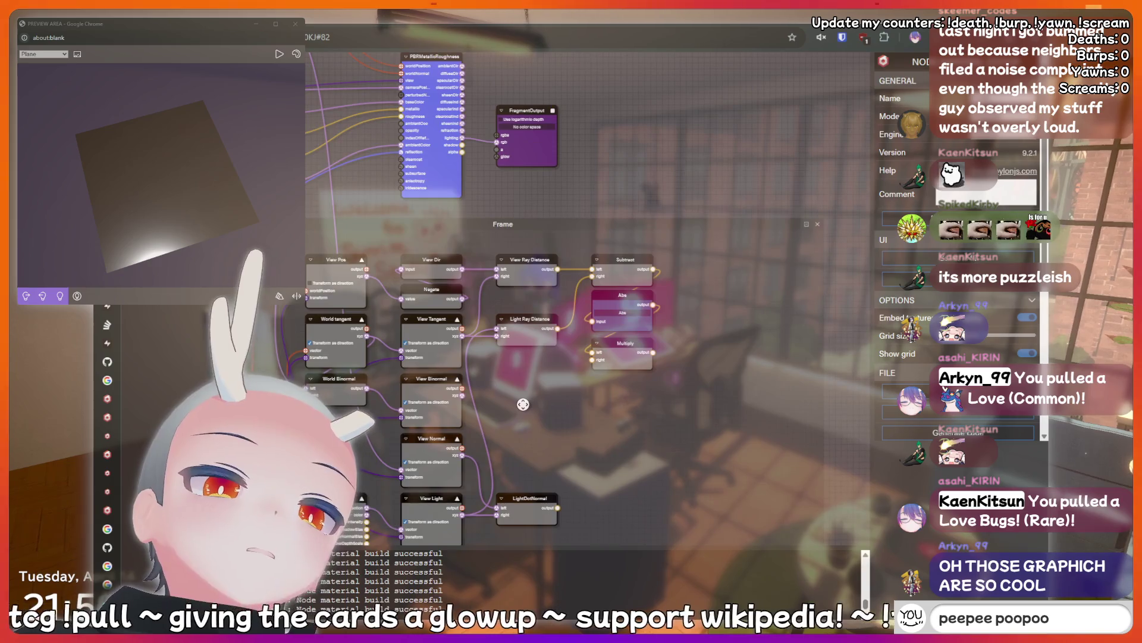
left_click_drag(486, 197, 559, 90)
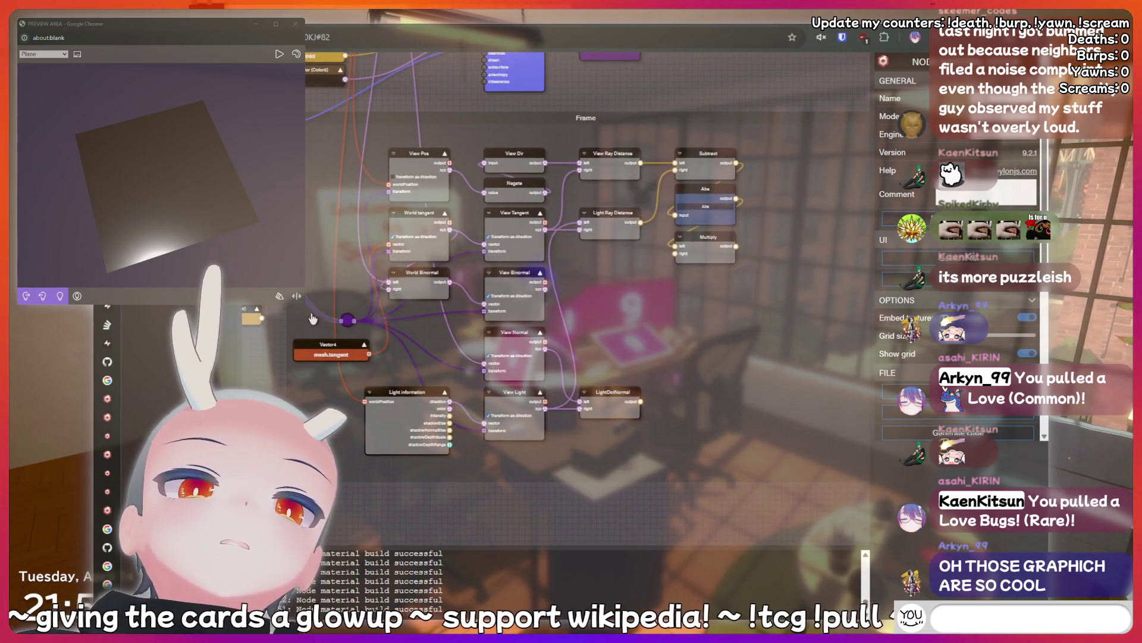
mouse_move(291, 258)
left_mouse_down()
mouse_move(344, 250)
mouse_move(372, 330)
left_mouse_up()
type("om")
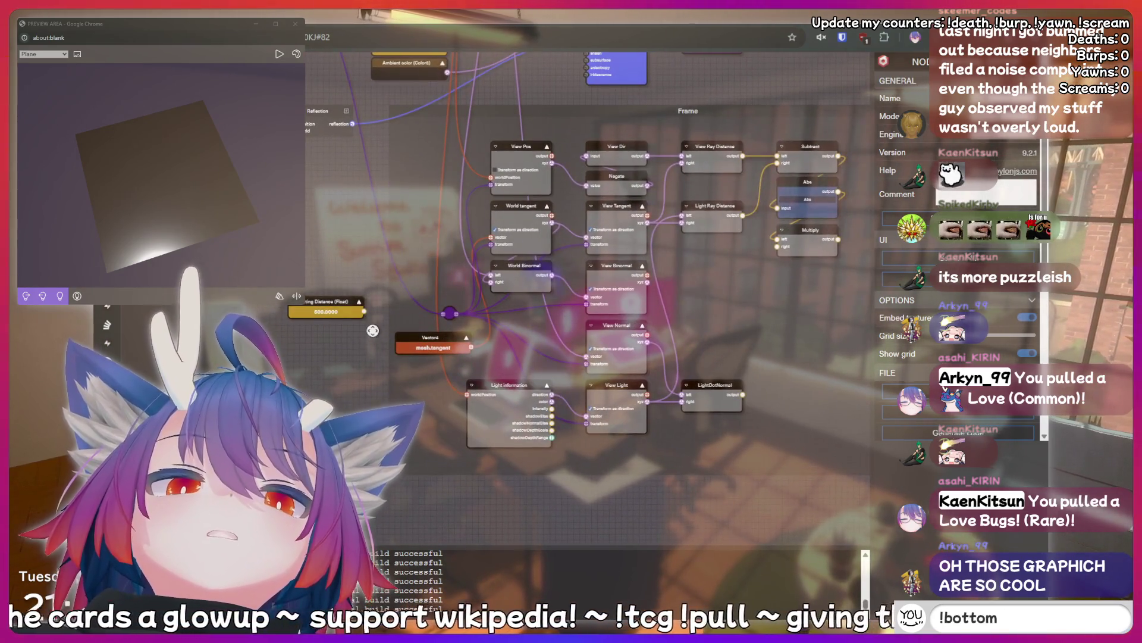
type("cringe")
mouse_move(776, 246)
left_mouse_down()
mouse_move(676, 292)
mouse_move(653, 360)
mouse_move(531, 362)
left_mouse_up()
key("Return")
type("hii")
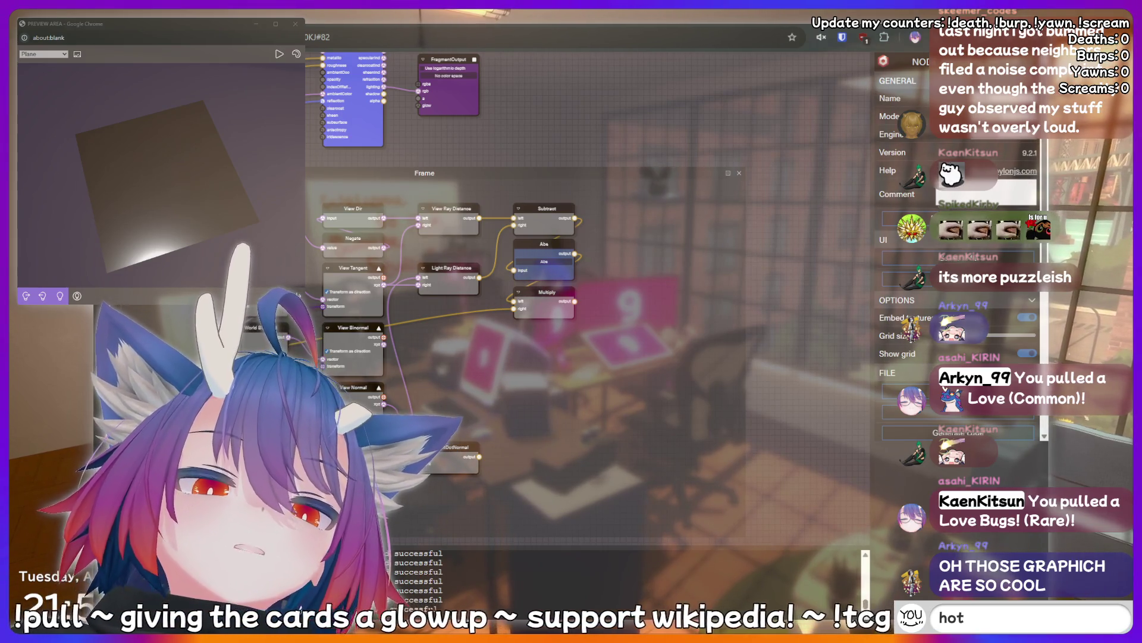
type("fish")
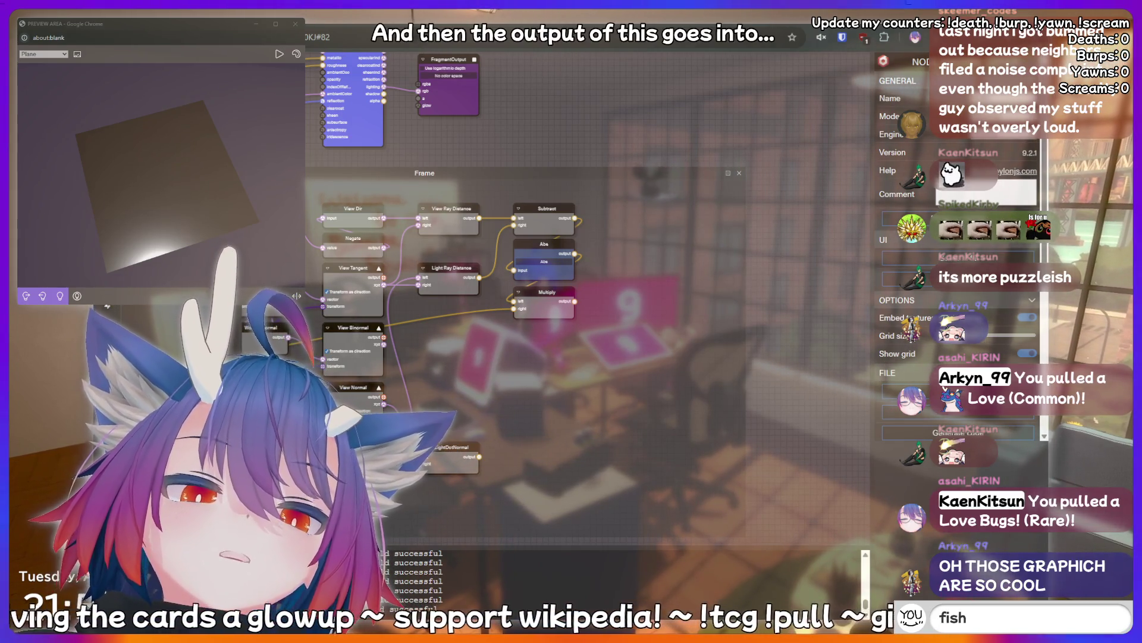
key("Return")
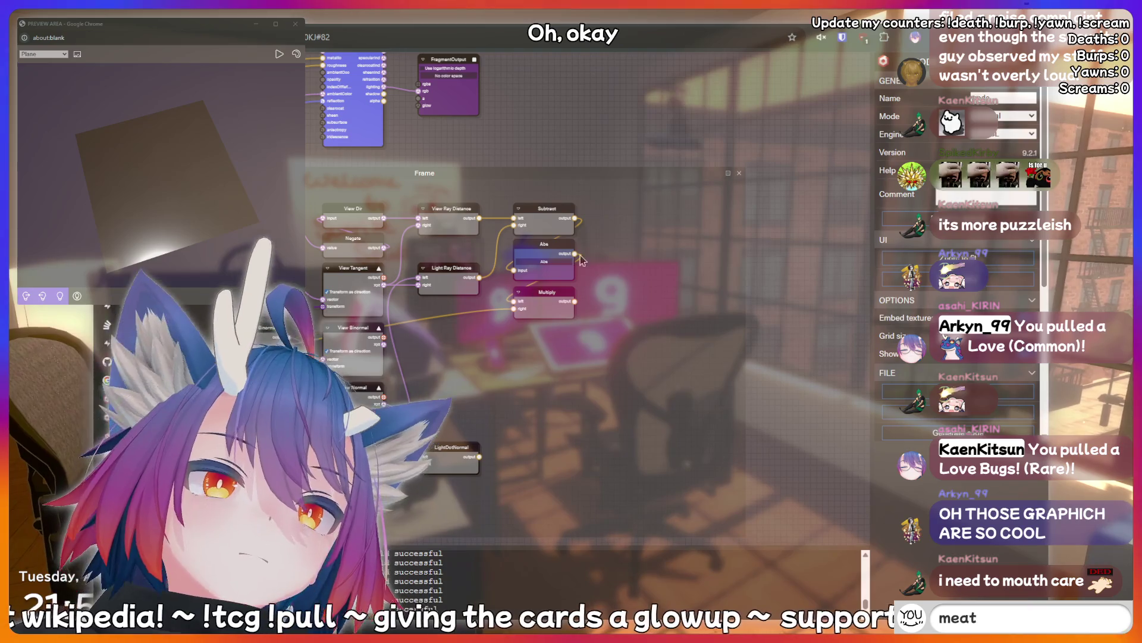
type("!addq")
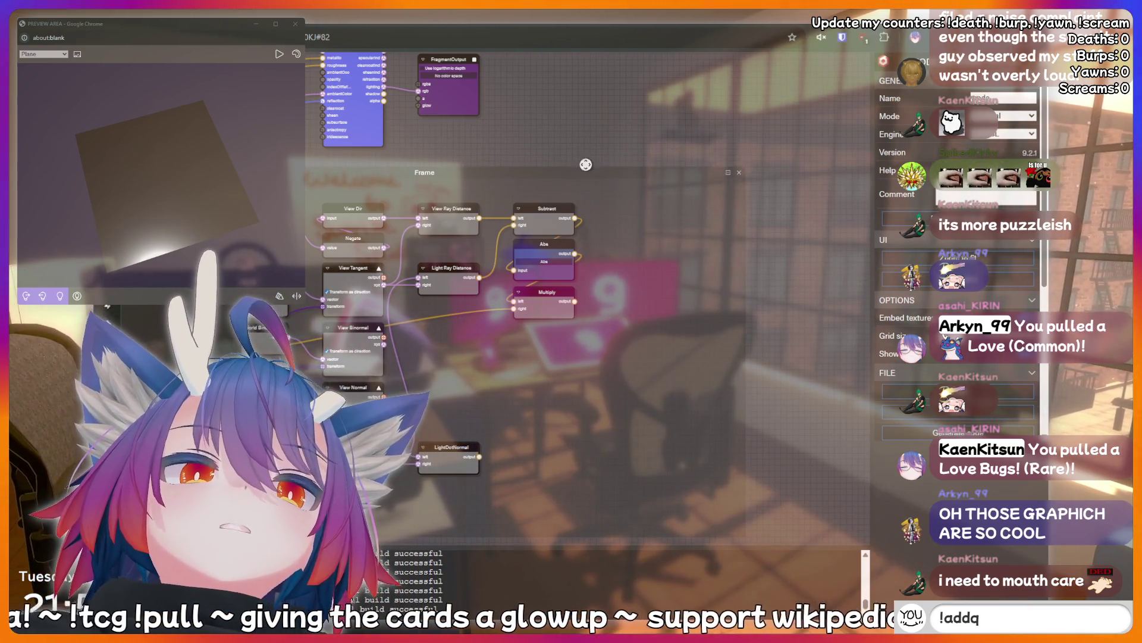
type("uote I just")
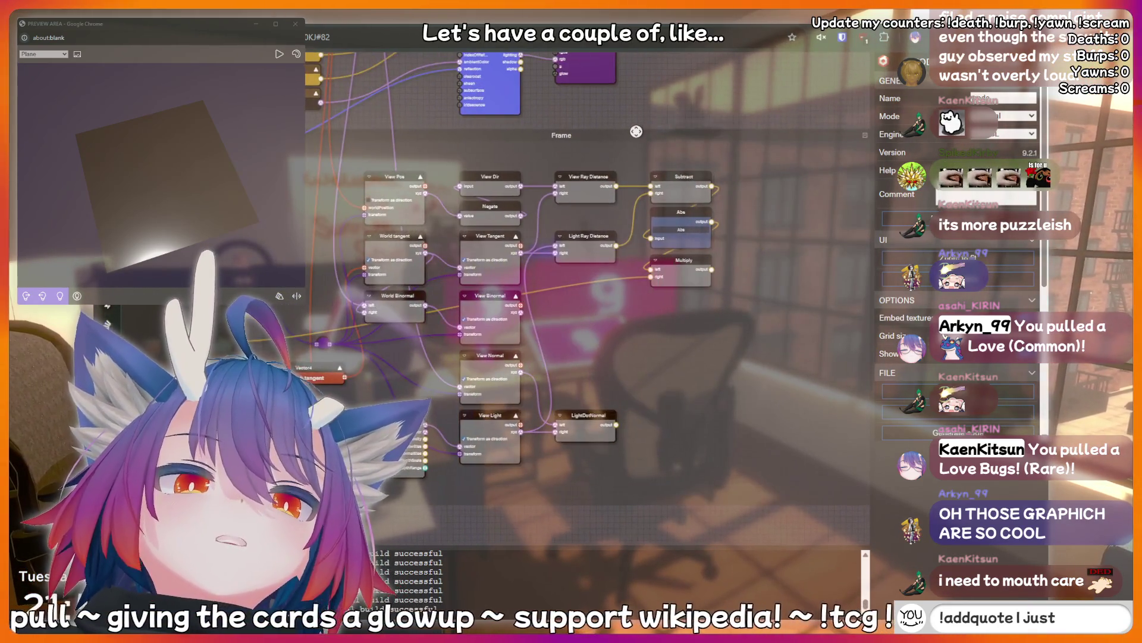
type(" said somethin")
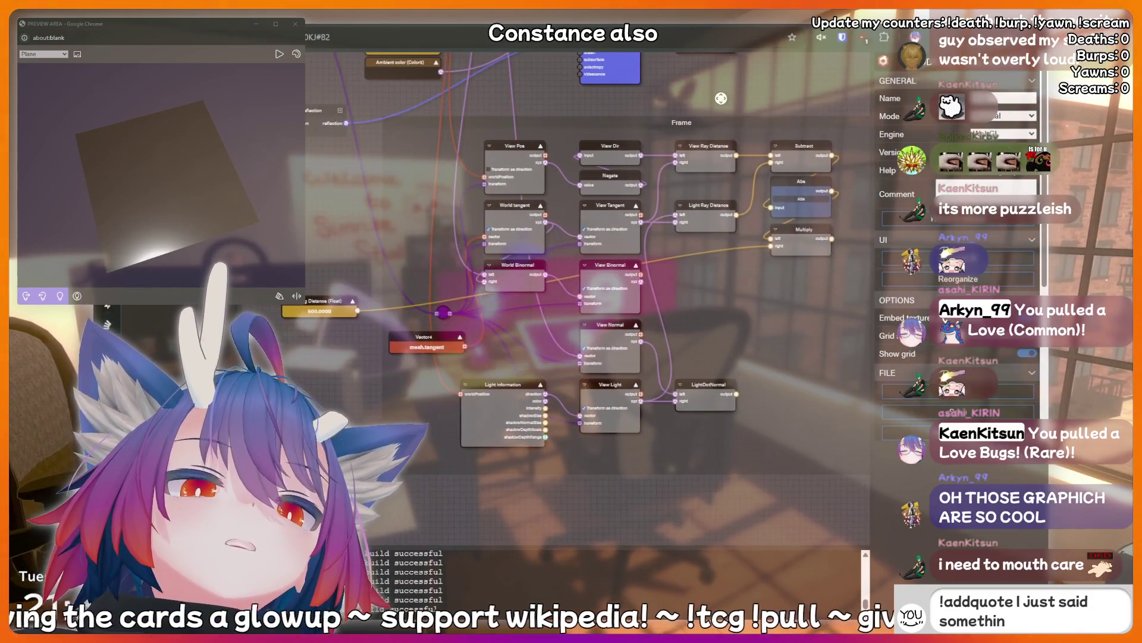
type("g sussy that")
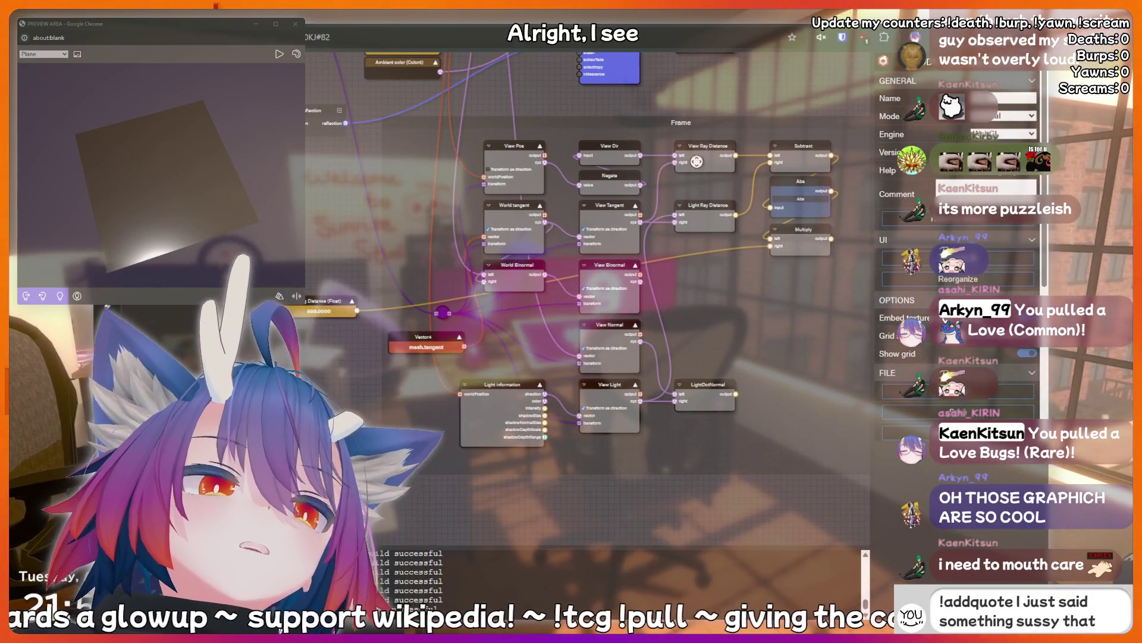
type(" should be rec")
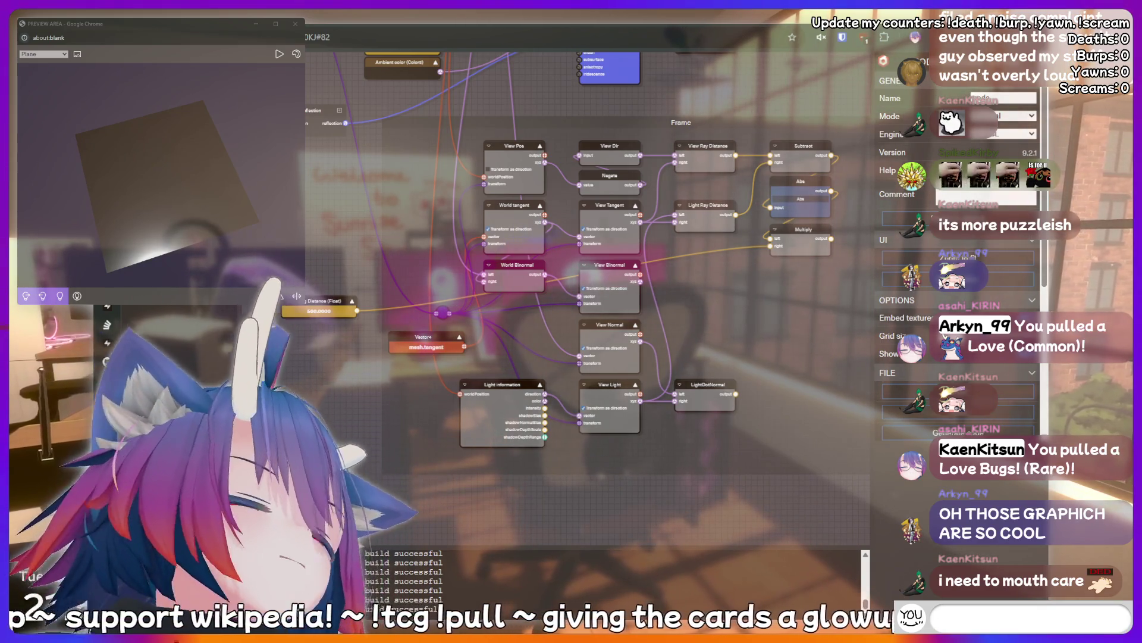
type("hotdog")
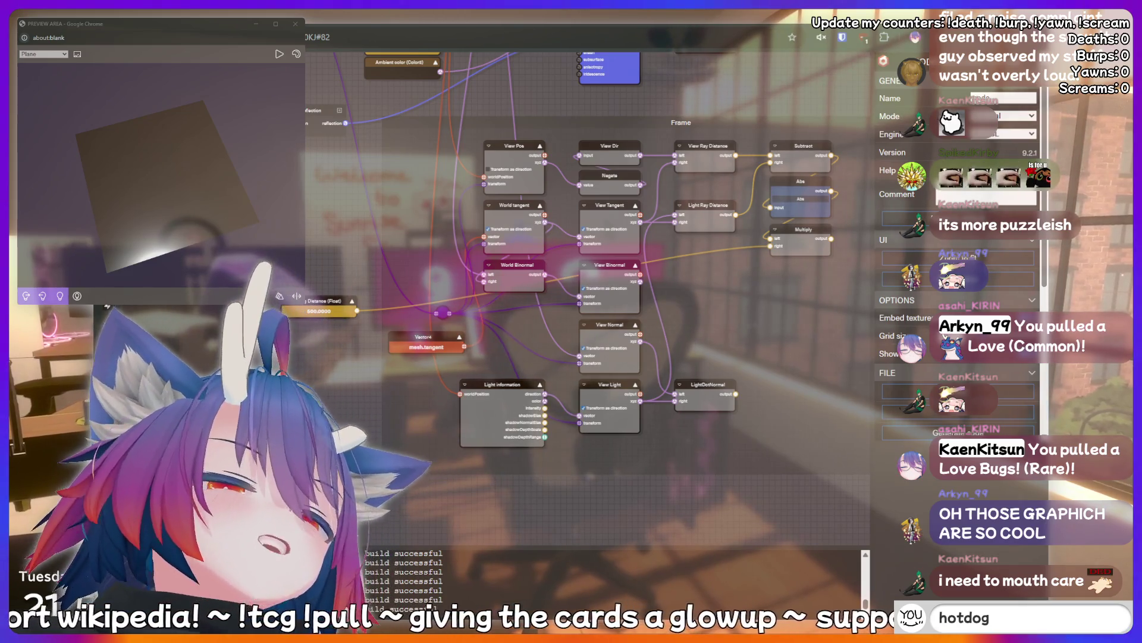
key("Return")
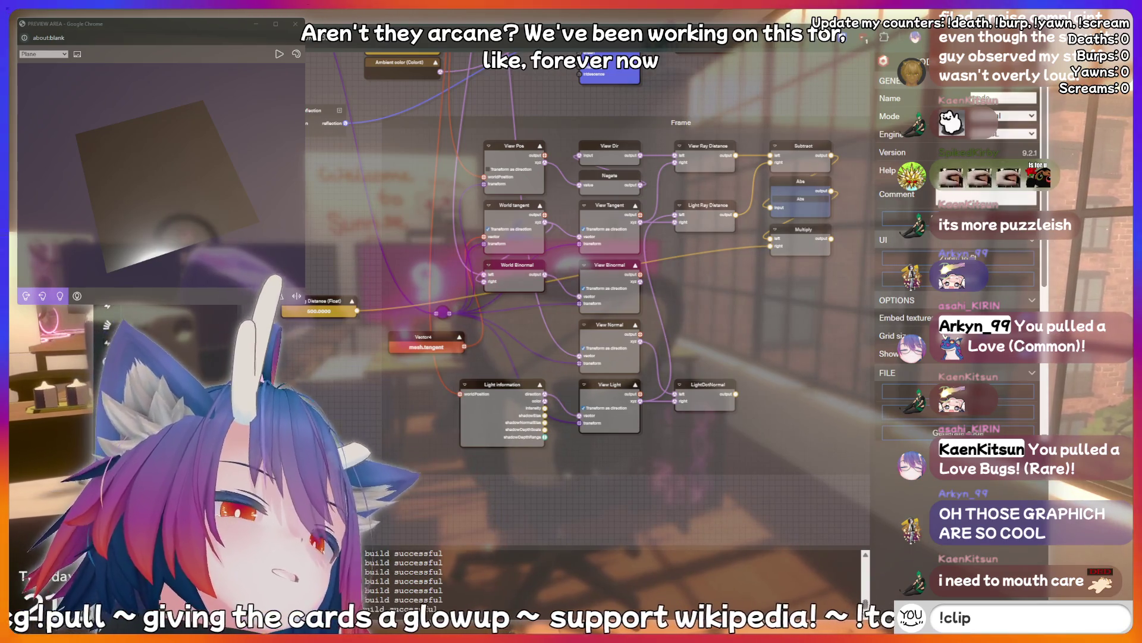
key("Return")
type("peep")
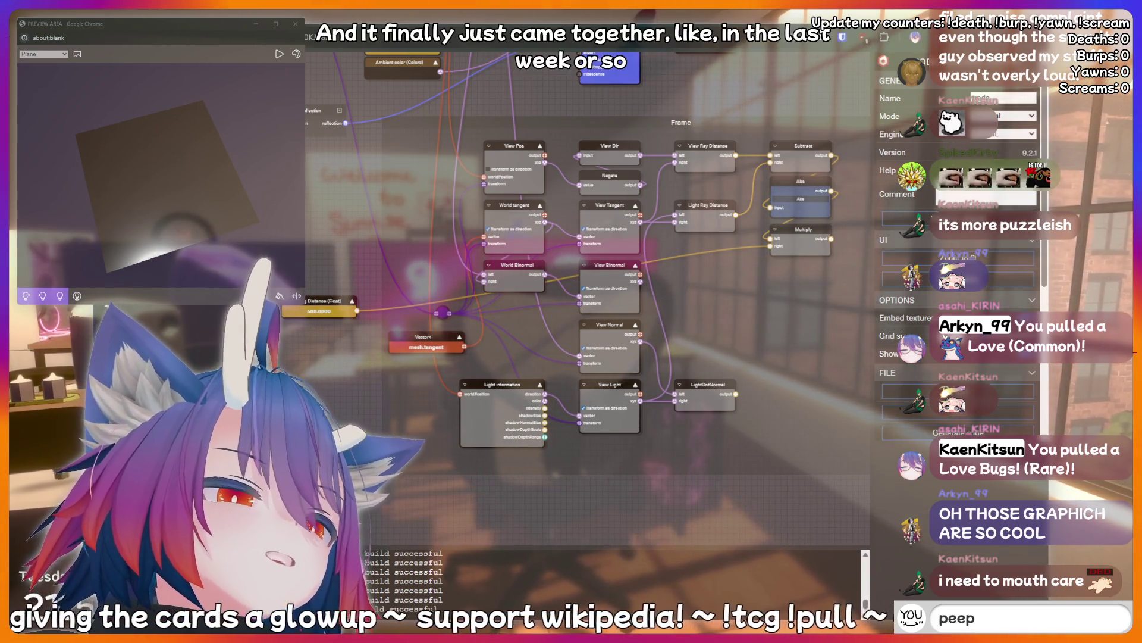
type("ee poopoo")
key("BackSpace")
key("BackSpace")
key("BackSpace")
key("BackSpace")
key("BackSpace")
key("BackSpace")
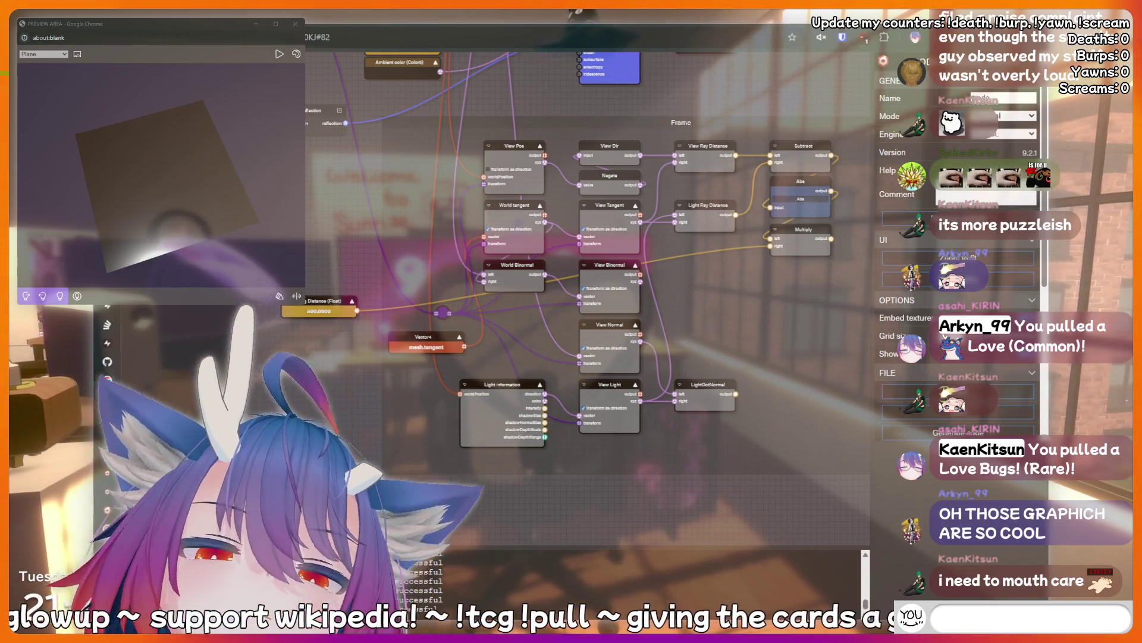
type("li")
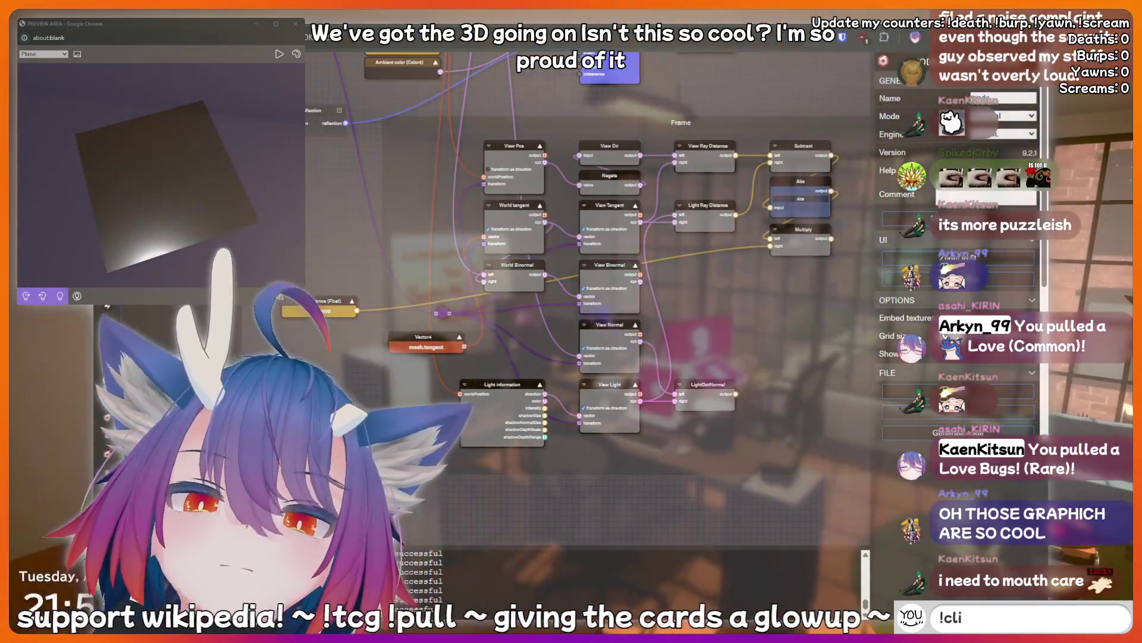
type("L")
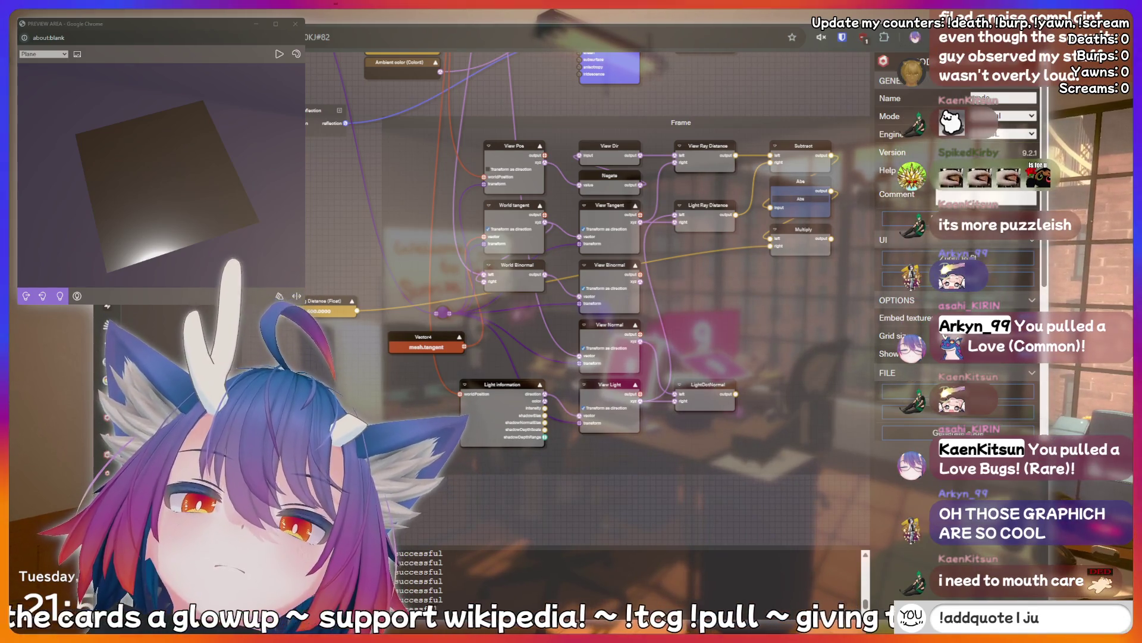
type("hiii")
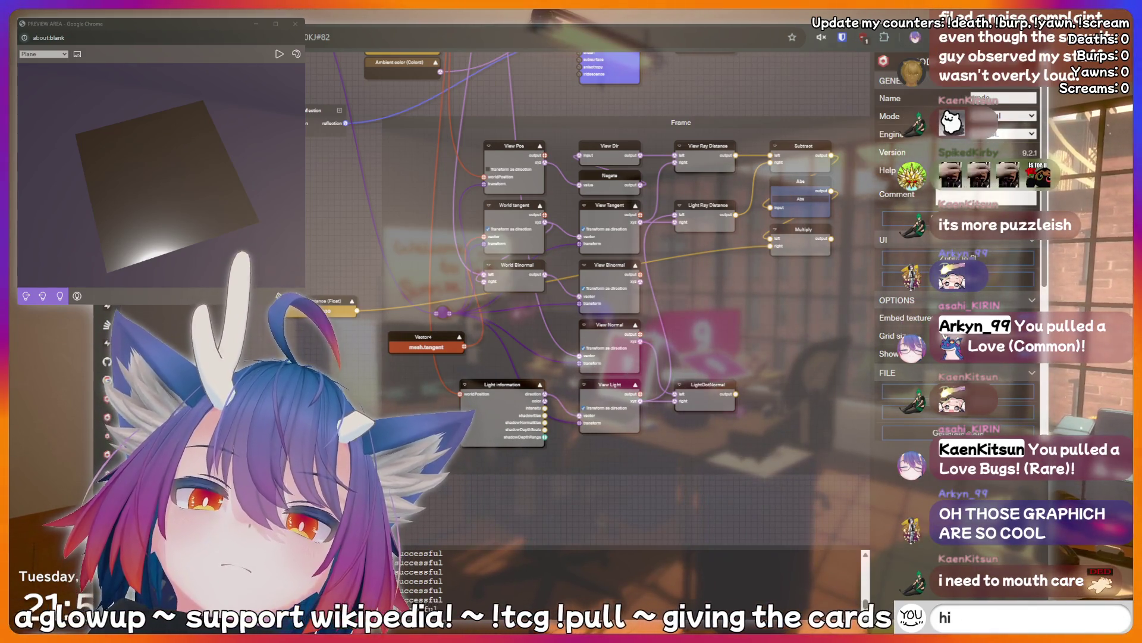
key("BackSpace")
key("BackSpace")
key("BackSpace")
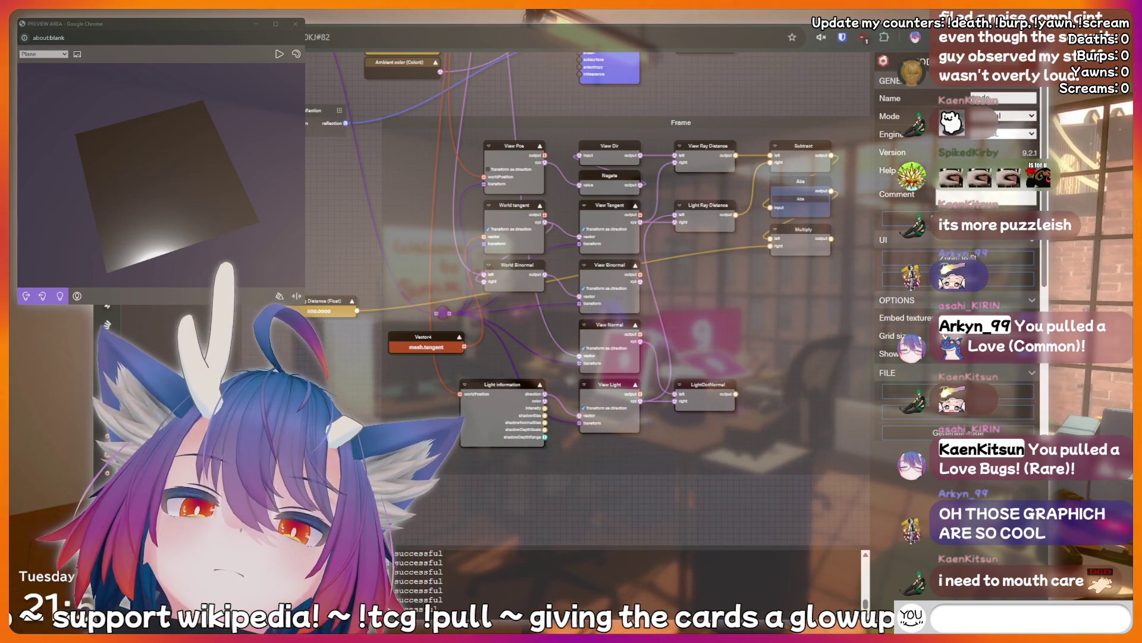
type("!c")
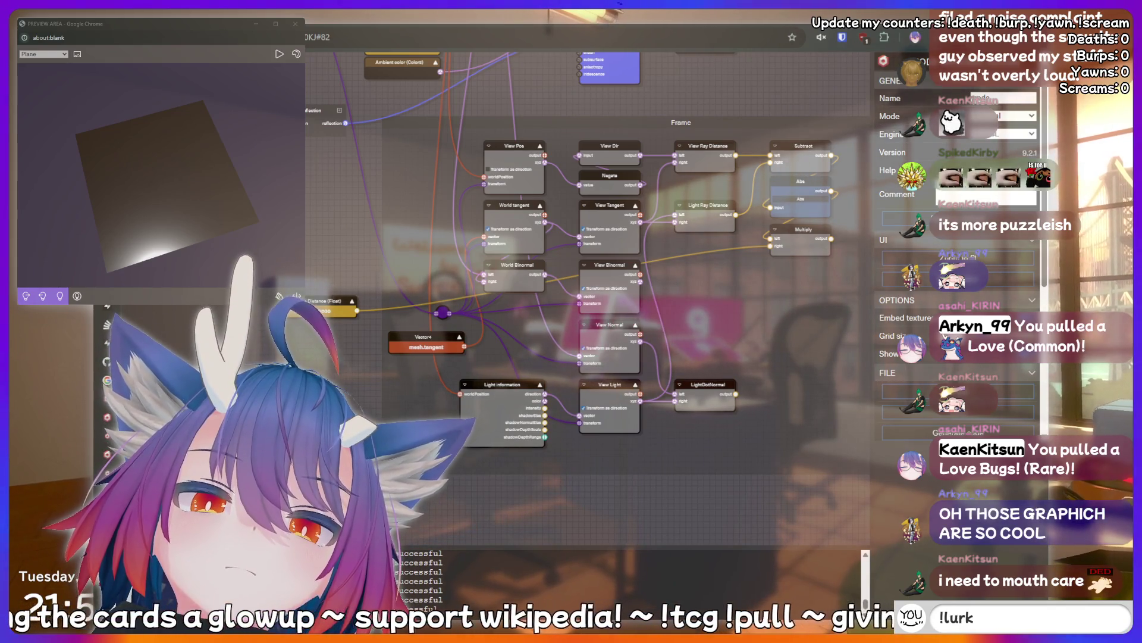
type("meat")
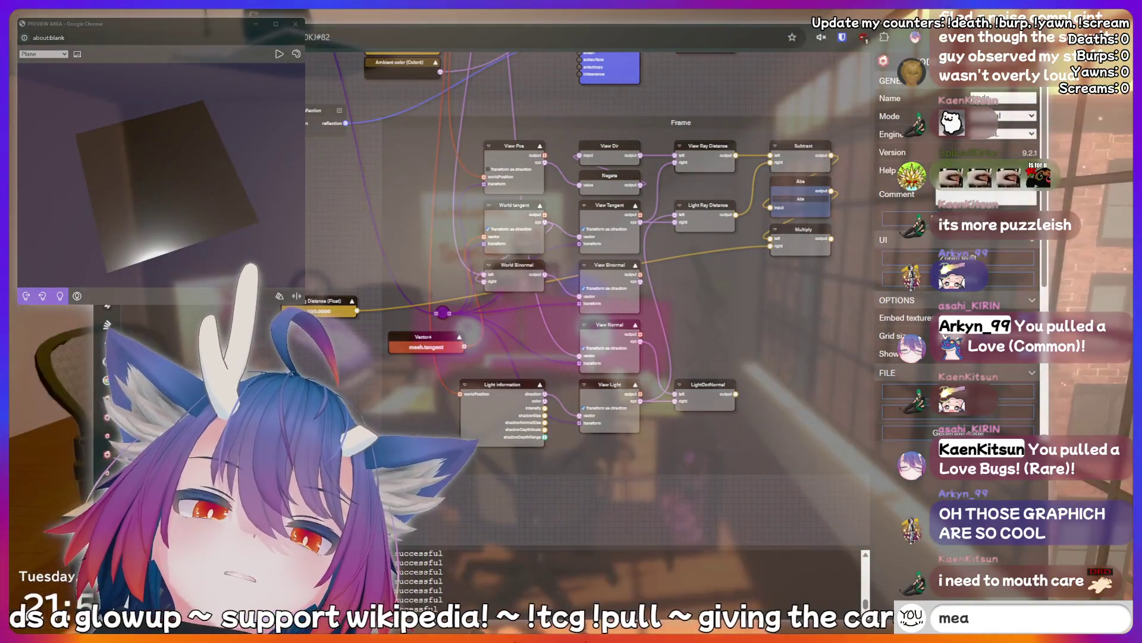
key("BackSpace")
key("BackSpace")
key("BackSpace")
type("!cha")
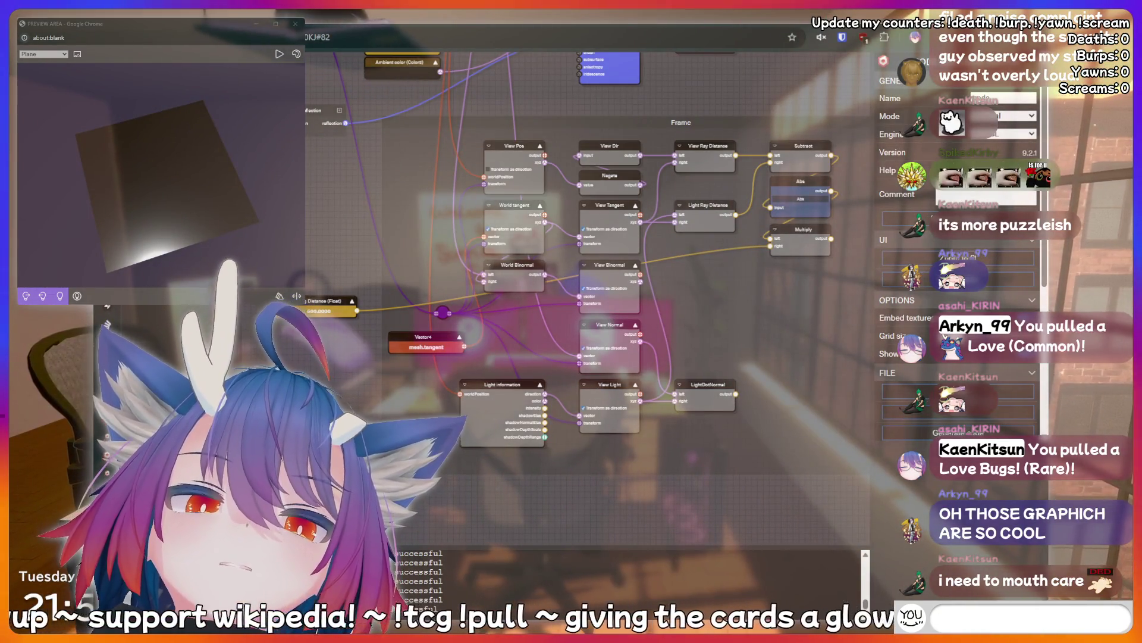
type("rity")
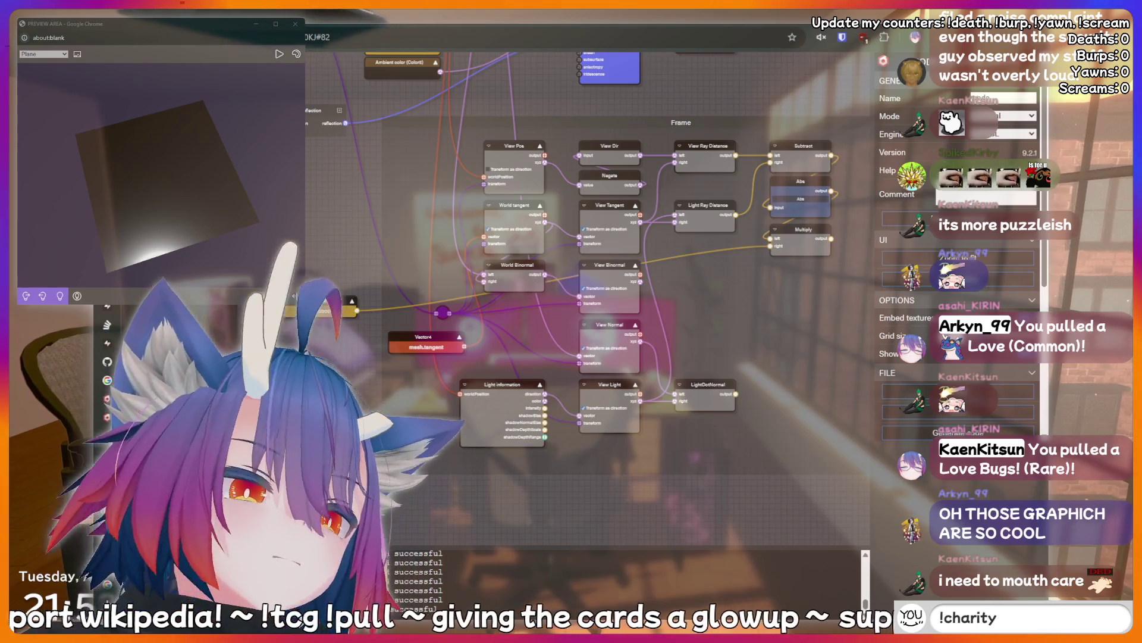
key("BackSpace")
key("BackSpace")
key("BackSpace")
key("BackSpace")
key("BackSpace")
key("BackSpace")
type("fish")
key("BackSpace")
key("BackSpace")
key("BackSpace")
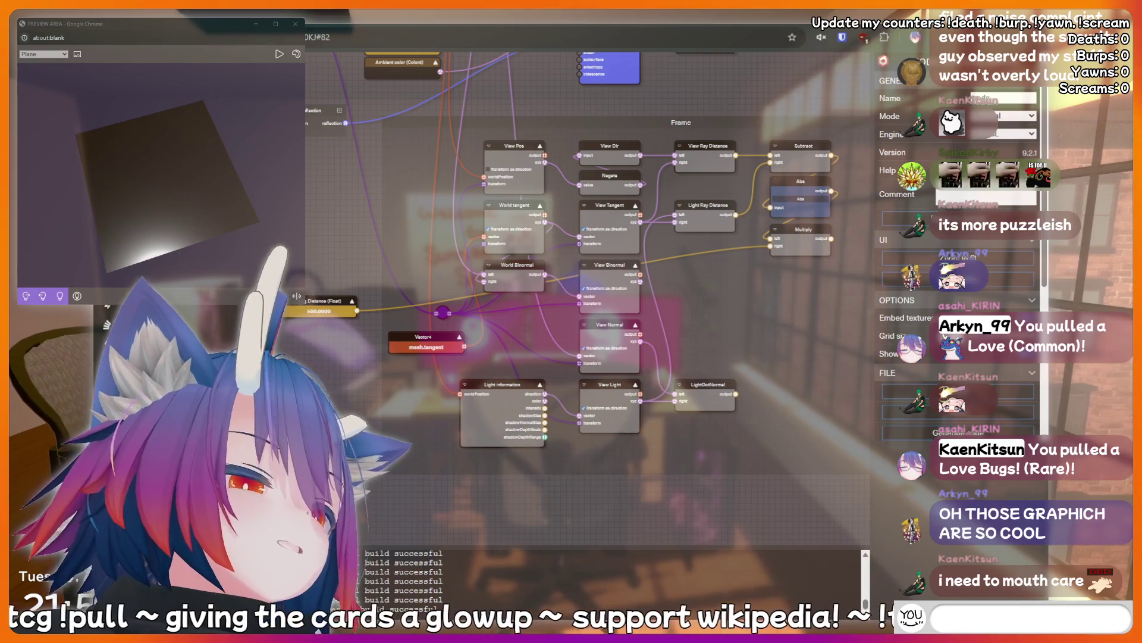
type("!clip")
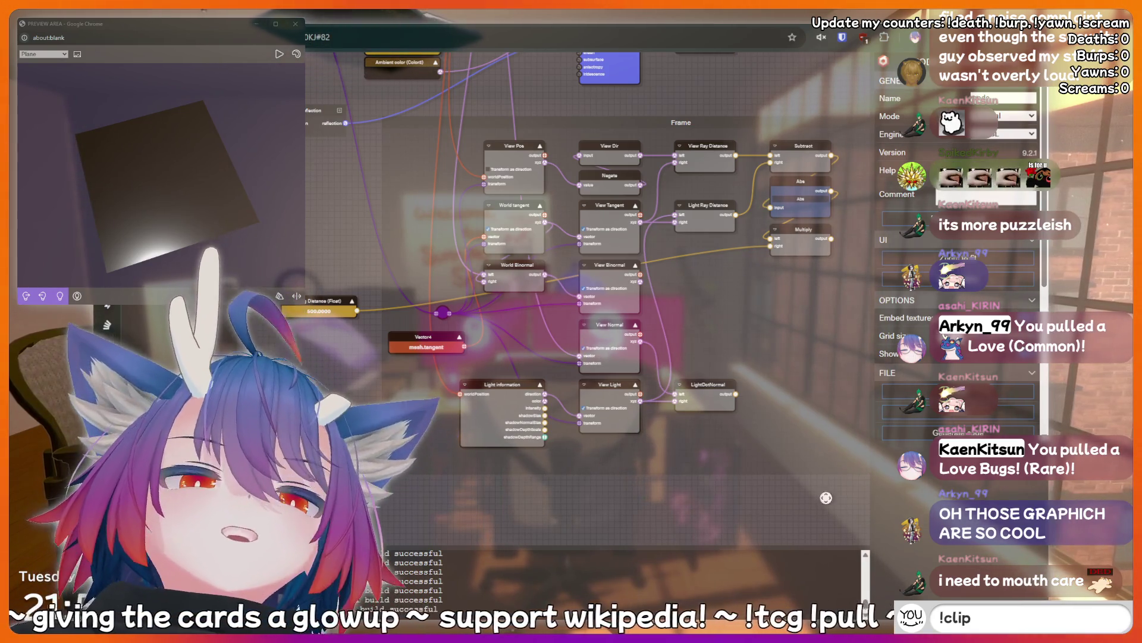
key("BackSpace")
key("BackSpace")
key("BackSpace")
key("BackSpace")
key("BackSpace")
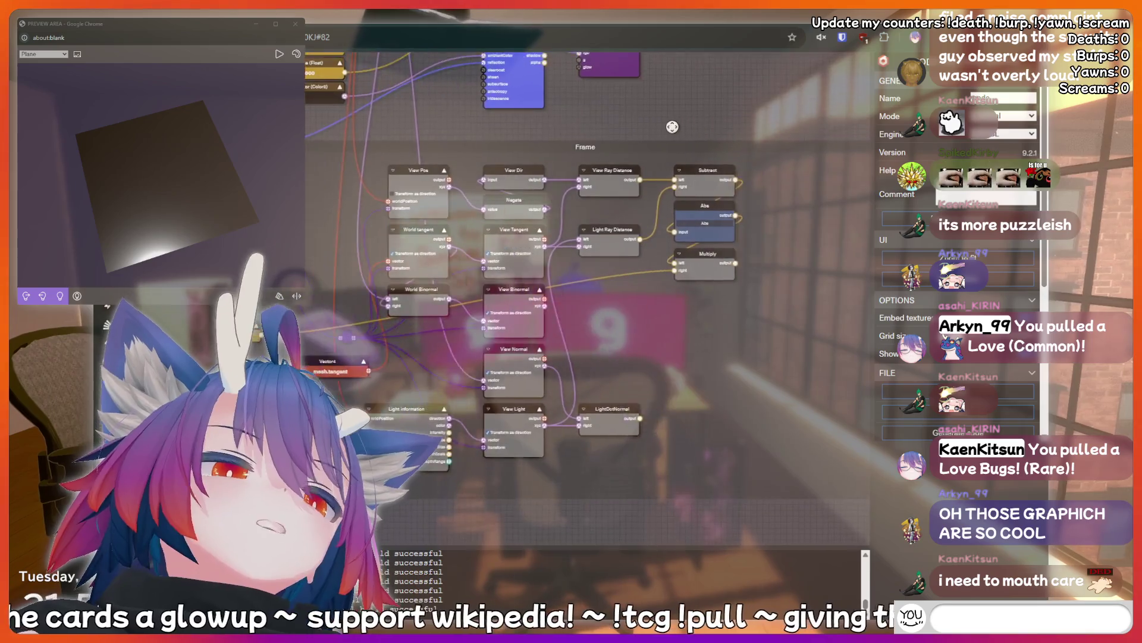
type("kirin is a bottom")
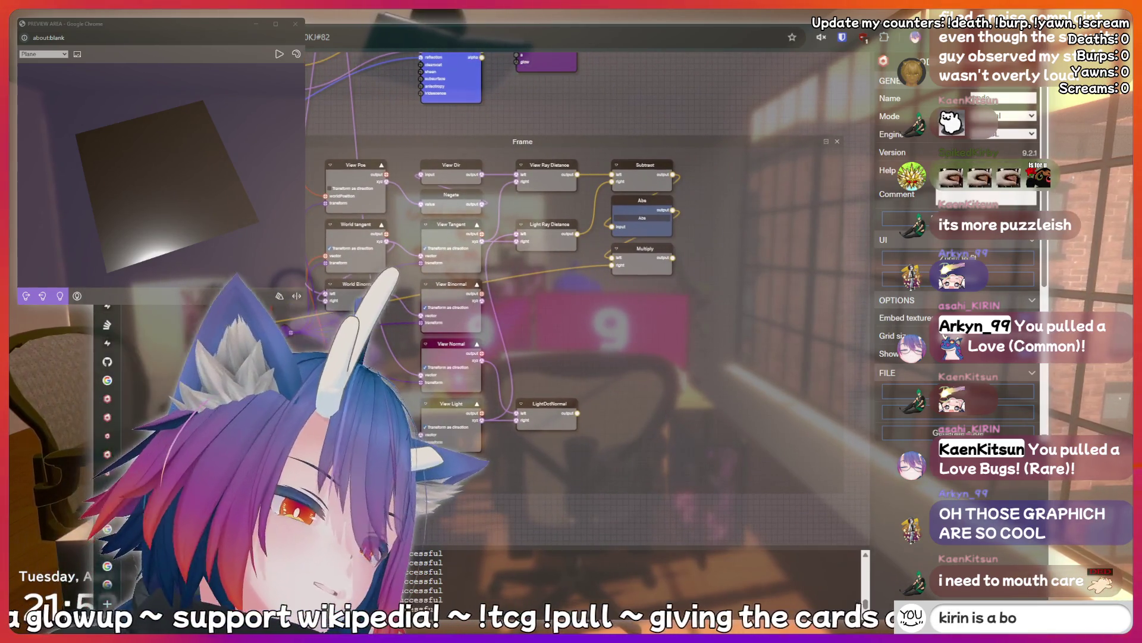
key("BackSpace")
key("BackSpace")
key("BackSpace")
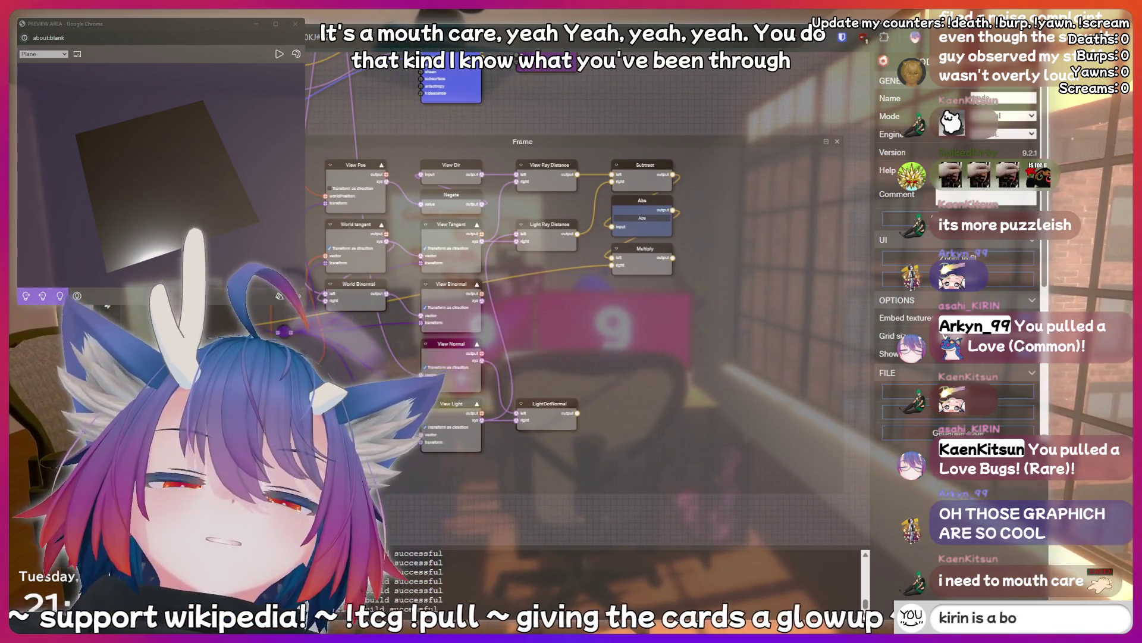
key("BackSpace")
key("BackSpace")
key("BackSpace")
type("!fish")
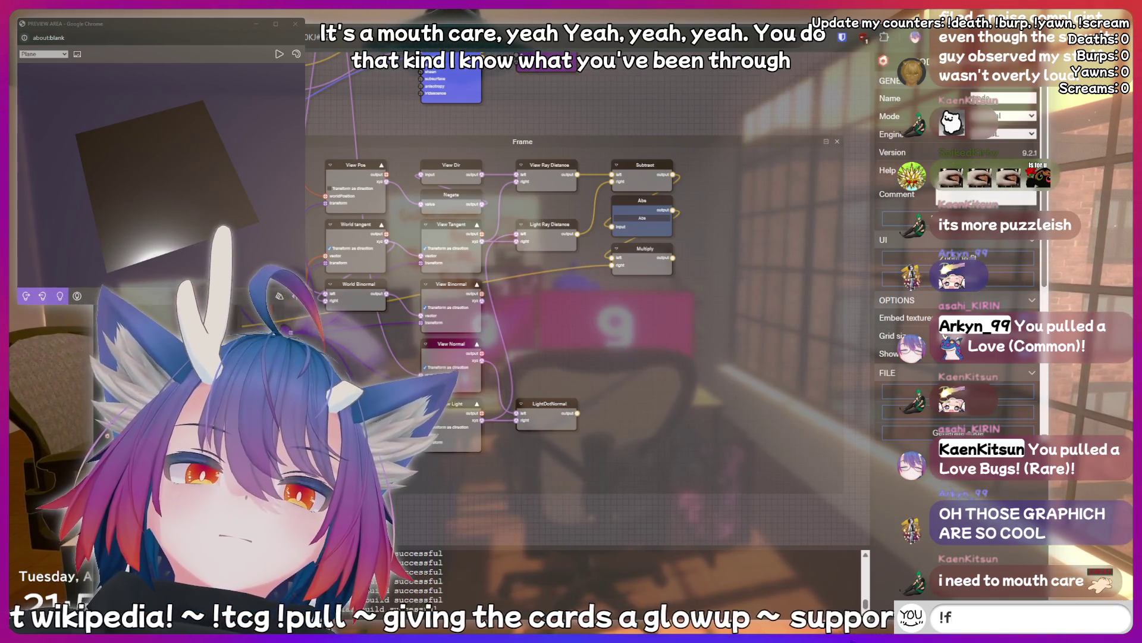
key("Return")
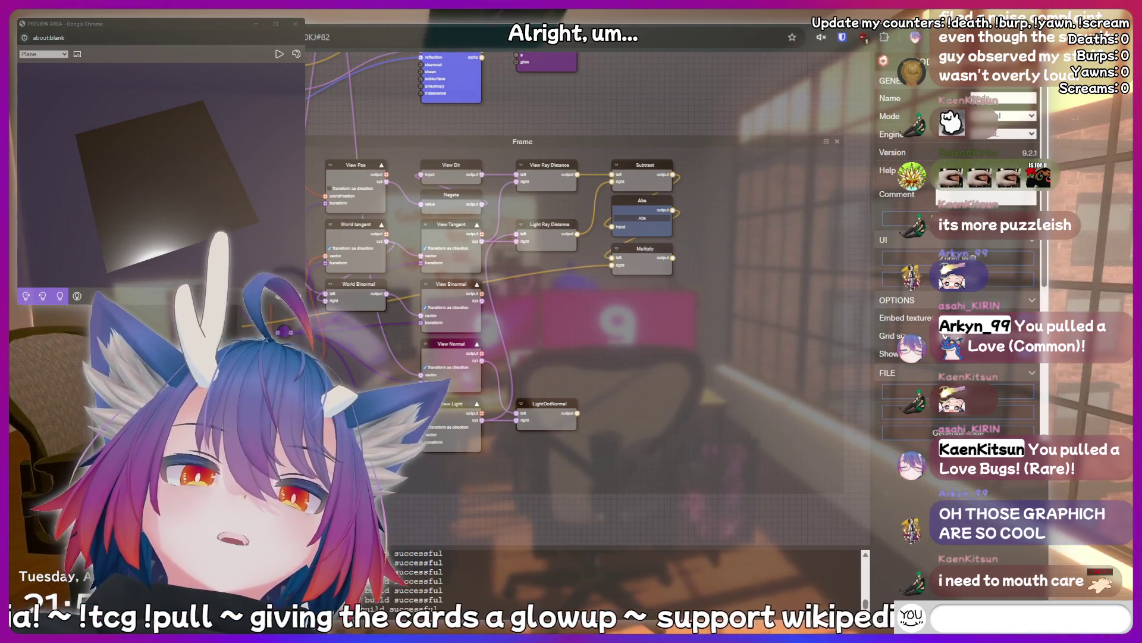
type("!addquot")
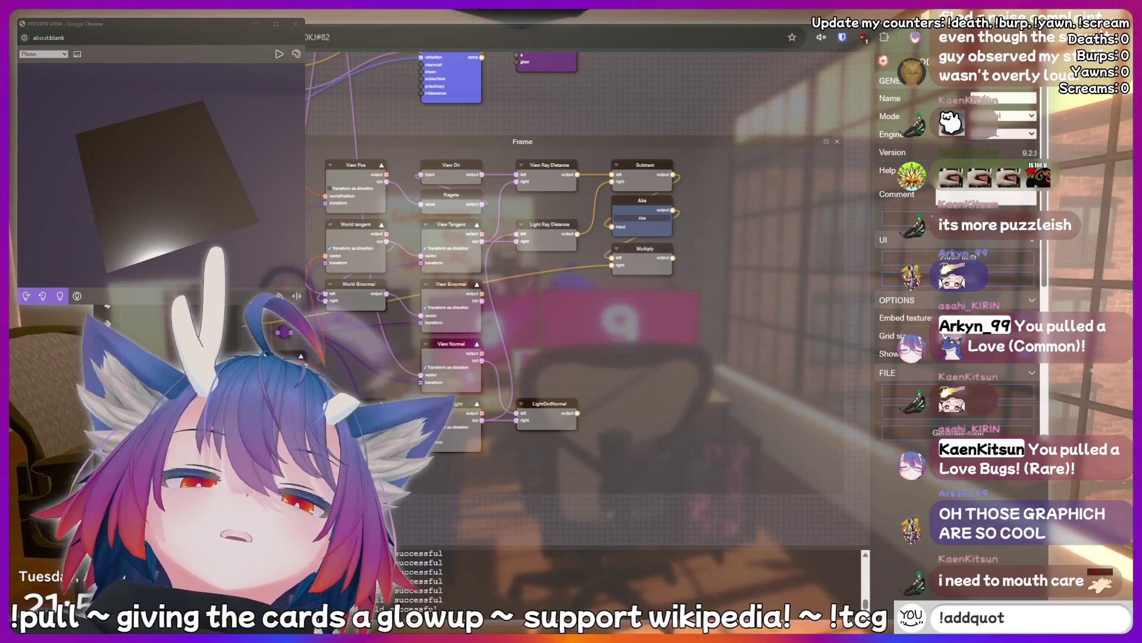
type("e I Just said so")
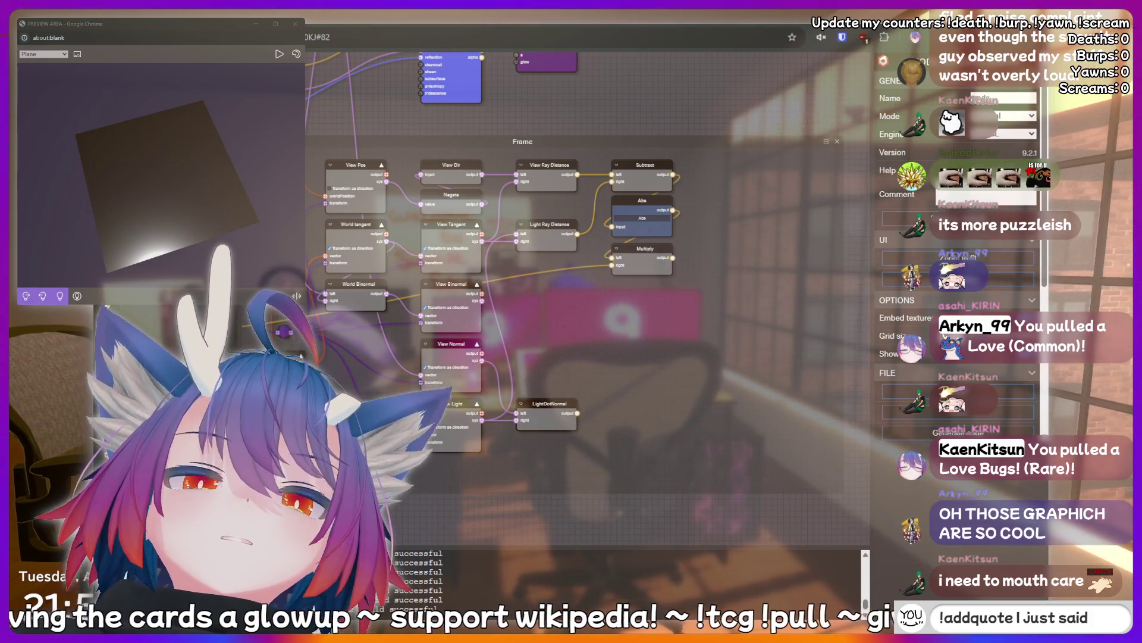
type("mething su")
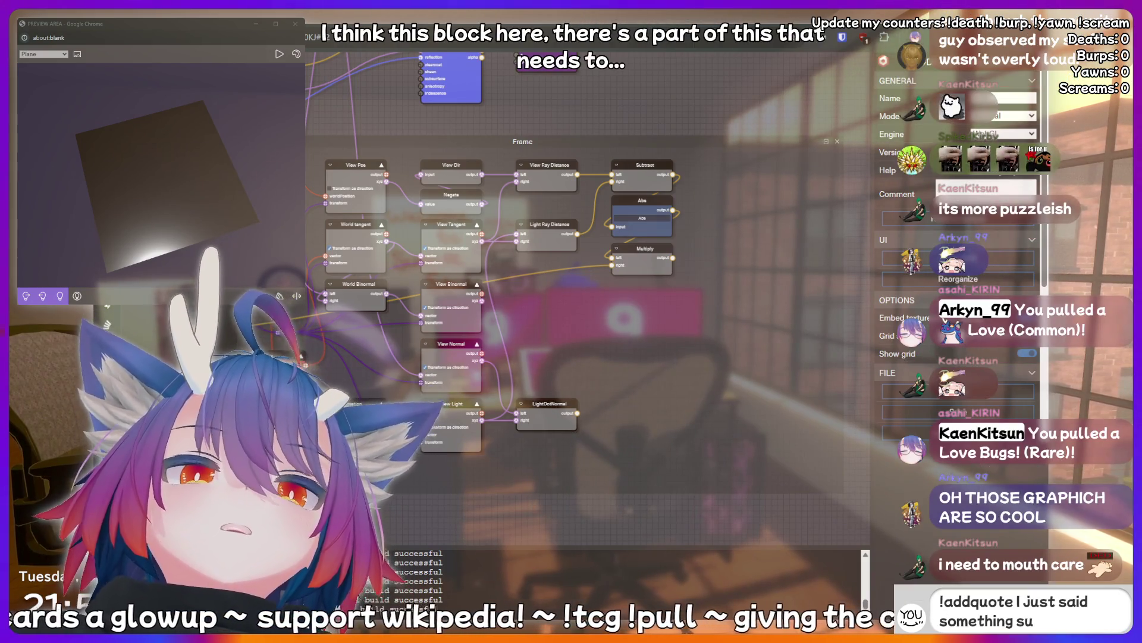
type("ssy that shou")
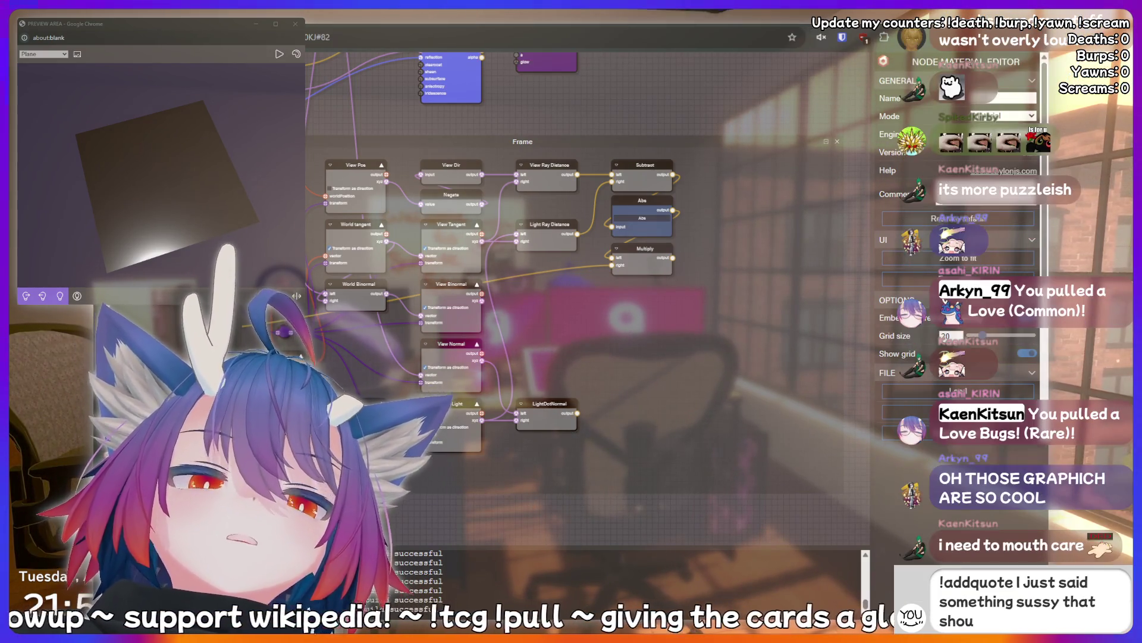
type("ld be record")
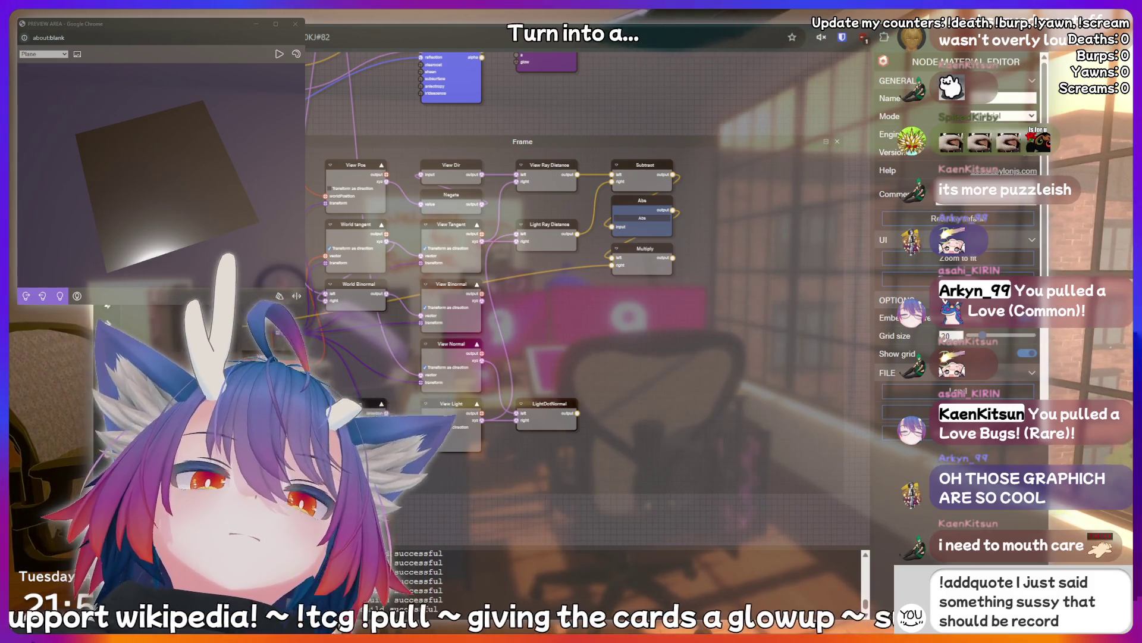
type("ed forever!")
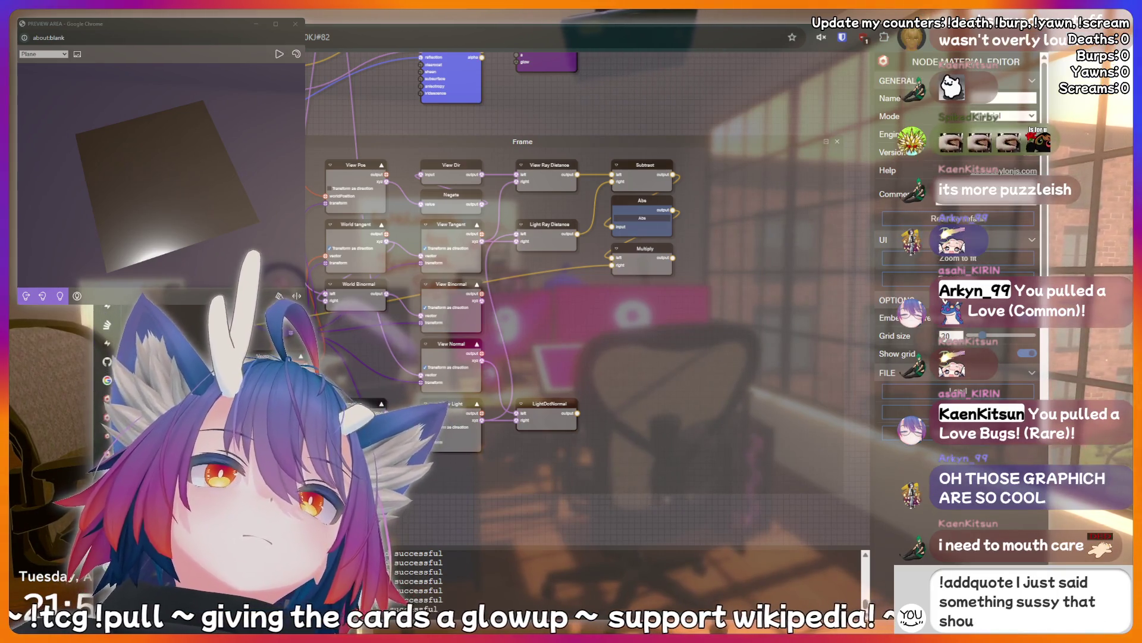
key("BackSpace")
key("BackSpace")
key("BackSpace")
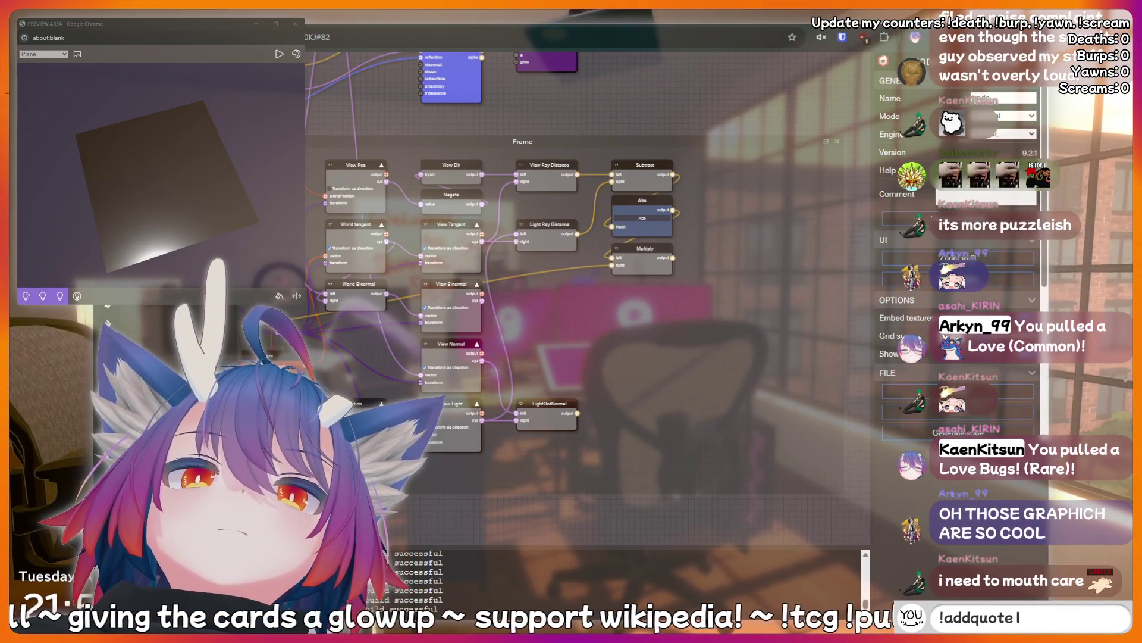
key("BackSpace")
key("BackSpace")
key("BackSpace")
type("hotdog")
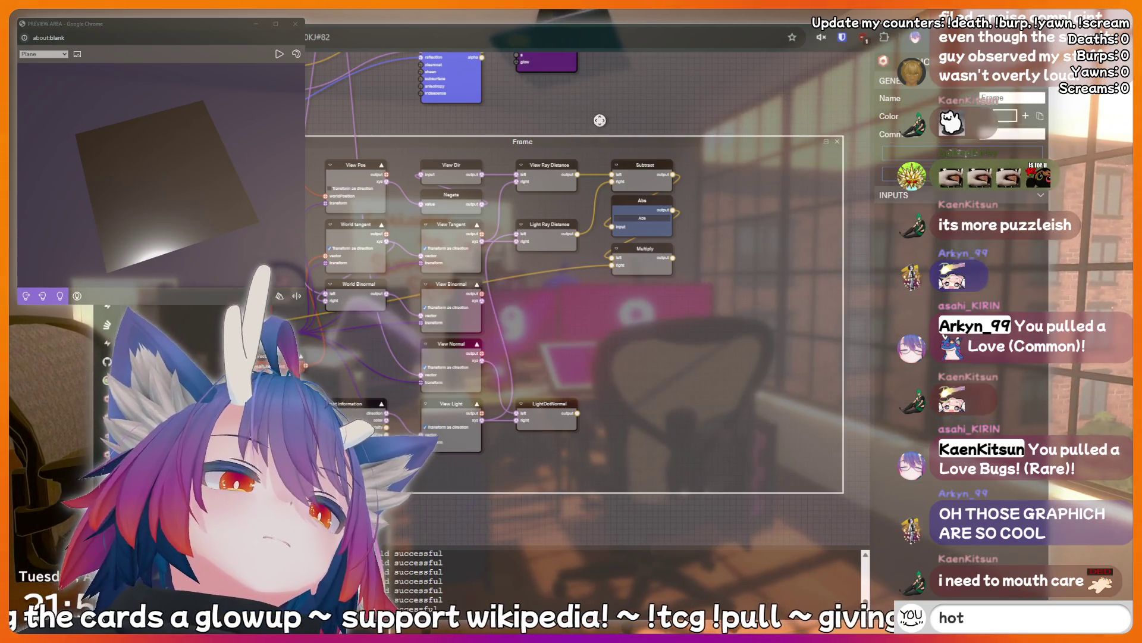
mouse_move(628, 118)
left_mouse_down()
mouse_move(645, 152)
mouse_move(682, 147)
left_mouse_up()
key("Return")
type("!addquote I just said s")
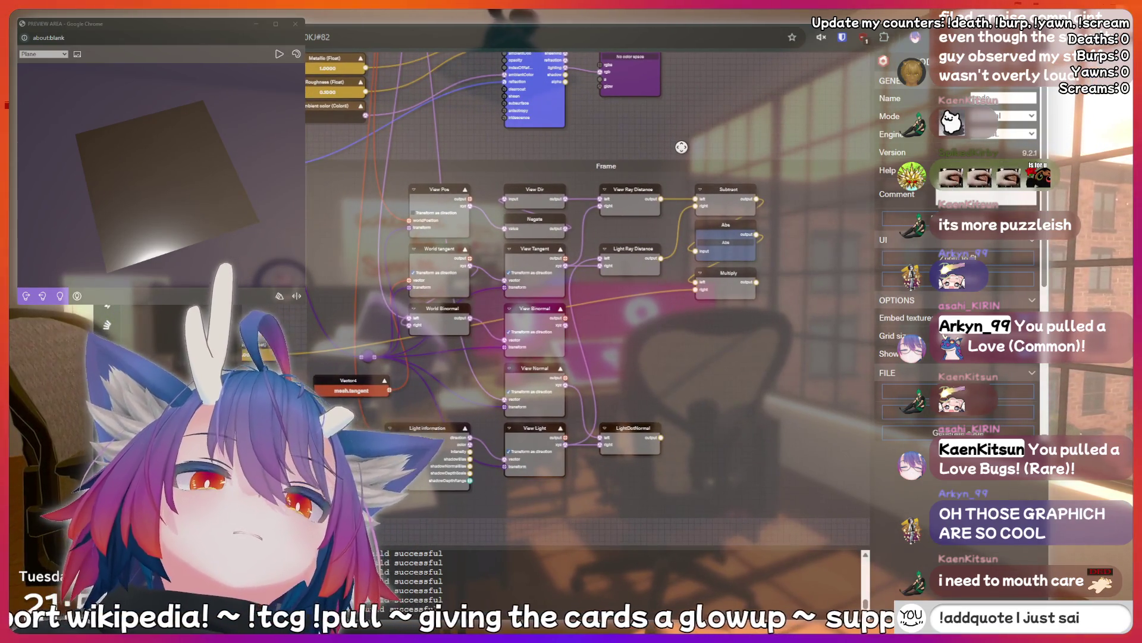
type("omething s")
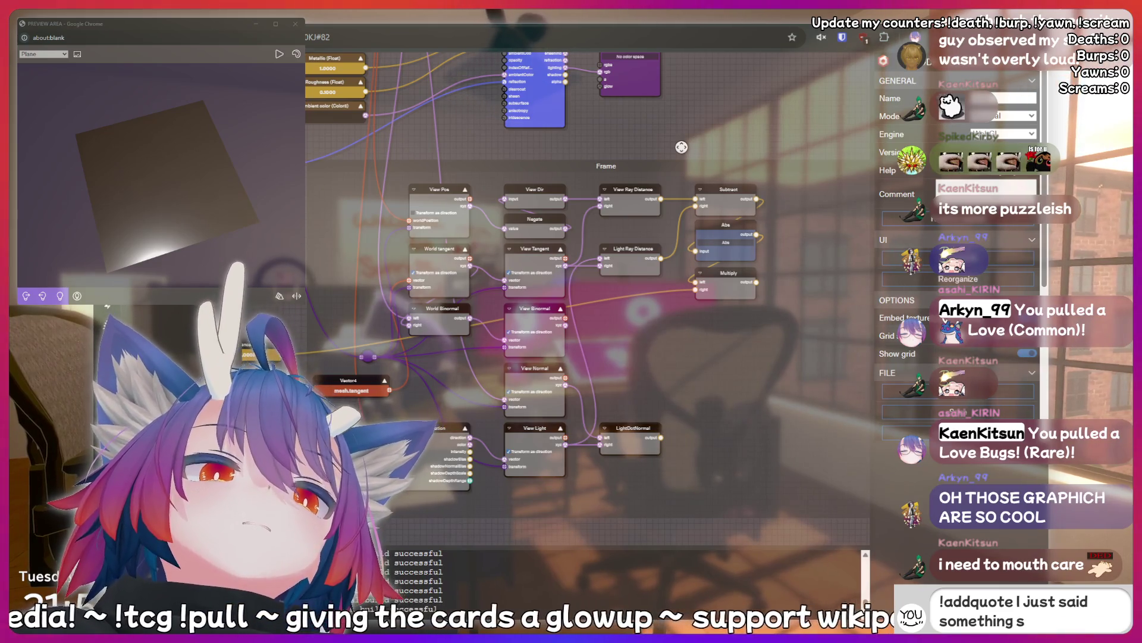
type("ussy that sho")
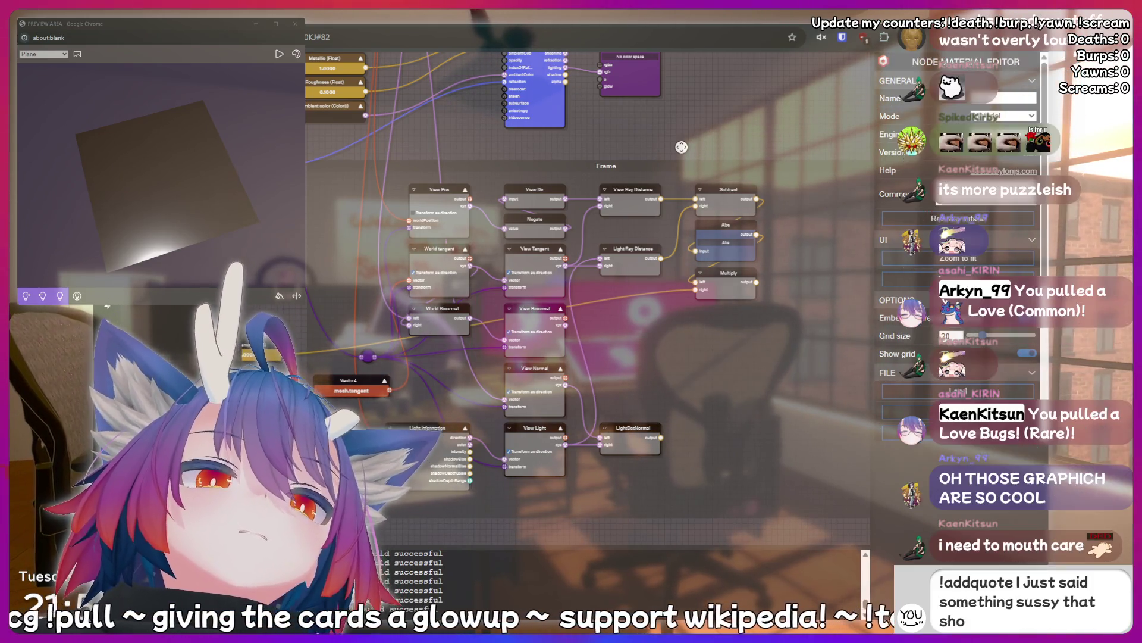
type("uld be record")
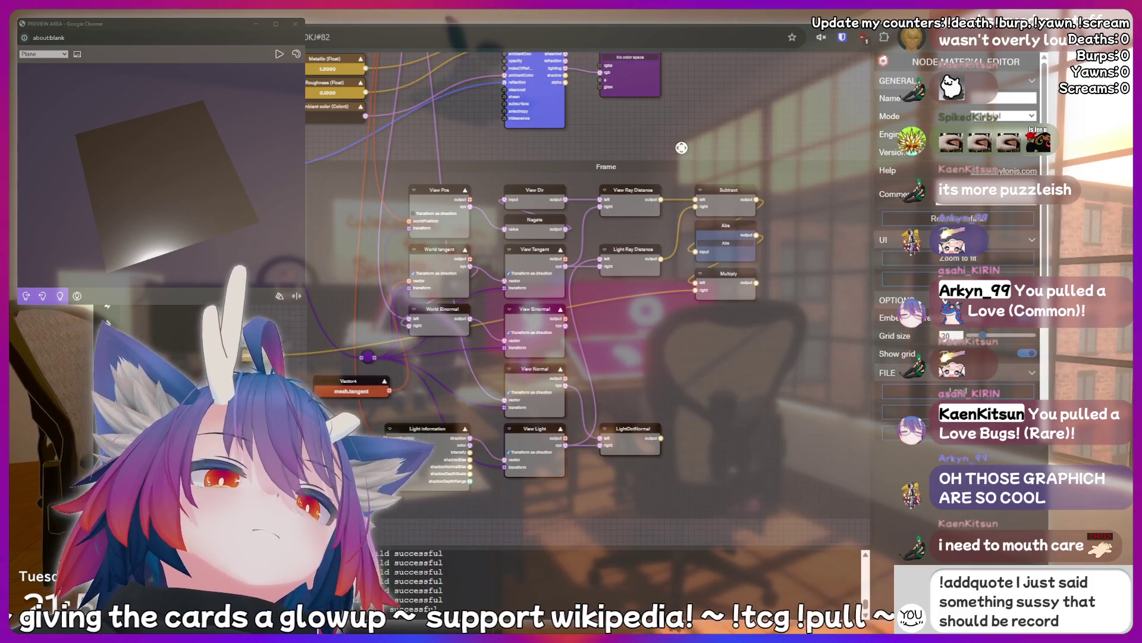
type("ed forever!")
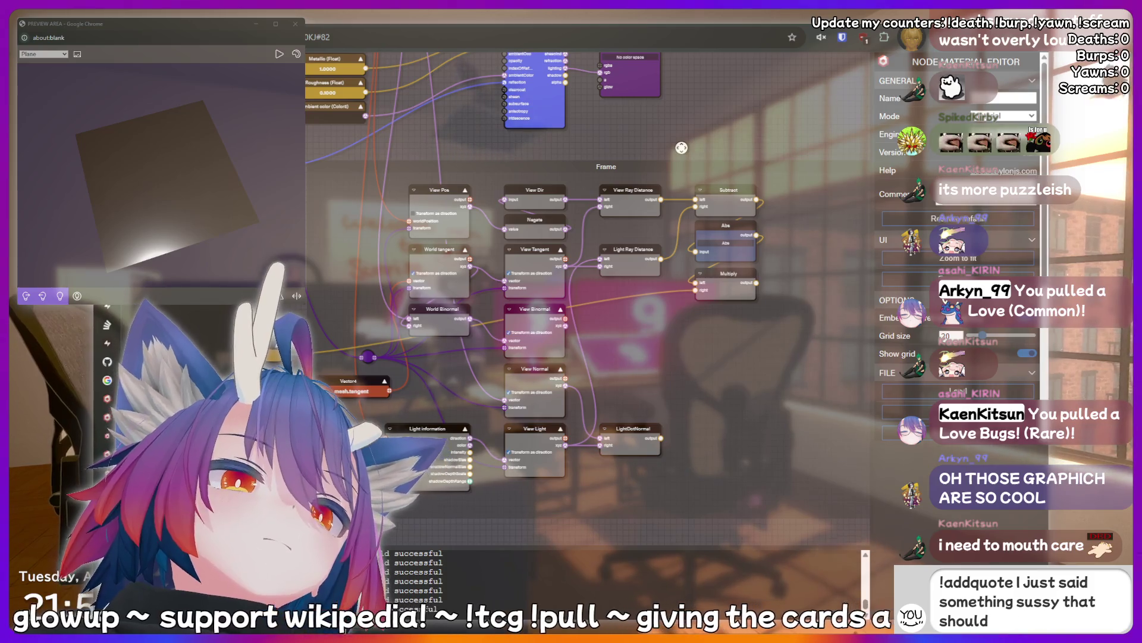
left_click_drag(682, 148, 747, 139)
key("BackSpace")
key("BackSpace")
key("BackSpace")
type("t")
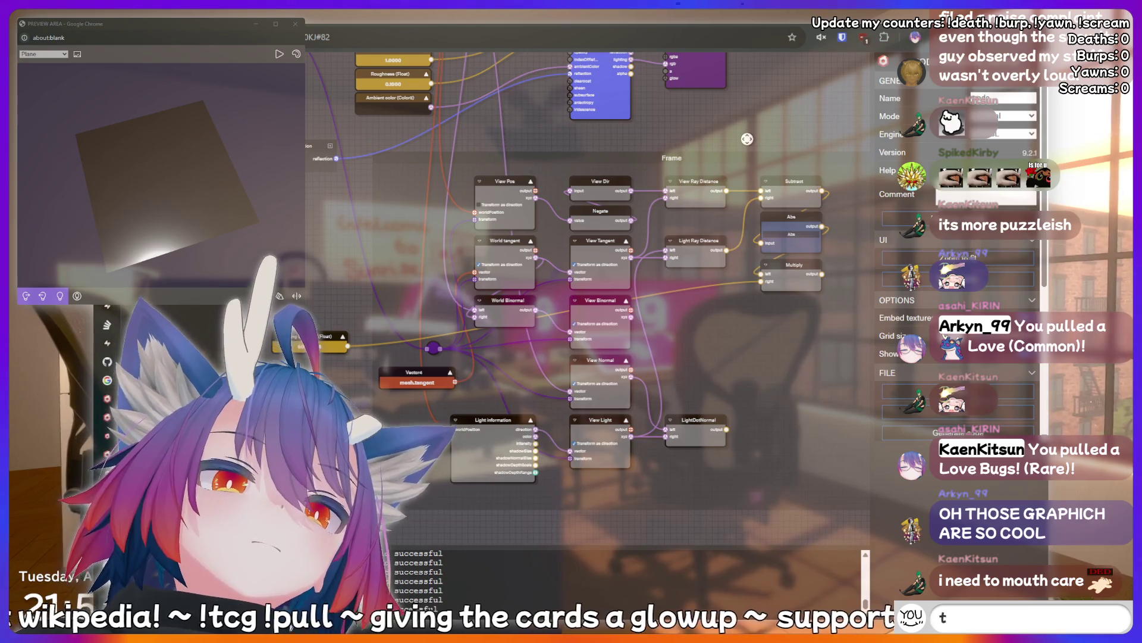
type("hinking hard")
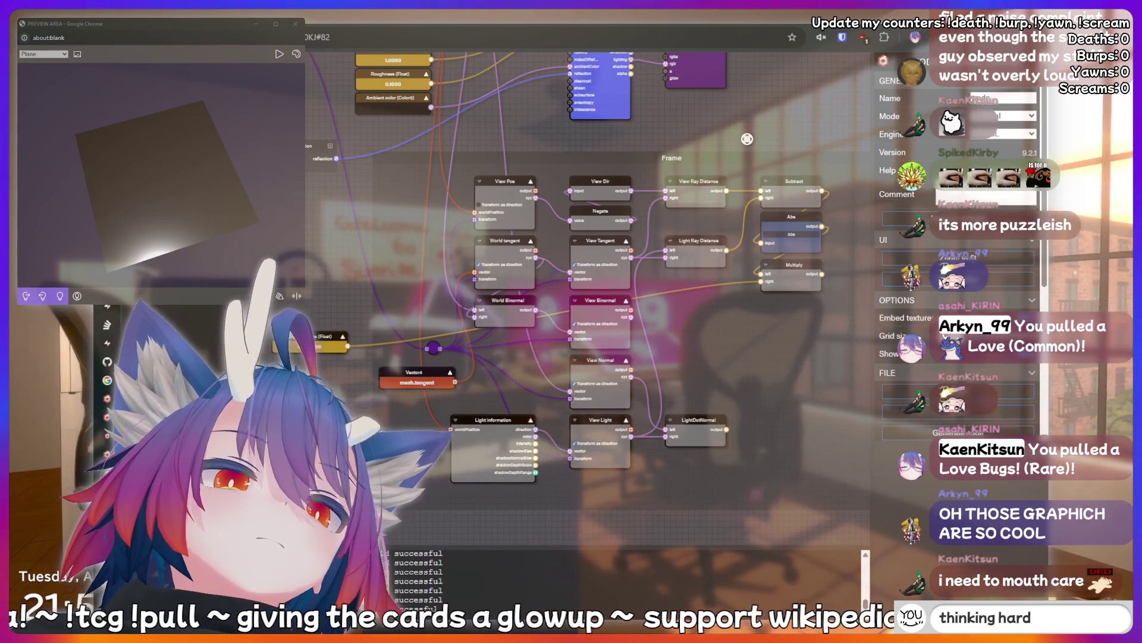
key("BackSpace")
key("BackSpace")
key("BackSpace")
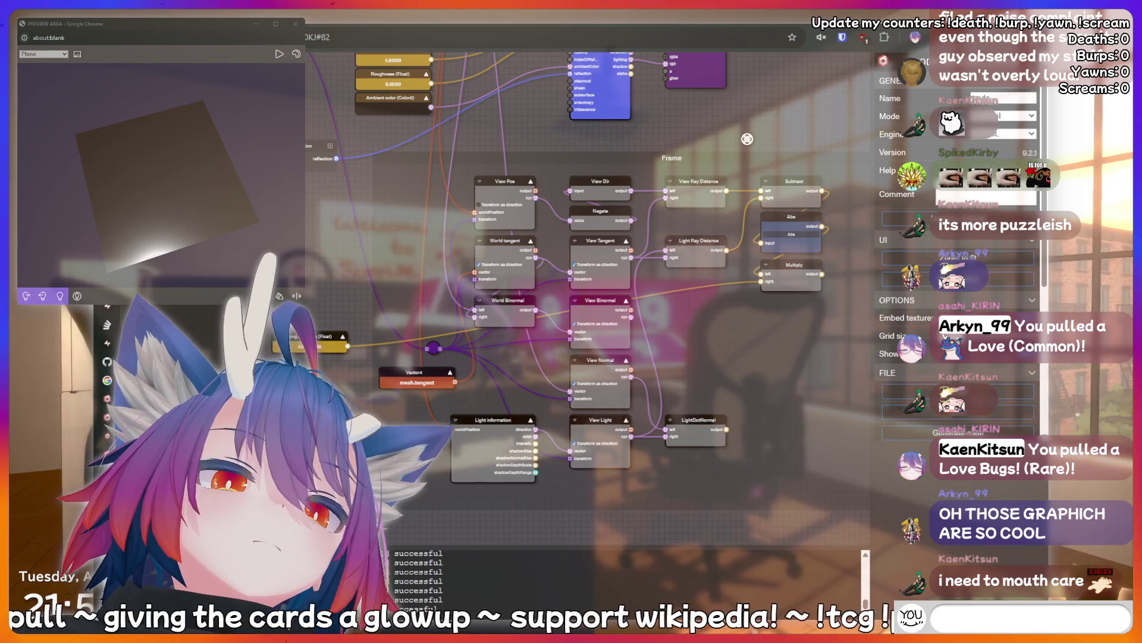
type("peepee poopoo")
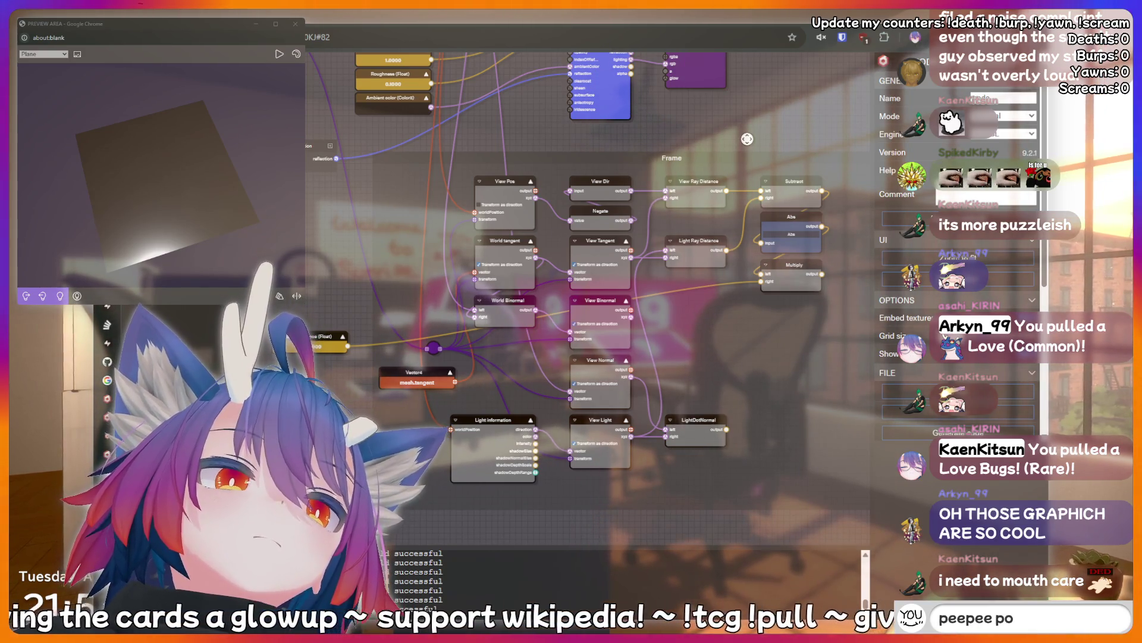
key("BackSpace")
key("BackSpace")
key("BackSpace")
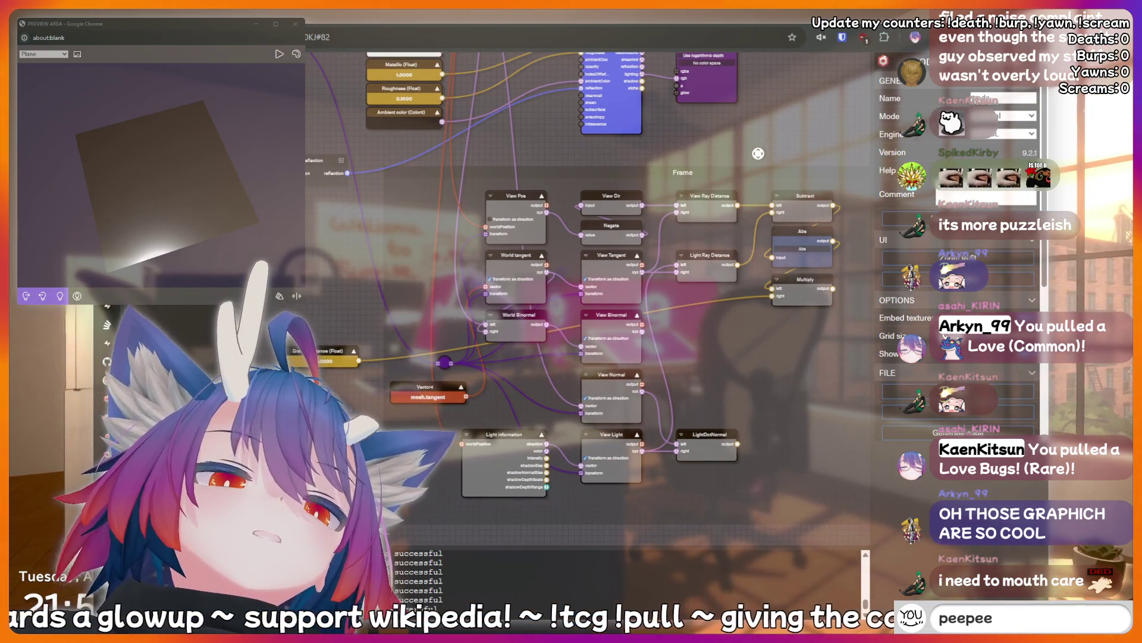
type("thinking hard")
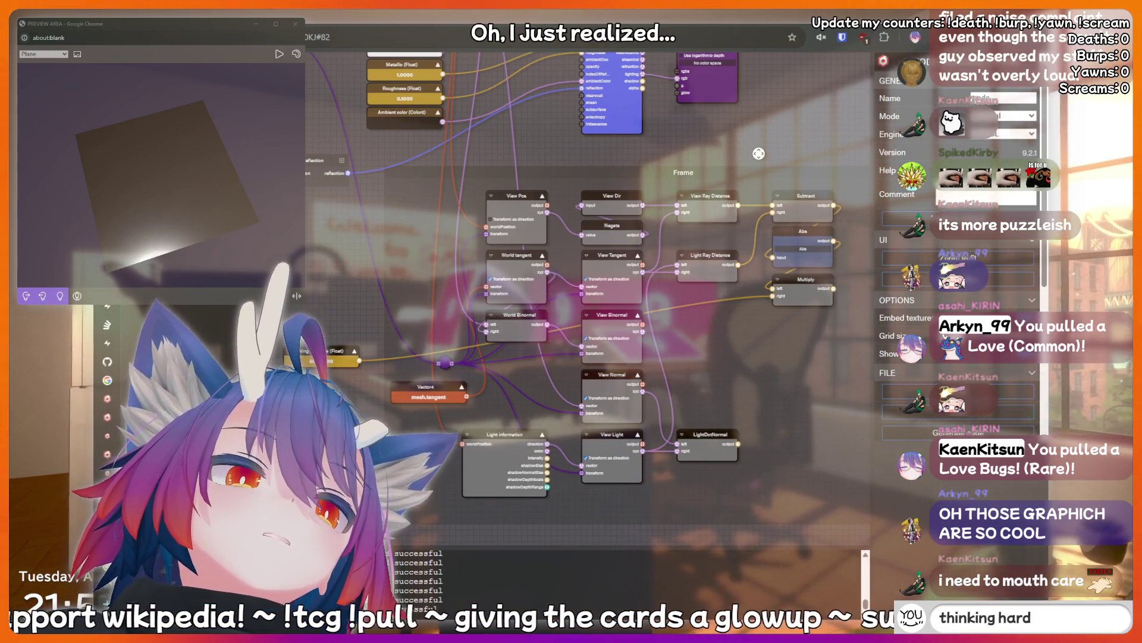
key("BackSpace")
key("BackSpace")
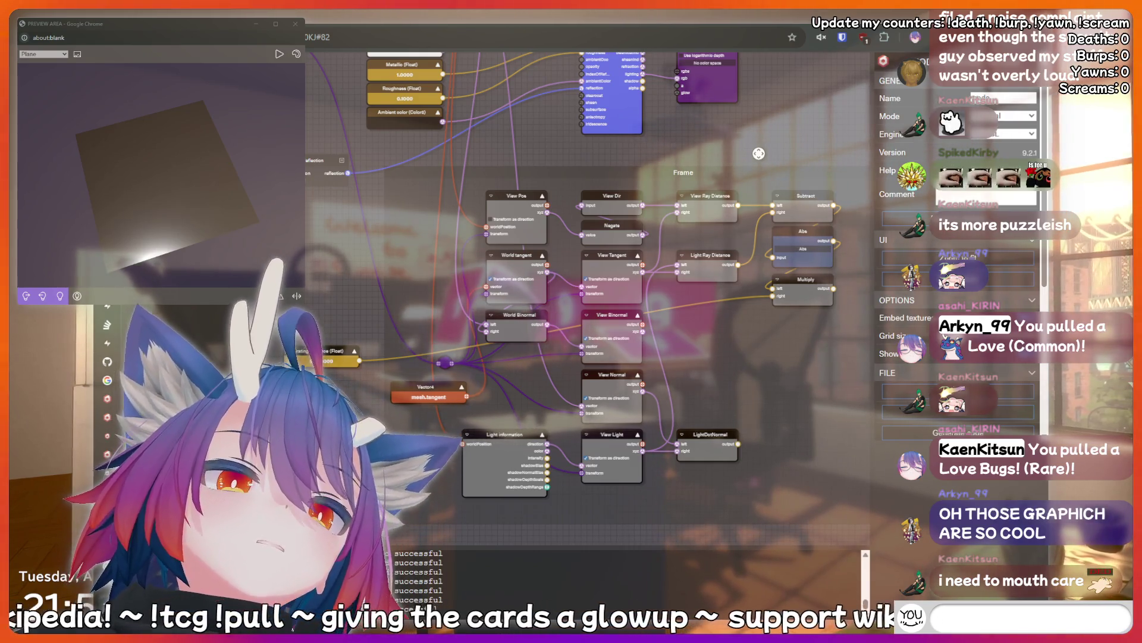
type("kirin isa botto")
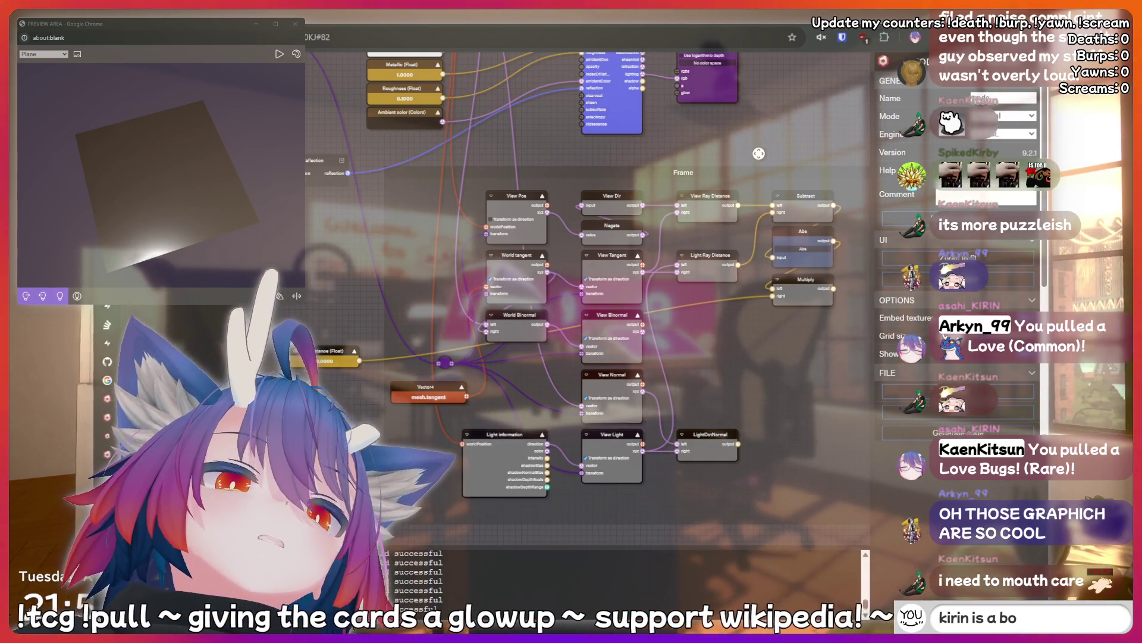
type("m")
left_click(515, 435)
- Shift the Light information node up beside the mesh.tangent Vector4 node and select the Frame
key("Delete")
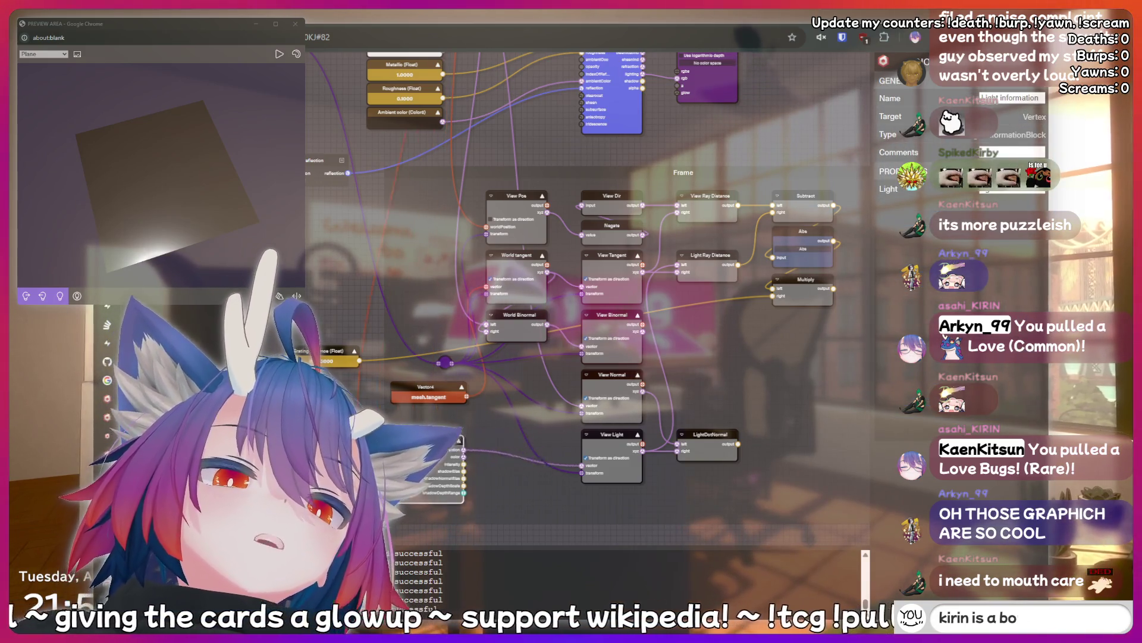
left_click_drag(330, 406, 330, 387)
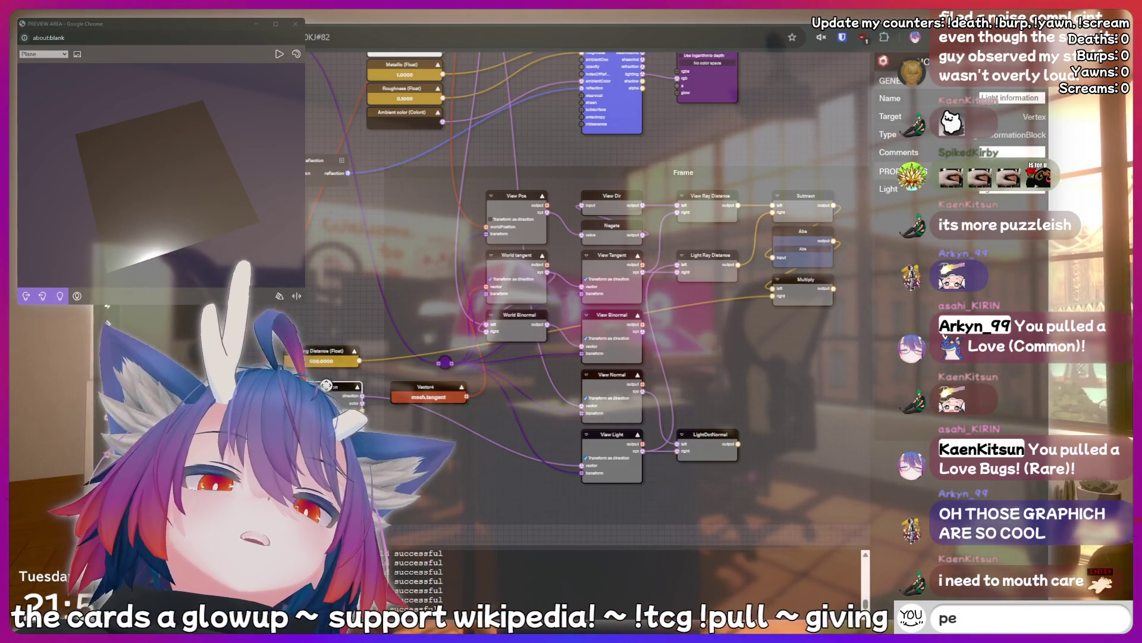
type("epee poopoo")
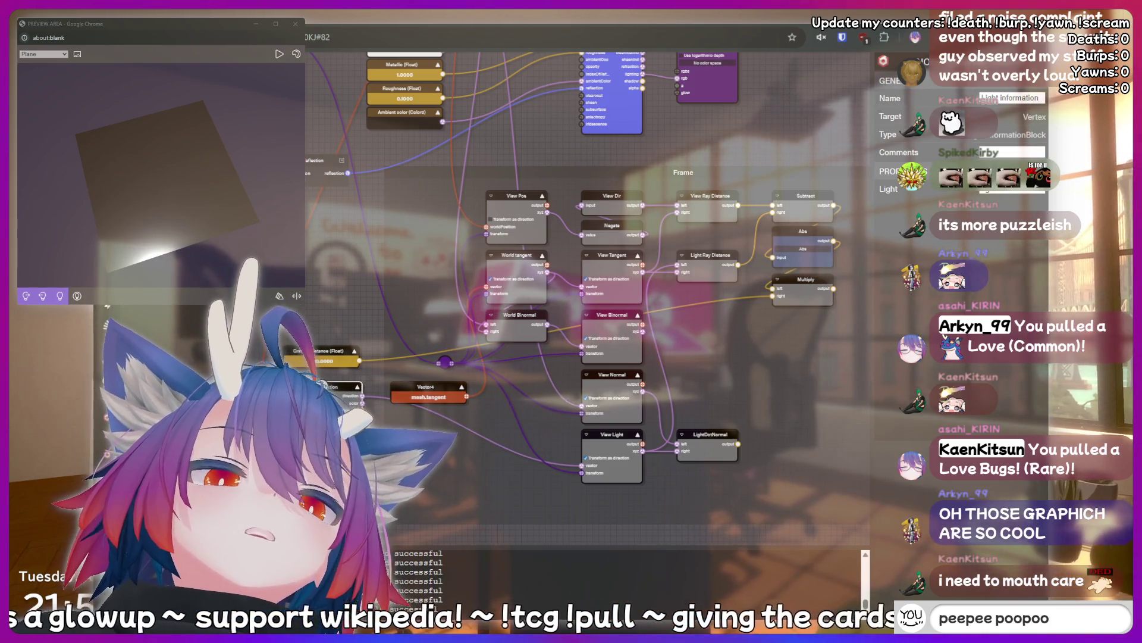
left_click(688, 162)
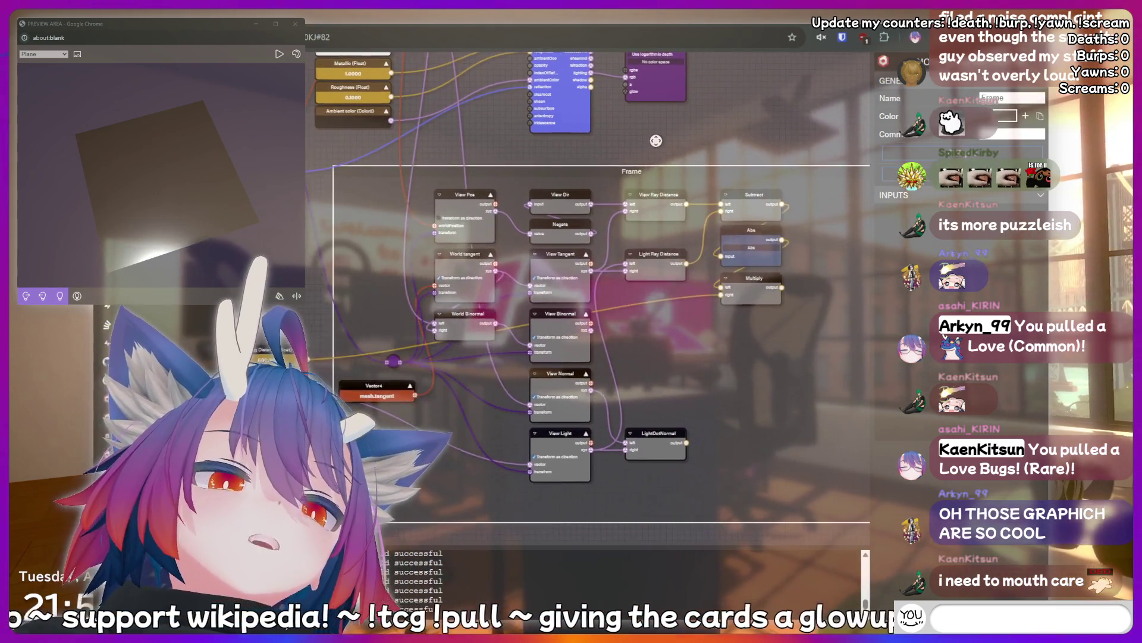
type("LU")
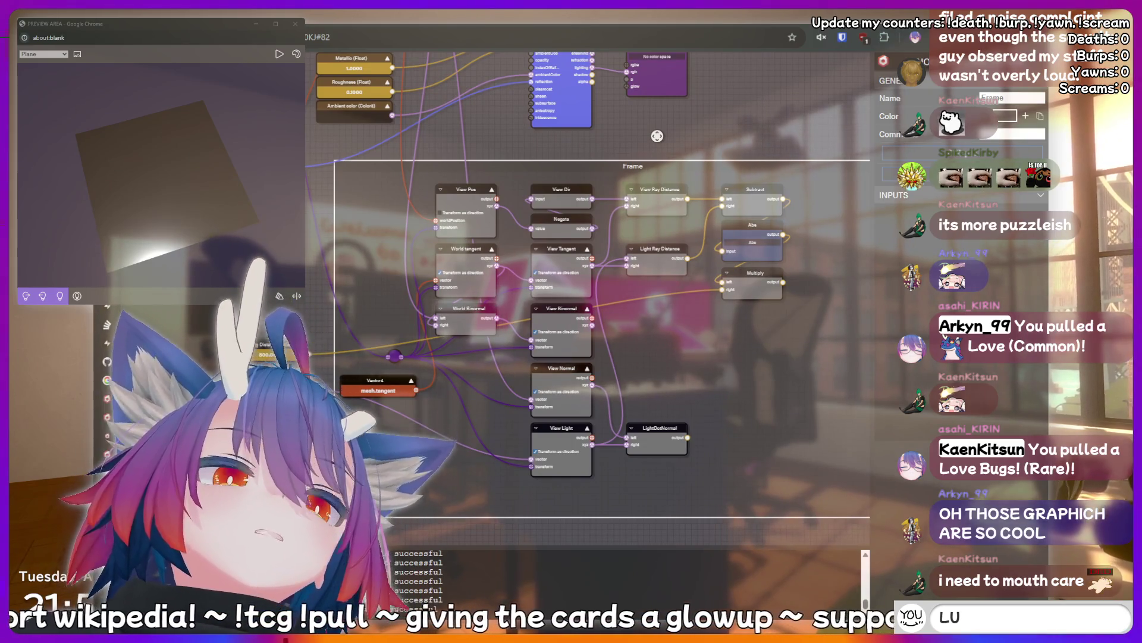
type("L!chari")
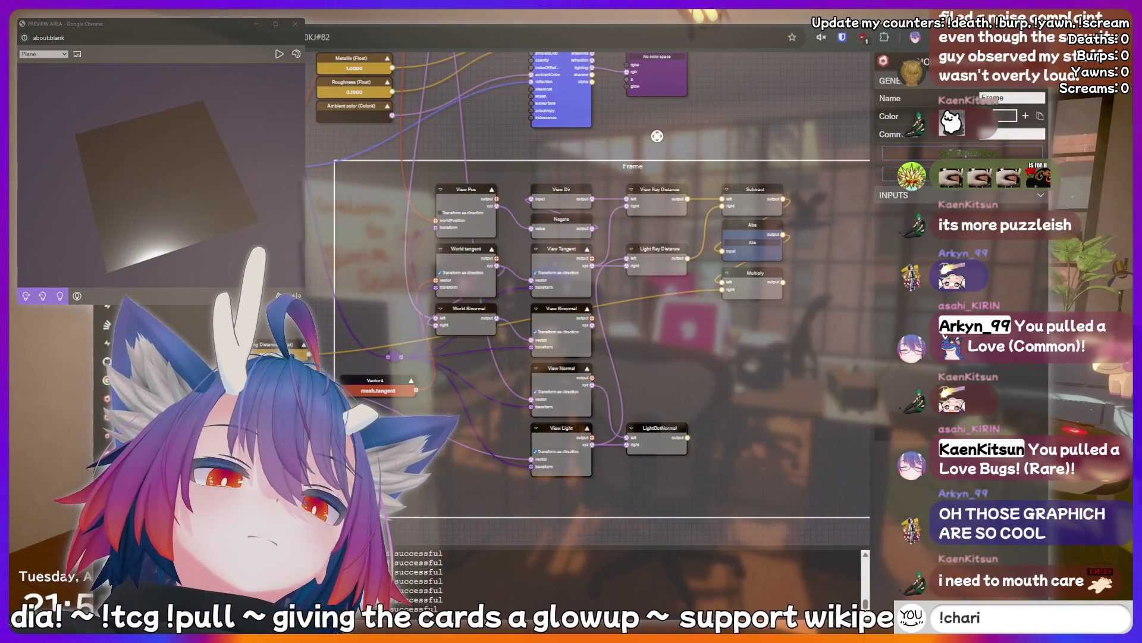
key("Return")
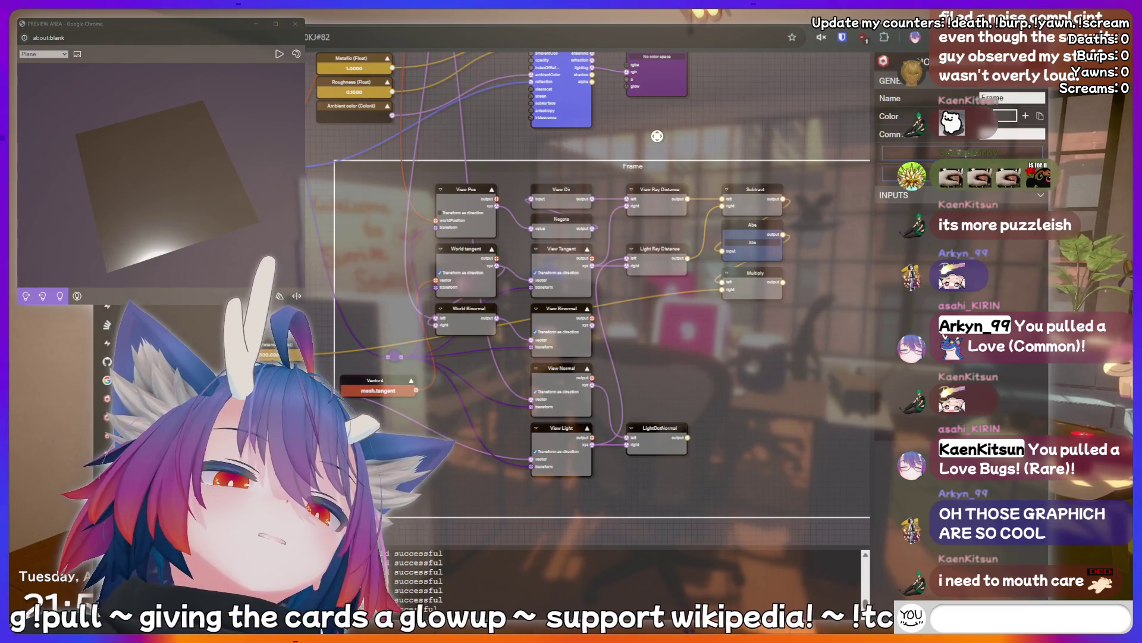
type("POG")
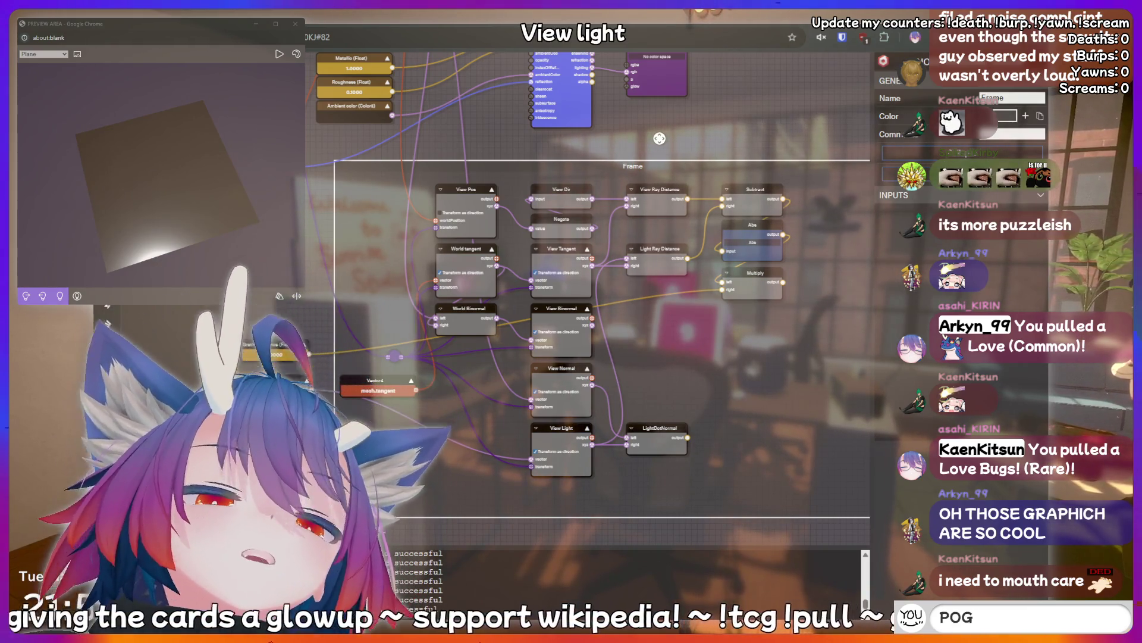
type("!clip")
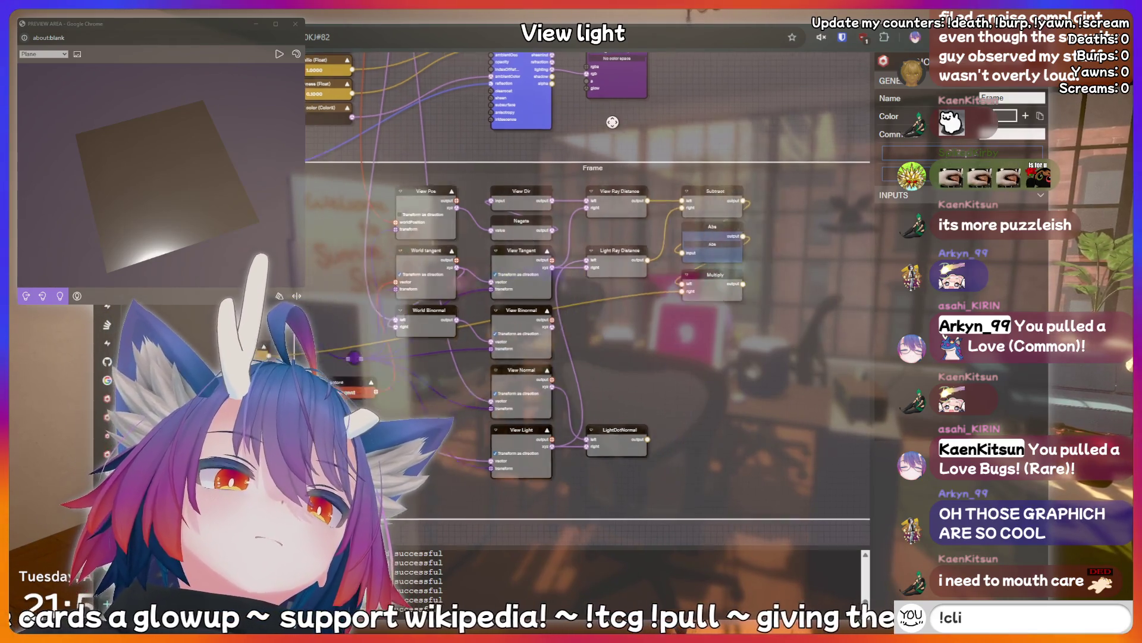
key("BackSpace")
key("BackSpace")
key("BackSpace")
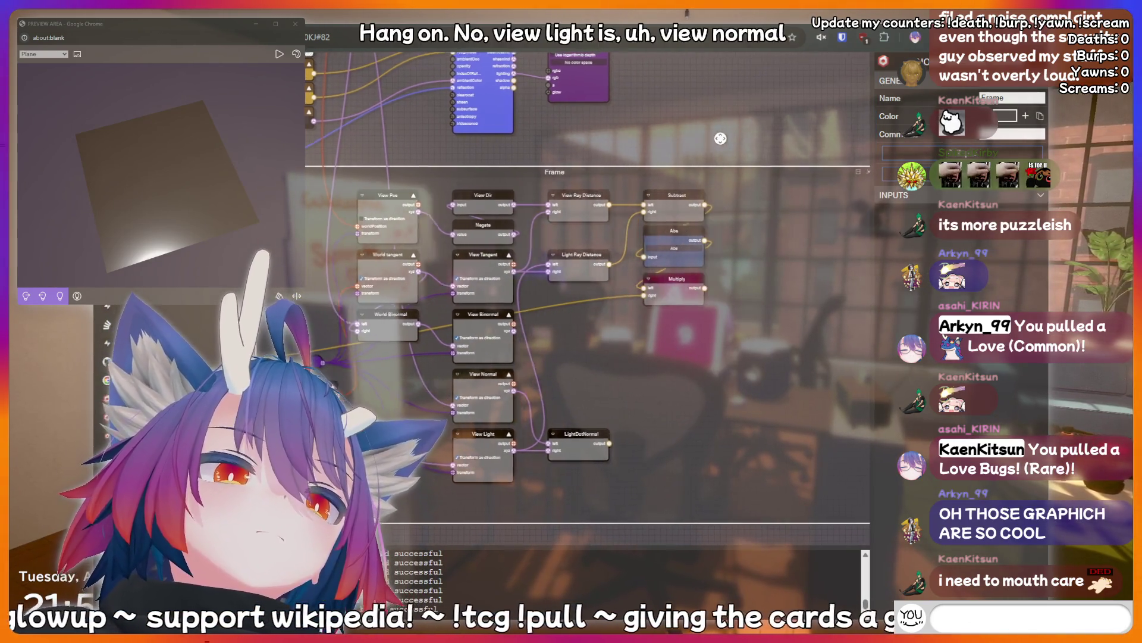
type("!bottom")
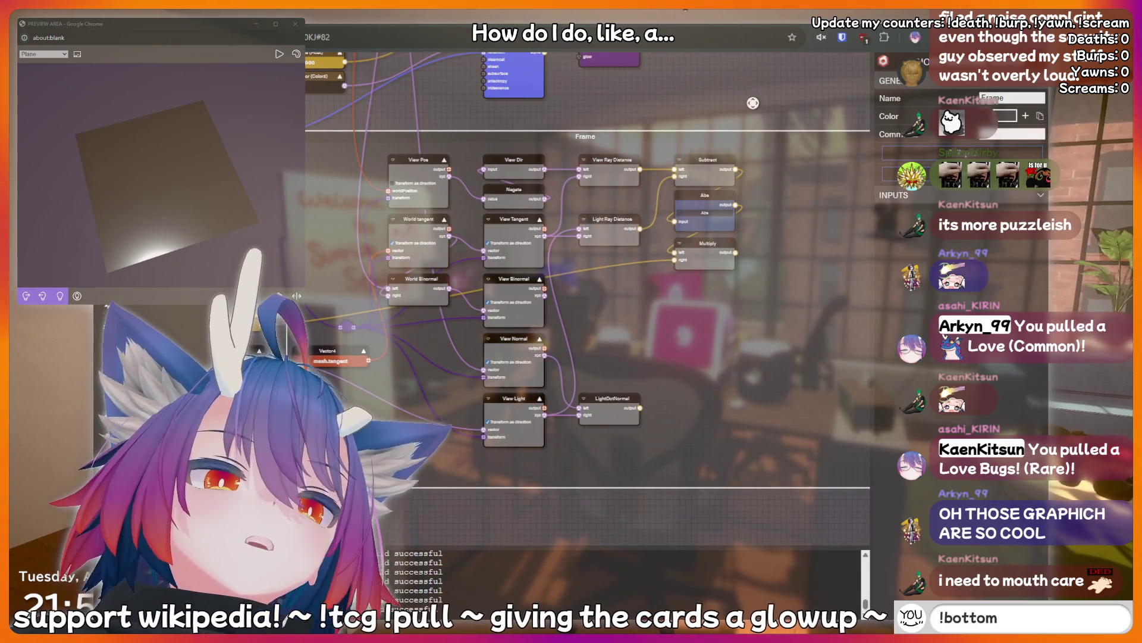
key("BackSpace")
key("BackSpace")
key("BackSpace")
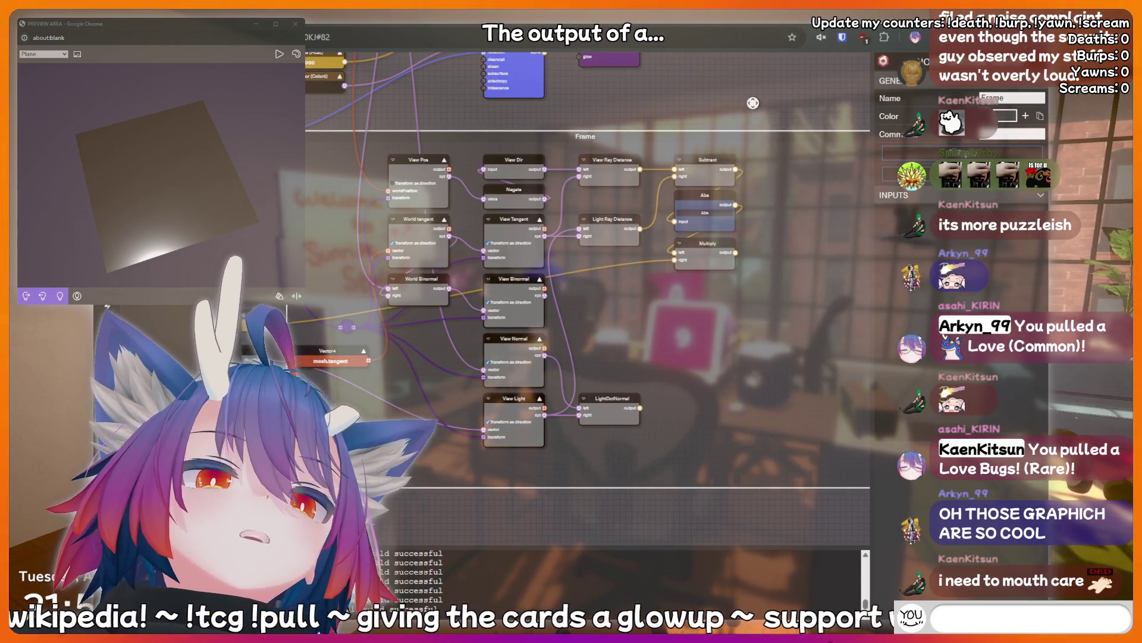
type("thinking hard")
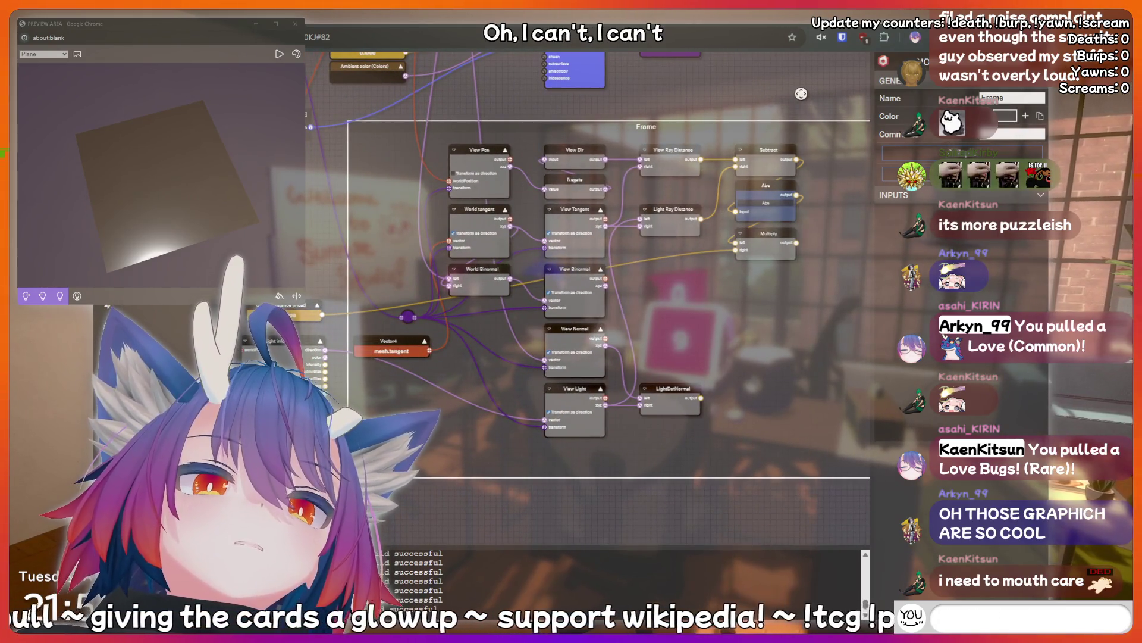
type("meat")
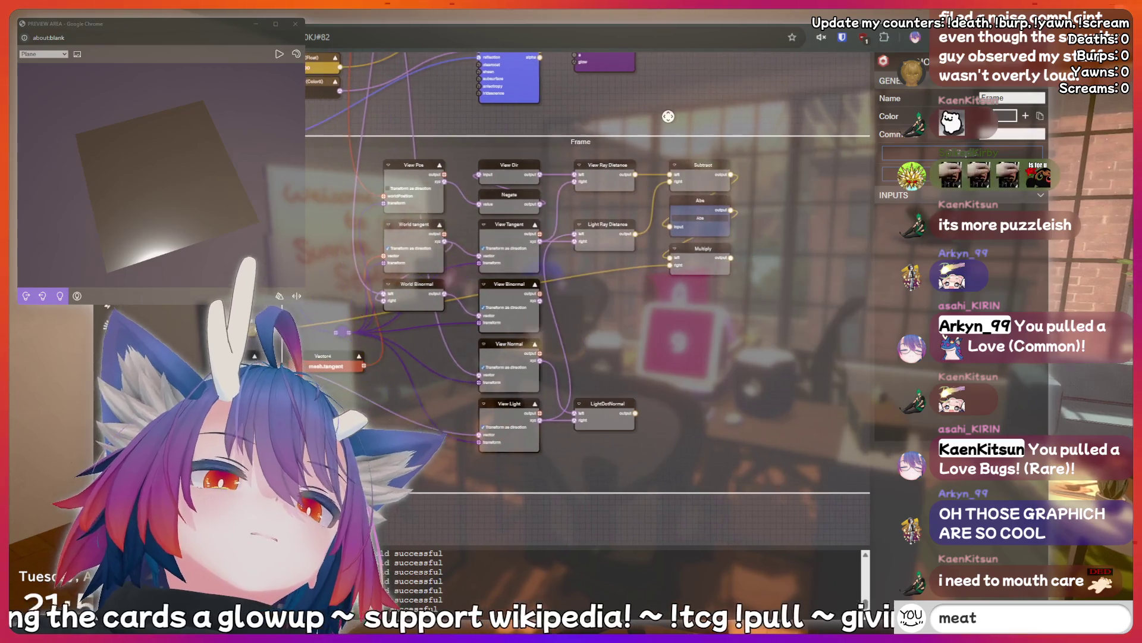
key("BackSpace")
key("BackSpace")
key("BackSpace")
type("fis")
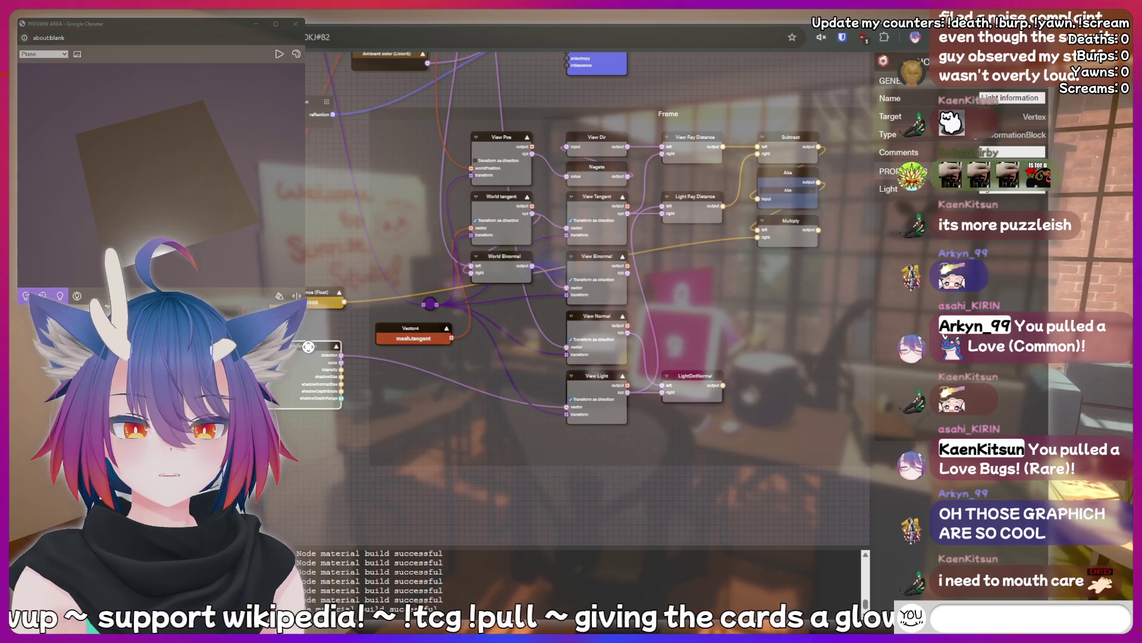
type("hiii")
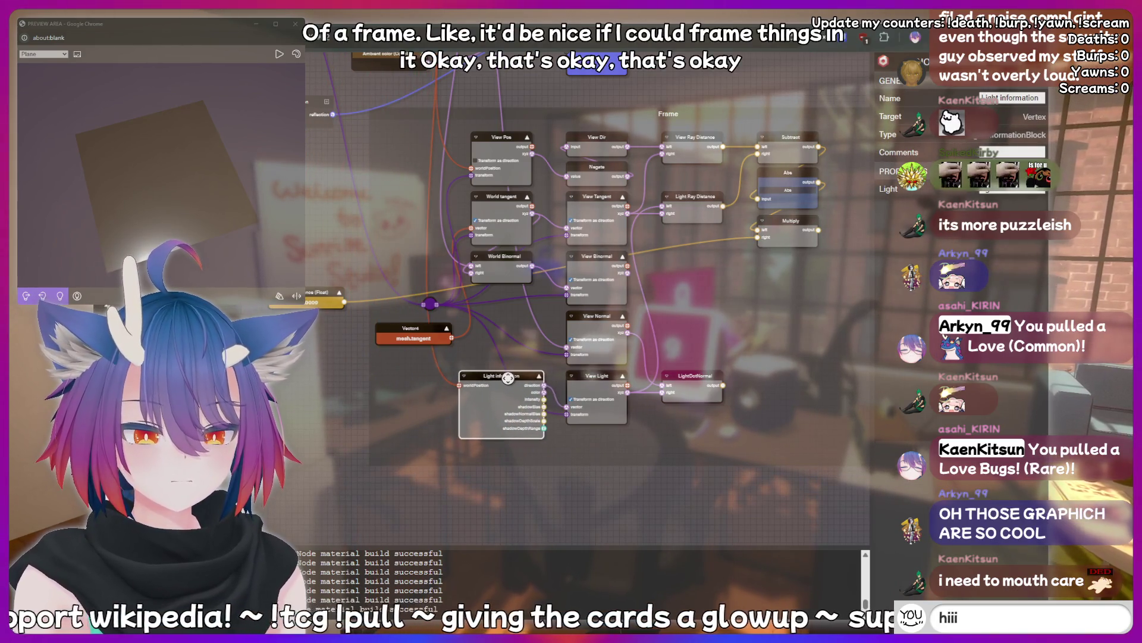
key("Return")
type("dis")
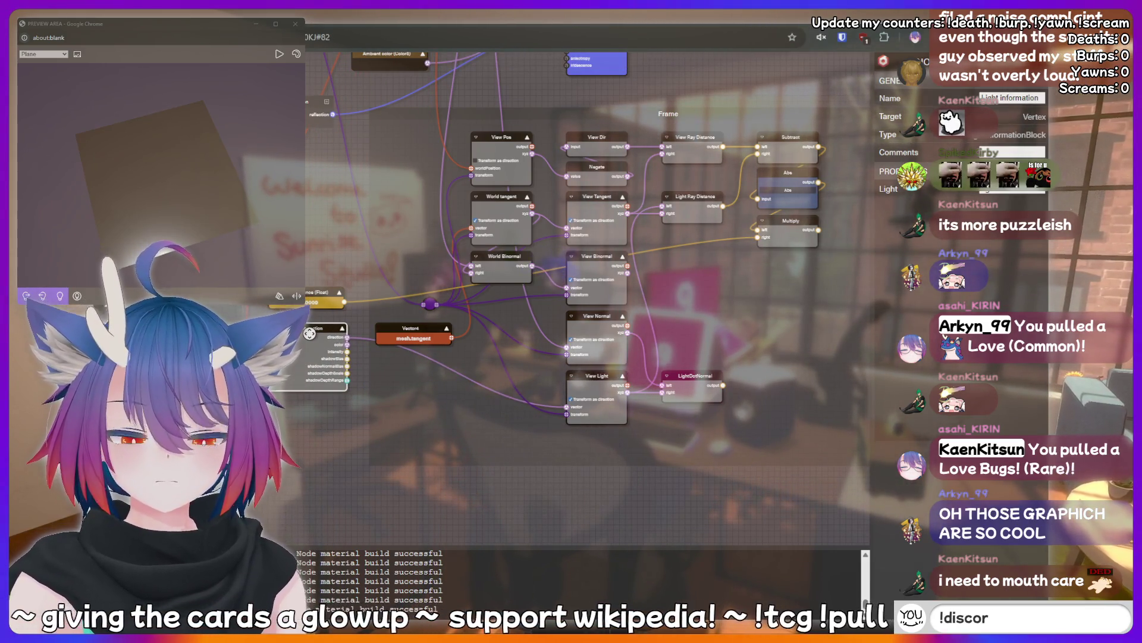
key("Return")
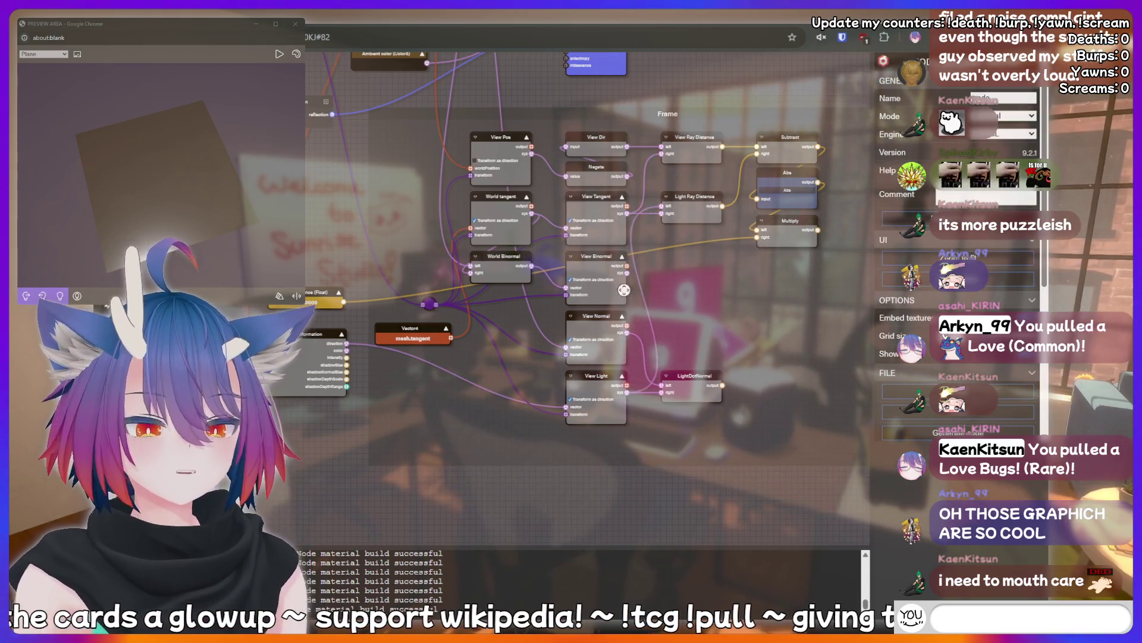
type("nerd")
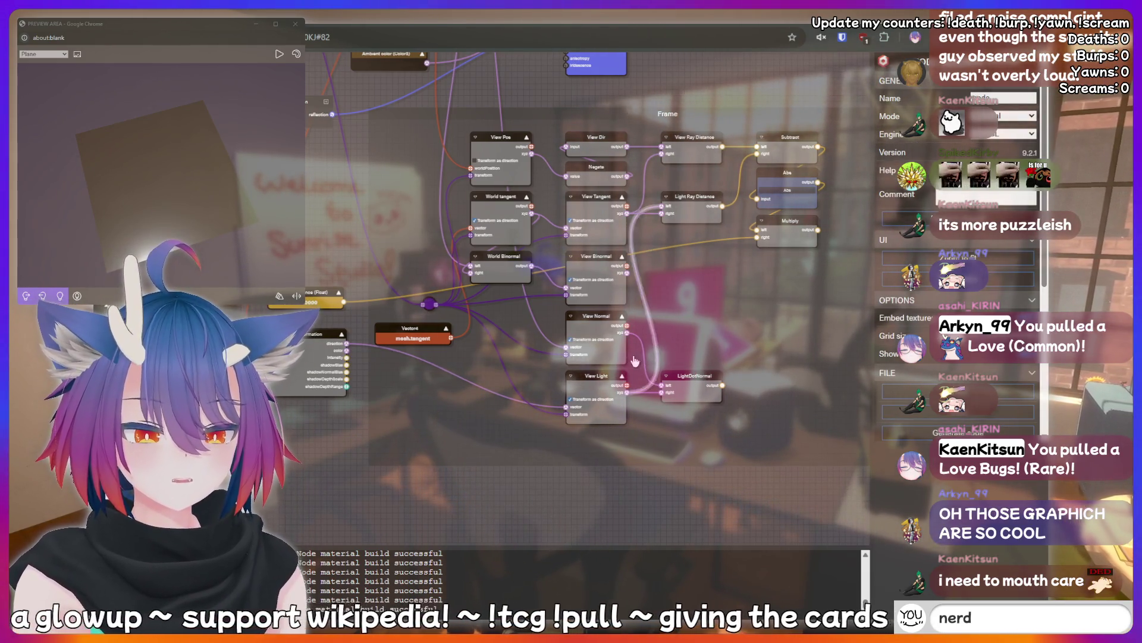
key("BackSpace")
key("BackSpace")
key("BackSpace")
type("thinking")
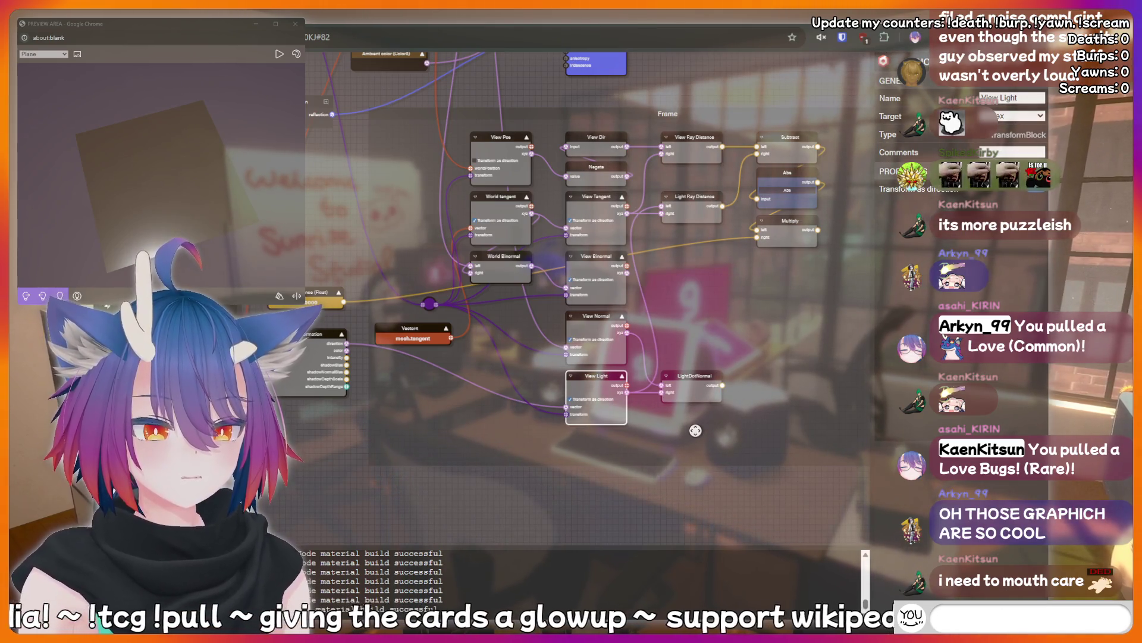
type("!dis")
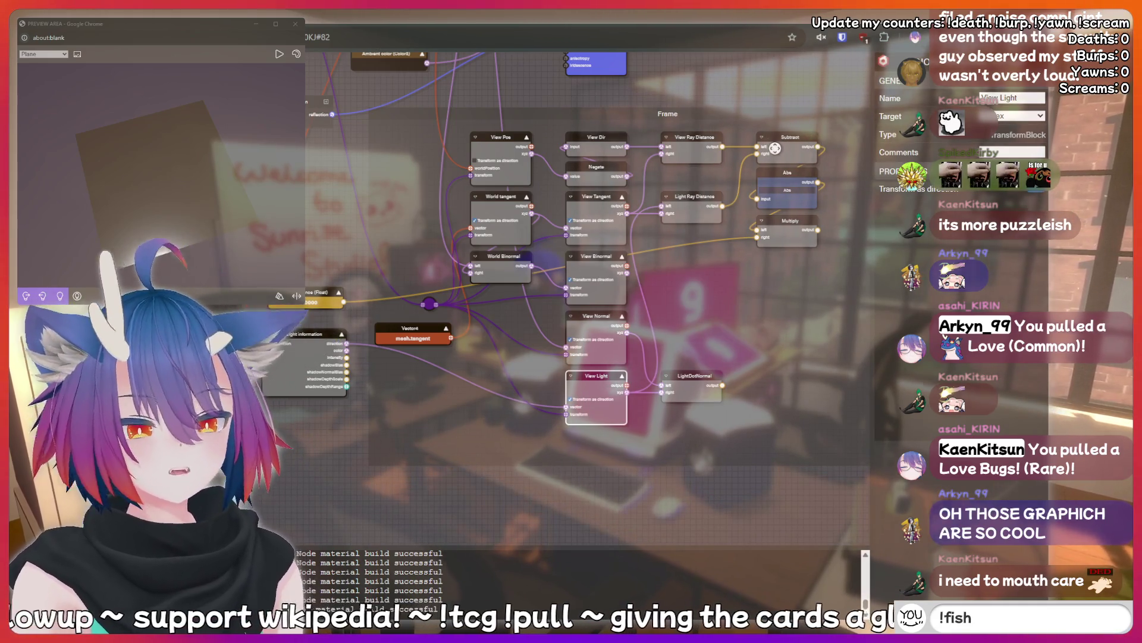
key("Return")
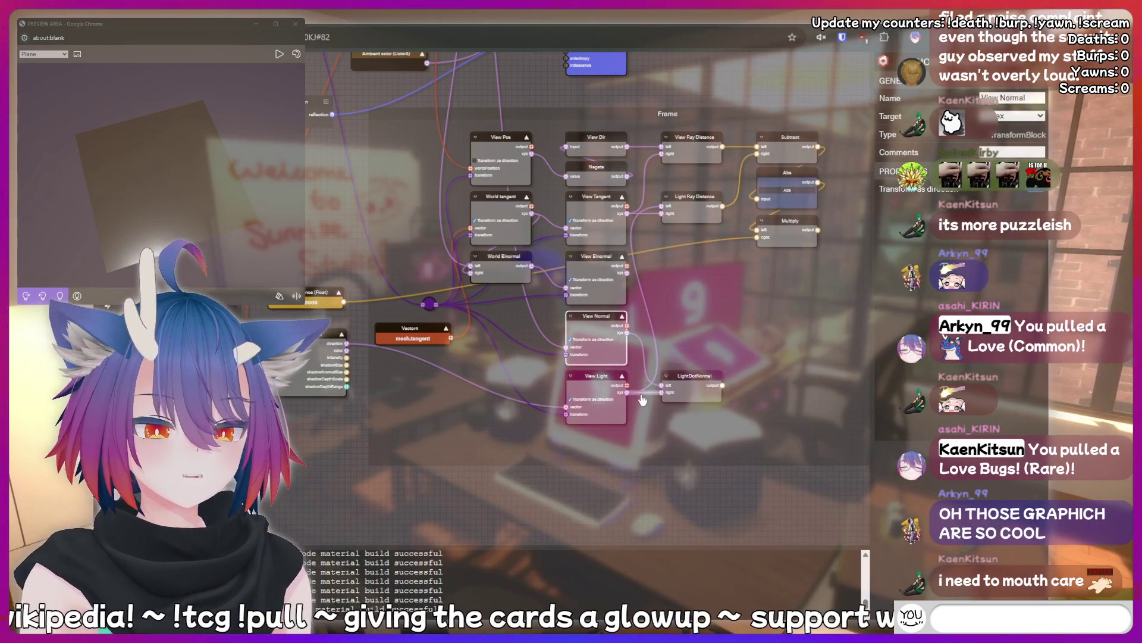
type("!clip")
key("BackSpace")
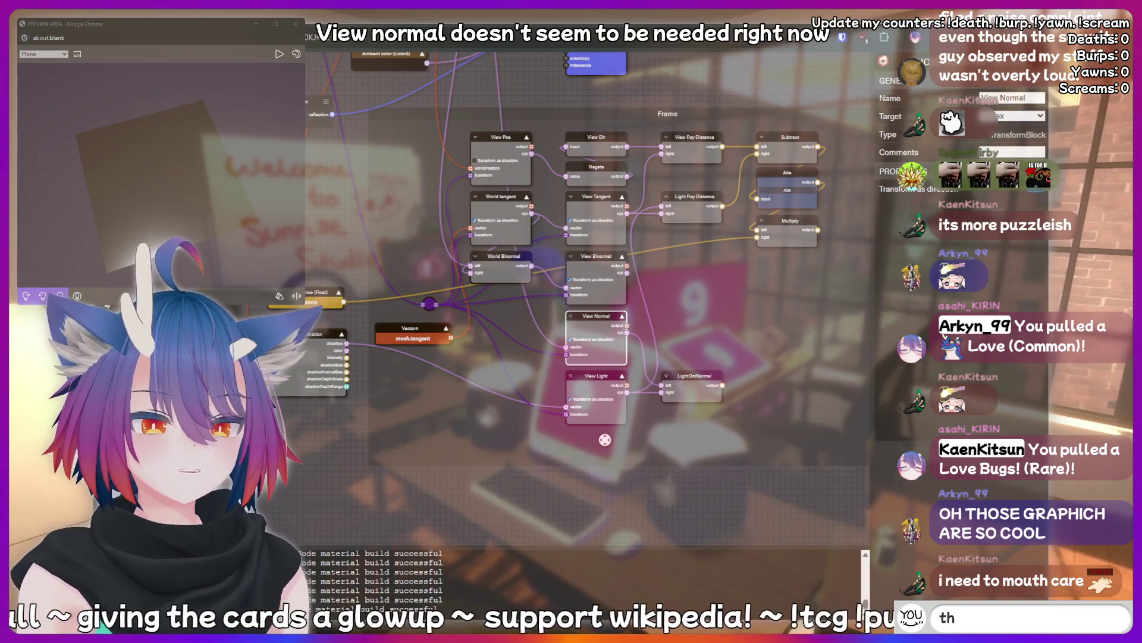
type("hard")
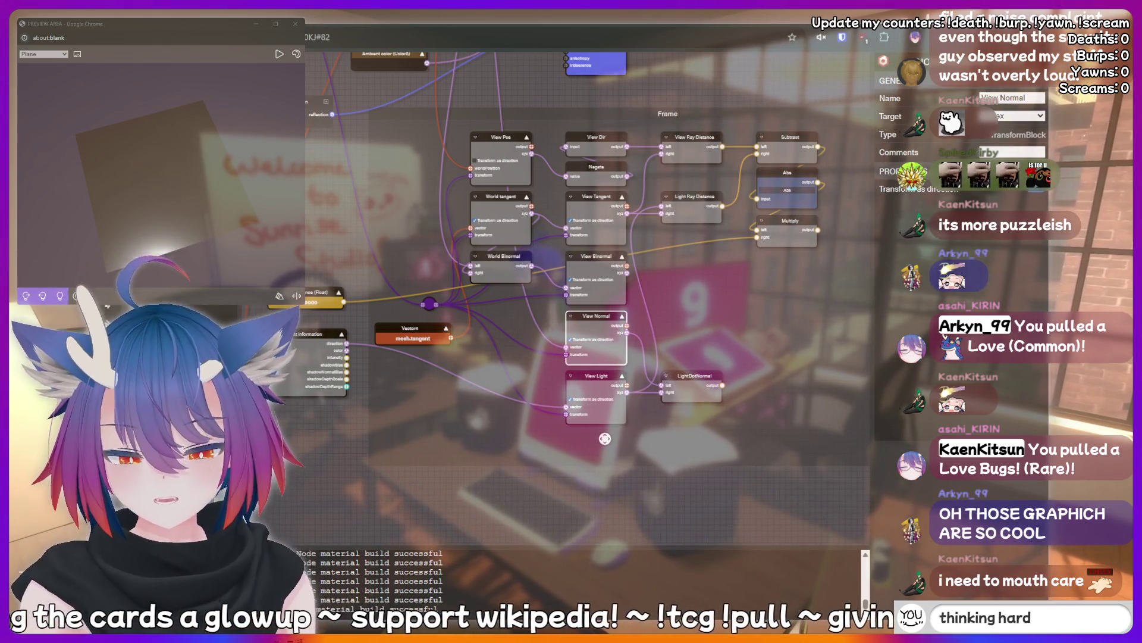
key("Return")
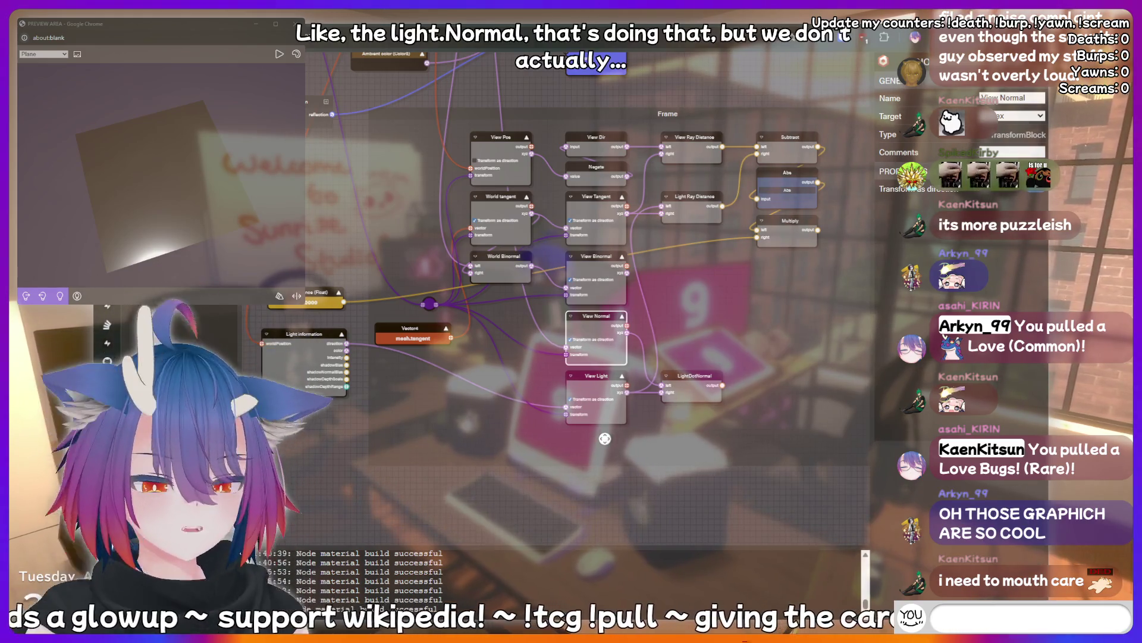
type("!charity")
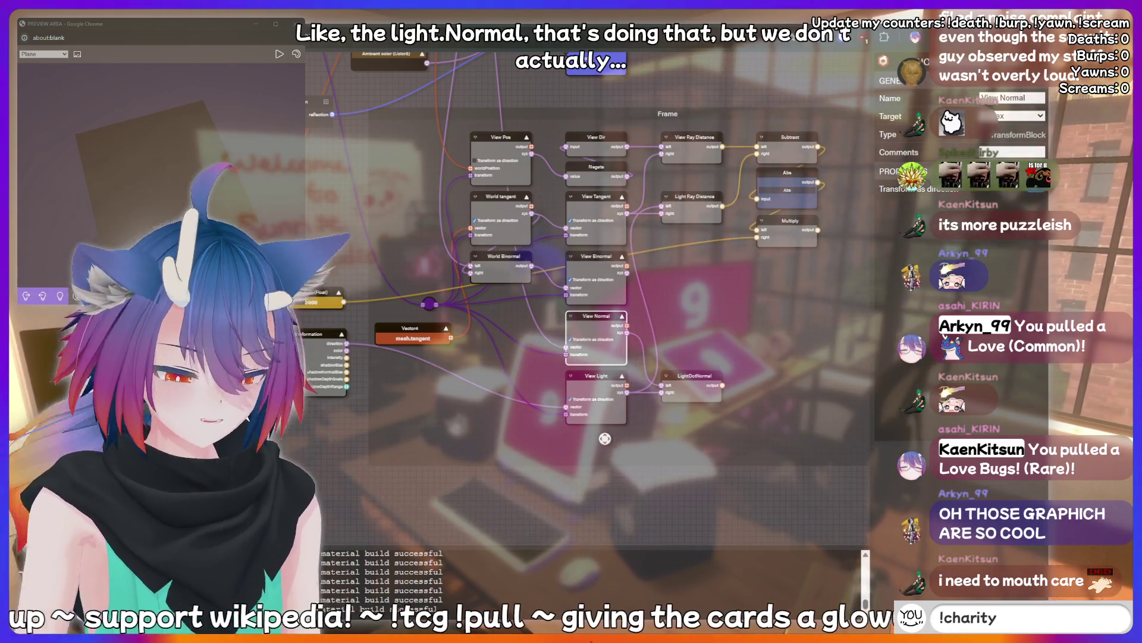
key("BackSpace")
key("BackSpace")
key("BackSpace")
type("hiii")
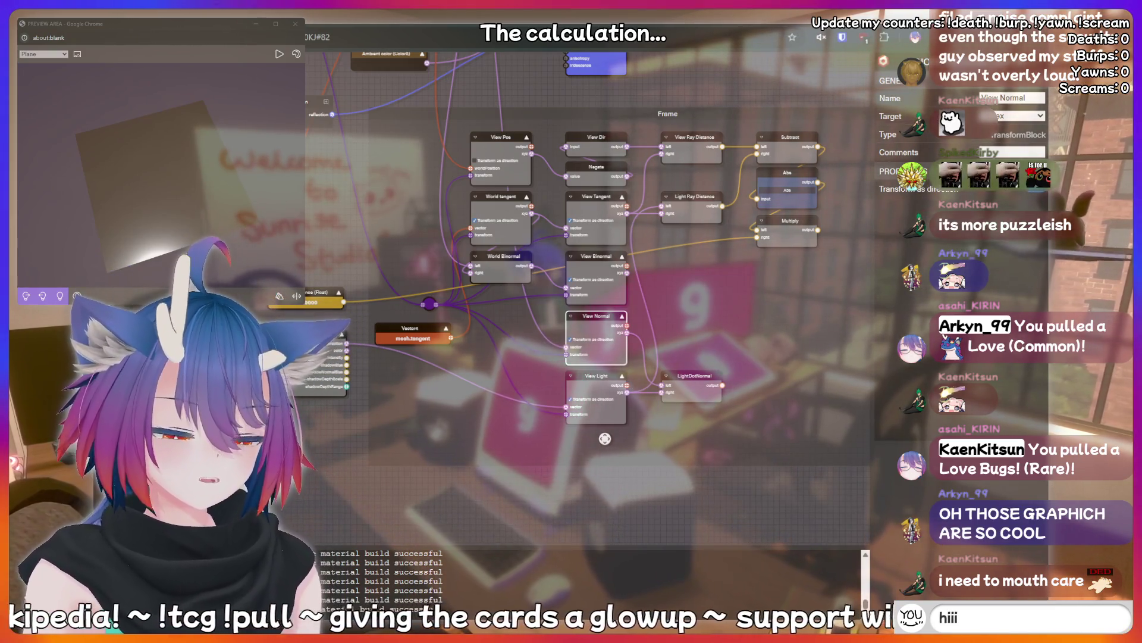
key("Return")
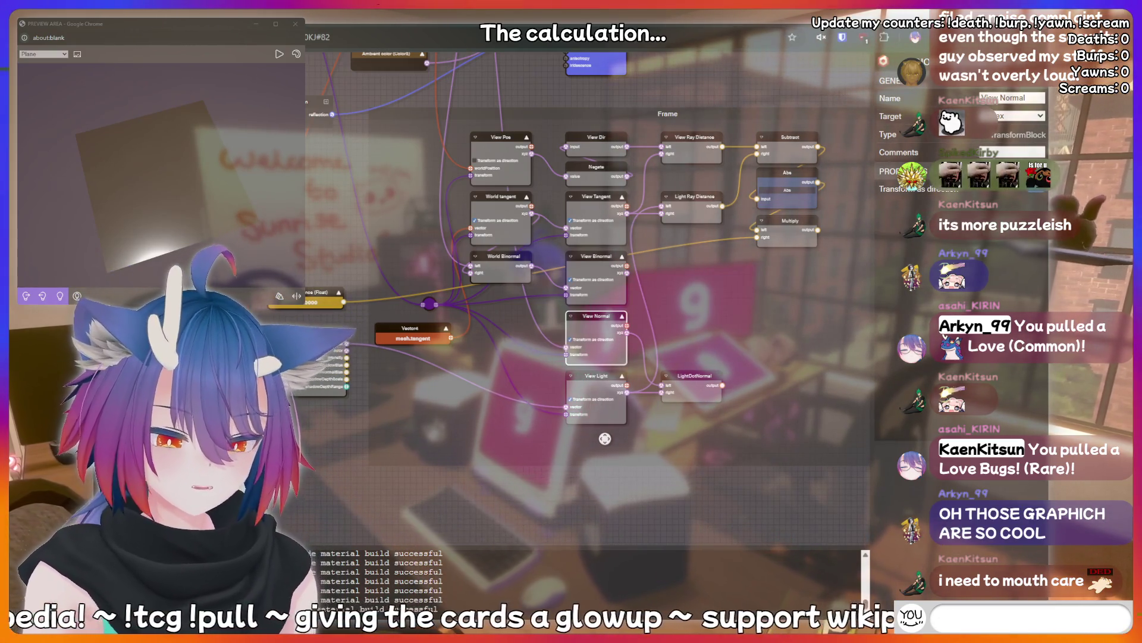
type("POG")
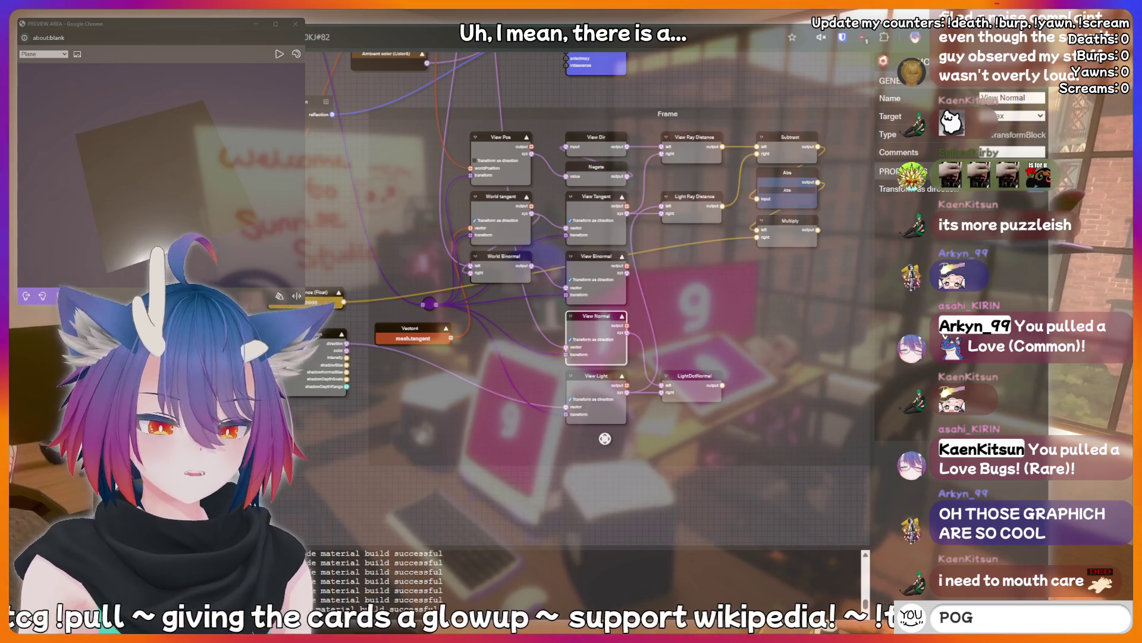
key("Return")
type("hiii")
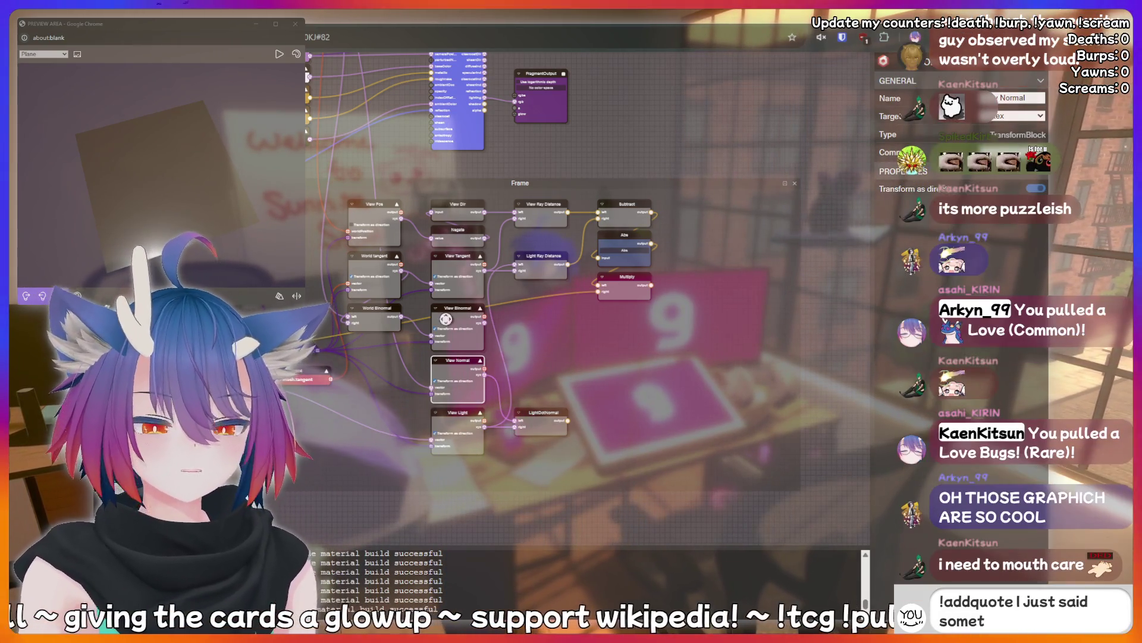
- Deselect View Normal, pan back to the Frame's calculation nodes and select Multiply
left_click(579, 317)
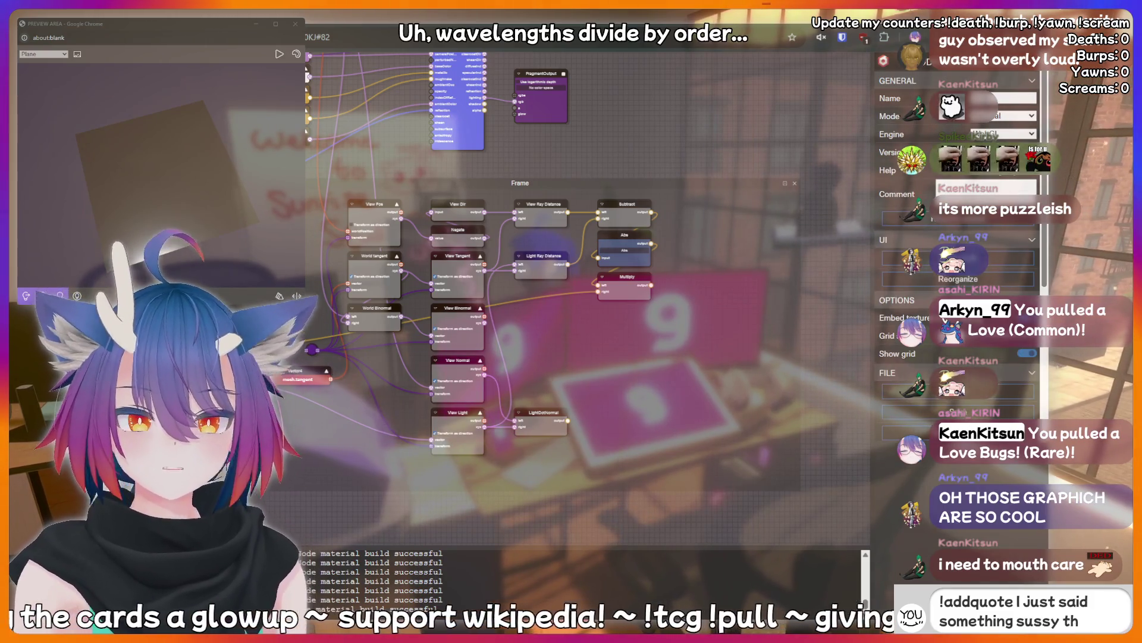
left_click_drag(210, 511, 381, 484)
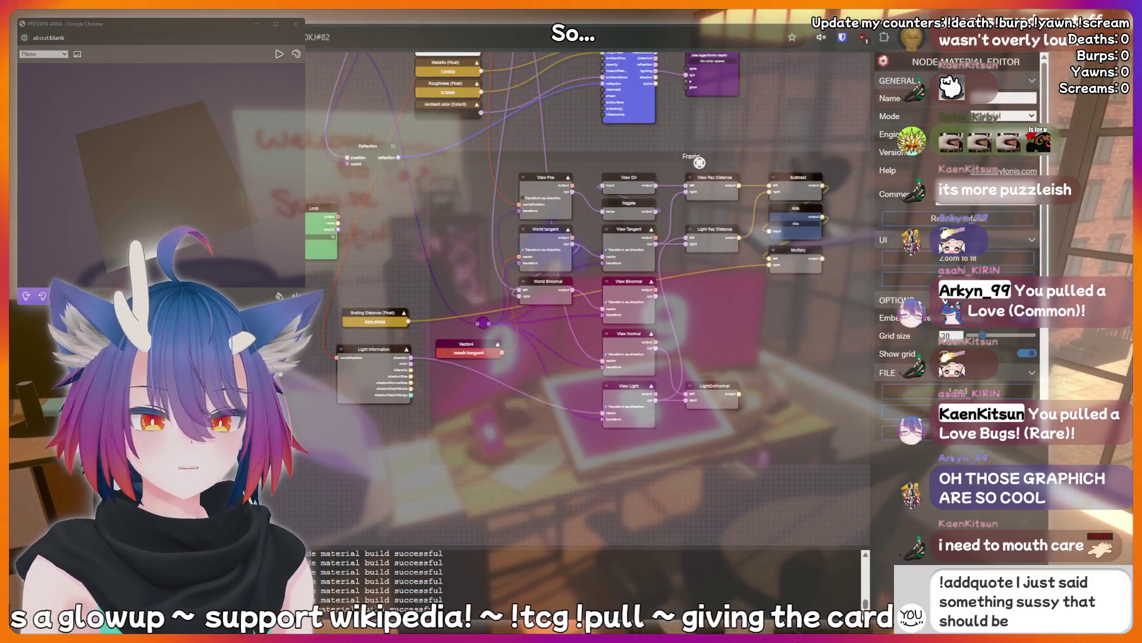
left_click_drag(799, 248, 595, 270)
left_click(595, 269)
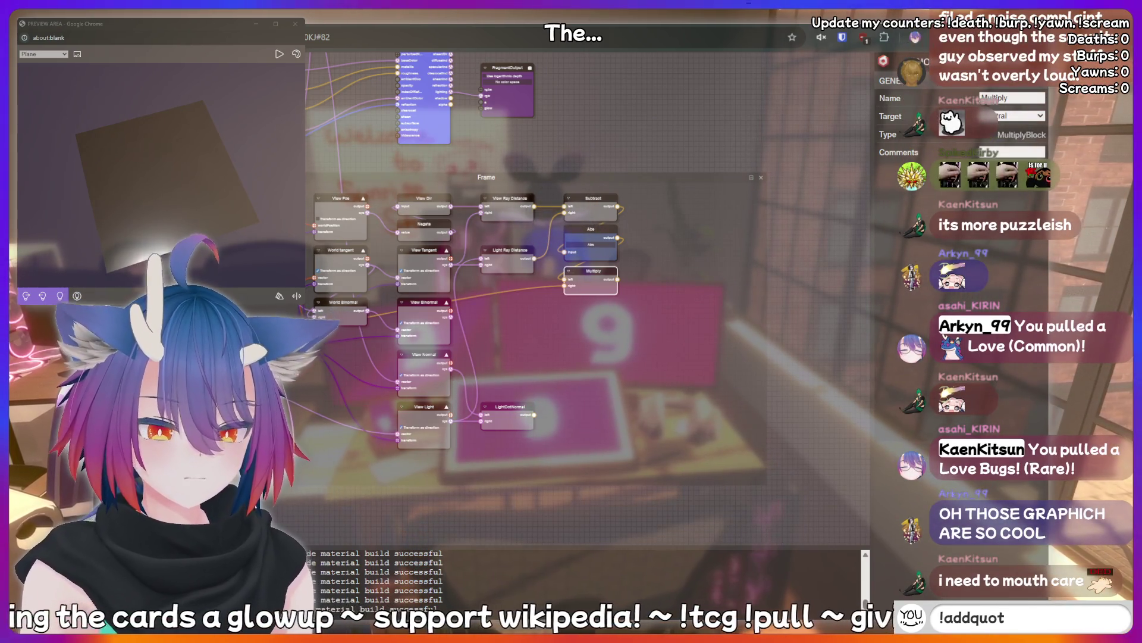
type("meat")
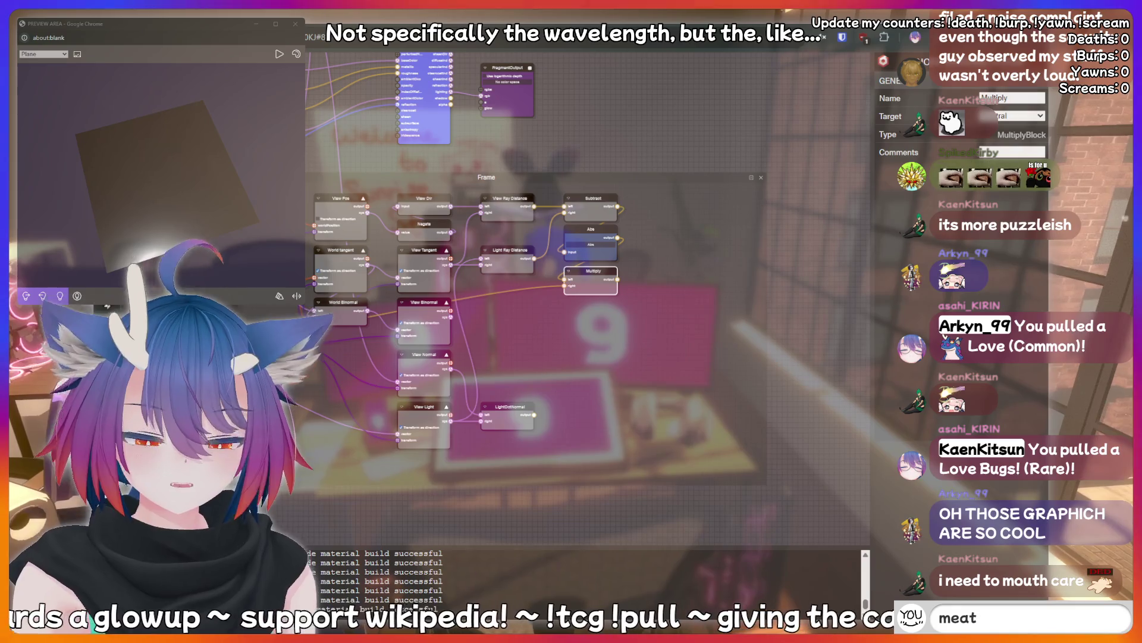
key("BackSpace")
key("BackSpace")
key("BackSpace")
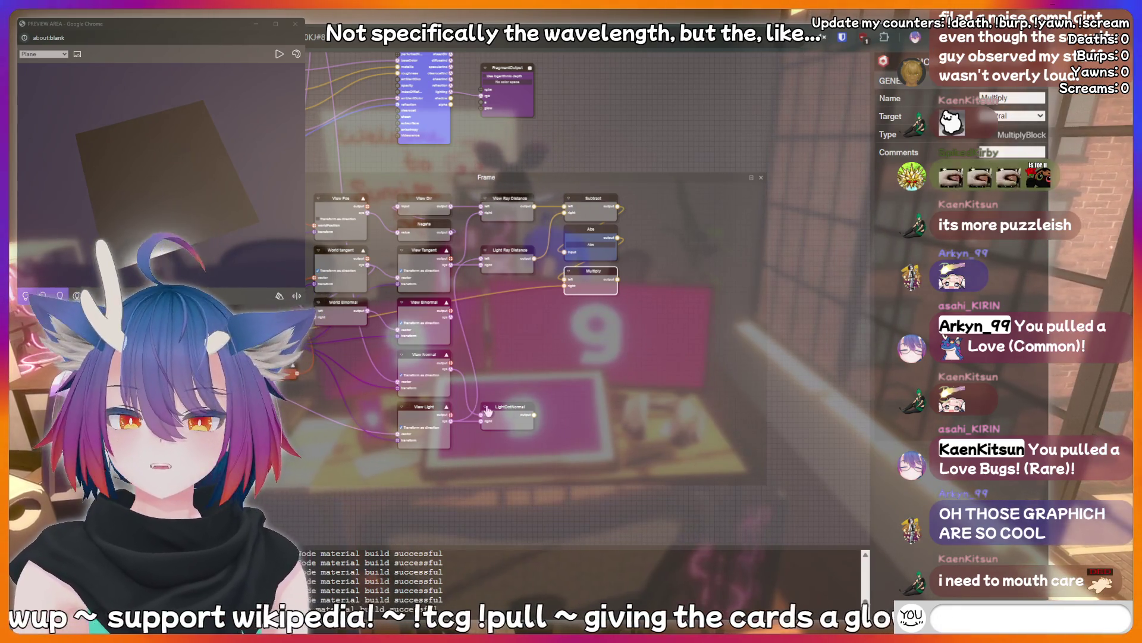
type("!clip")
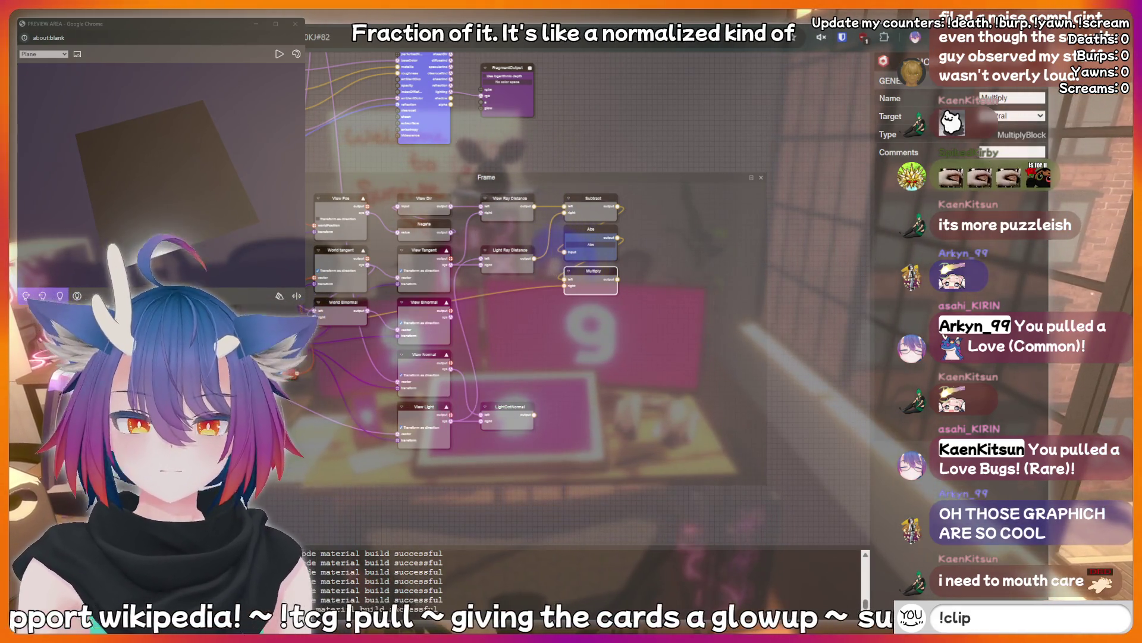
key("Return")
- Add a Divide block beneath Multiply through the node search
type("!addquote I just")
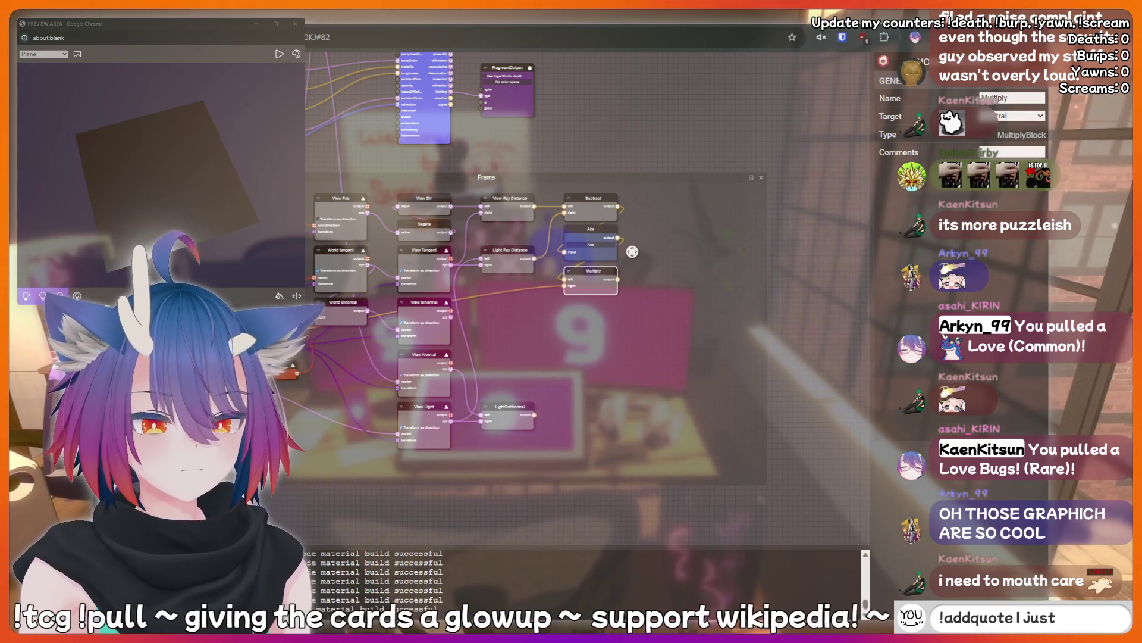
type(" said something sussy that")
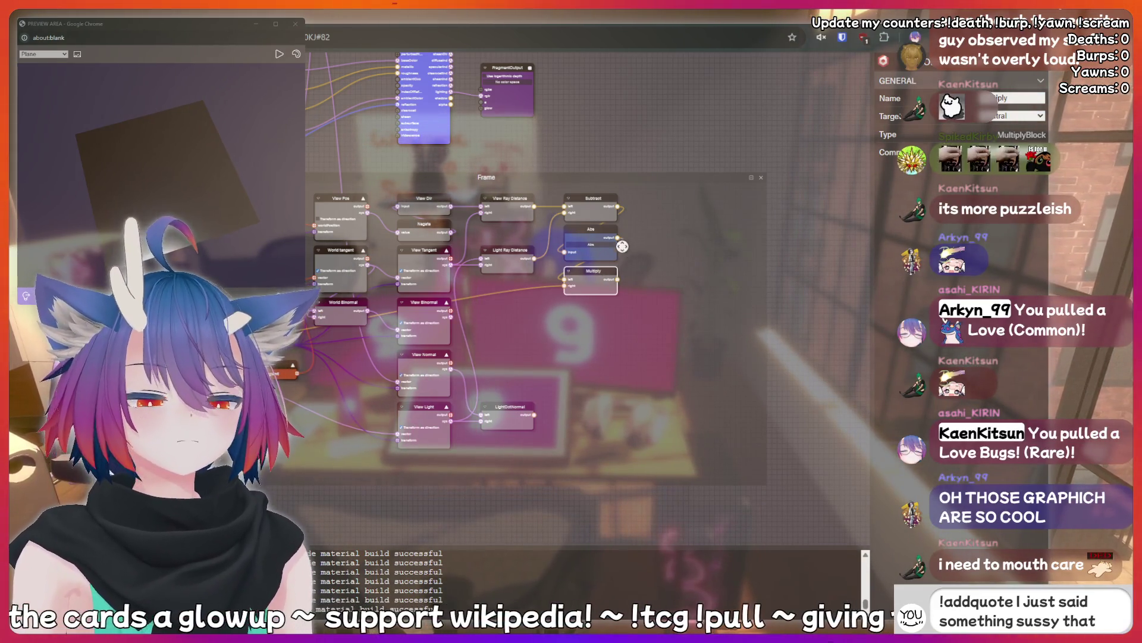
type(" sho")
type("uld be rec")
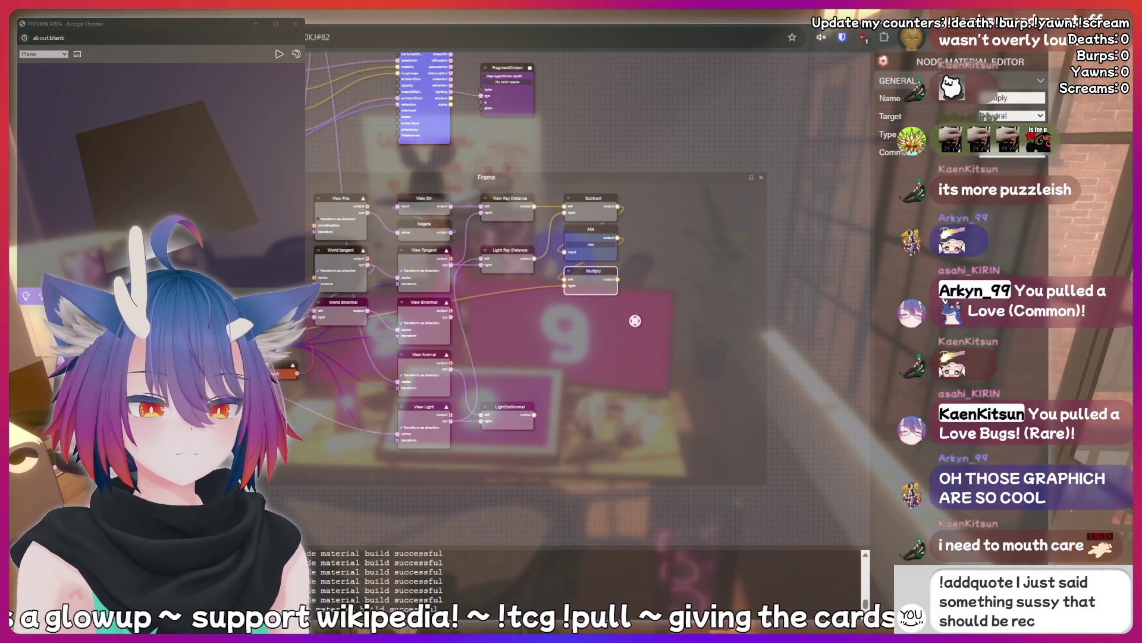
type("ordever")
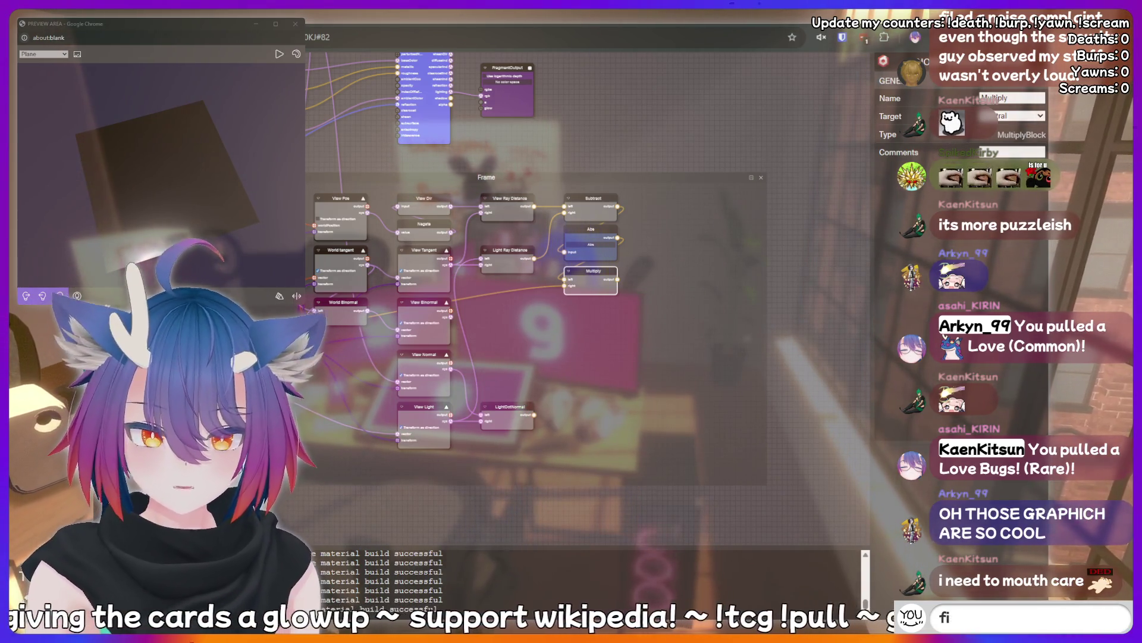
key("BackSpace")
key("BackSpace")
type("dog")
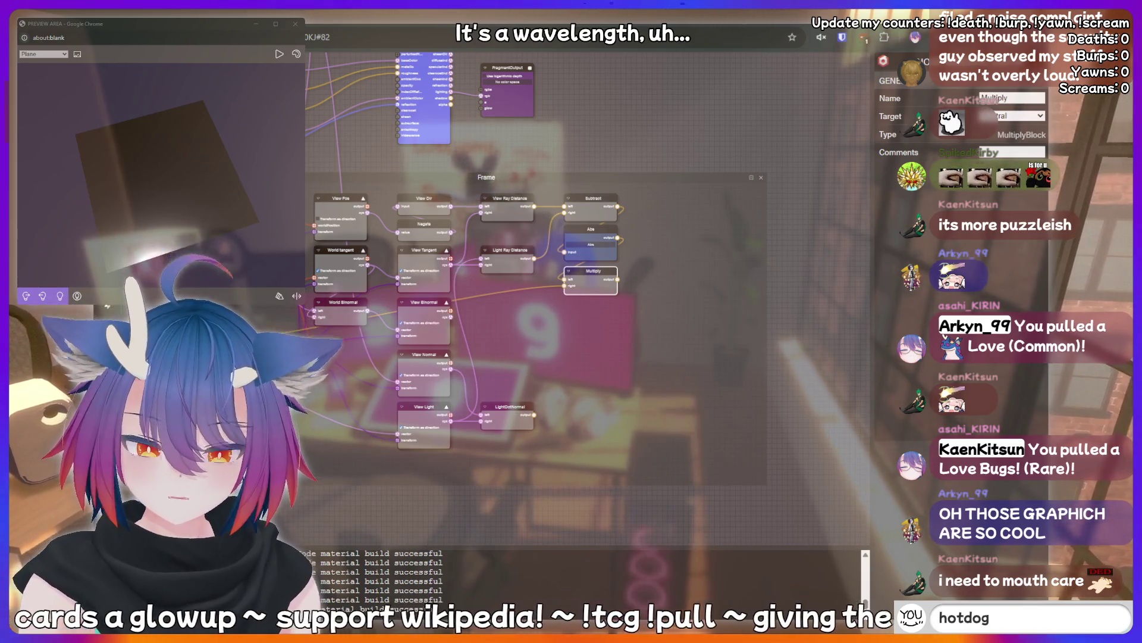
key("Return")
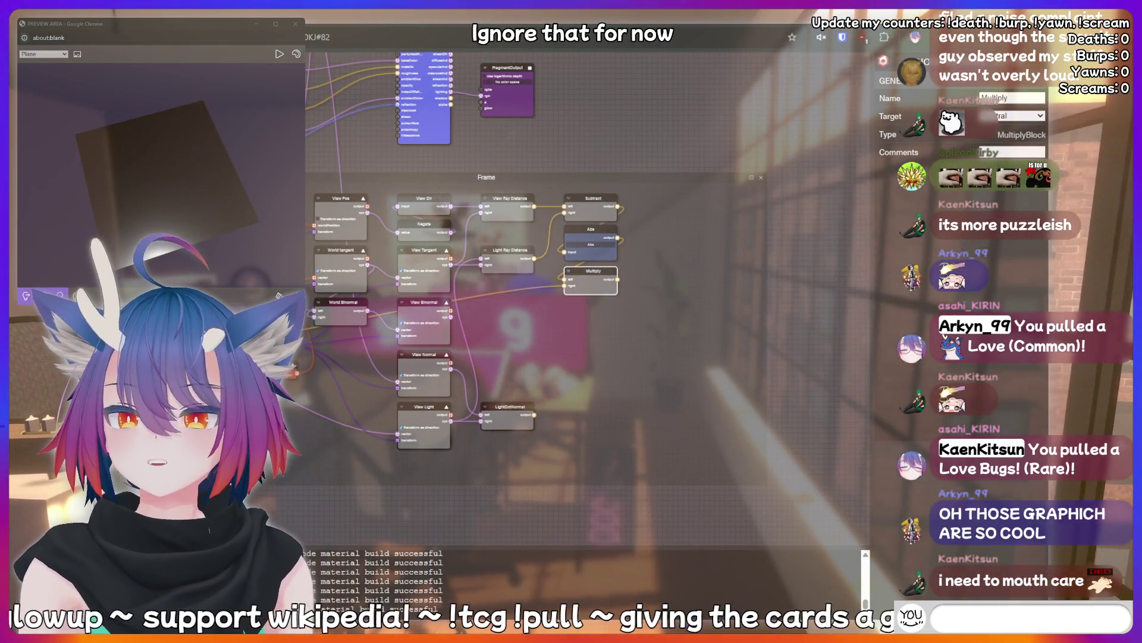
type("hotdog")
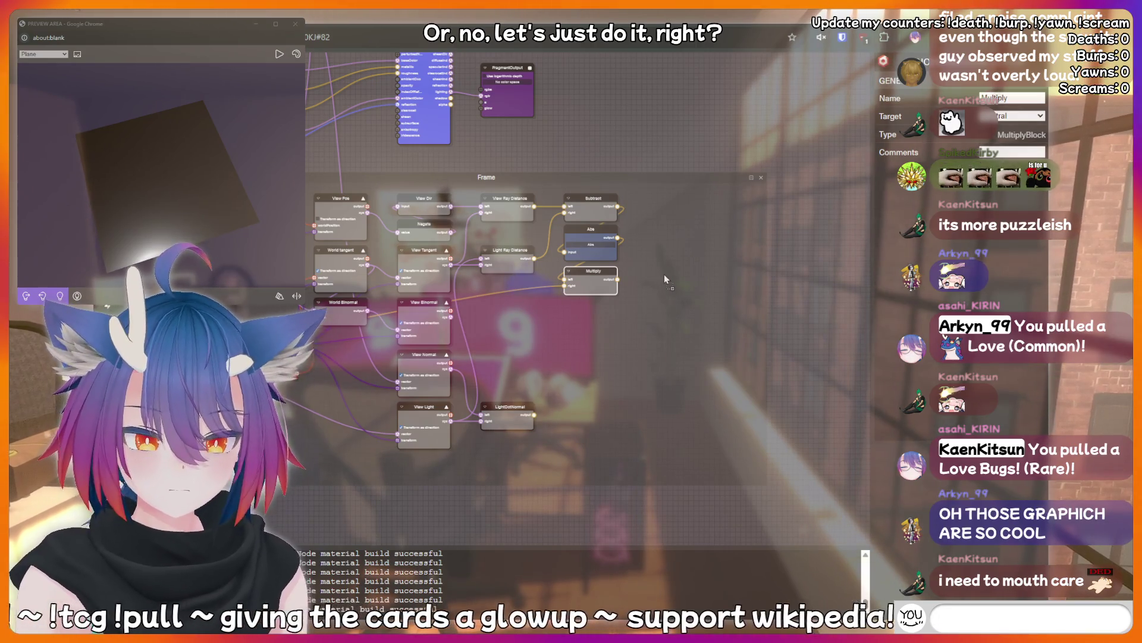
key("space")
type("divide")
key("Return")
- Move the Divide node beneath Multiply and drop a Float input node to its left
mouse_move(659, 278)
left_mouse_down()
mouse_move(613, 312)
mouse_move(594, 311)
left_mouse_up()
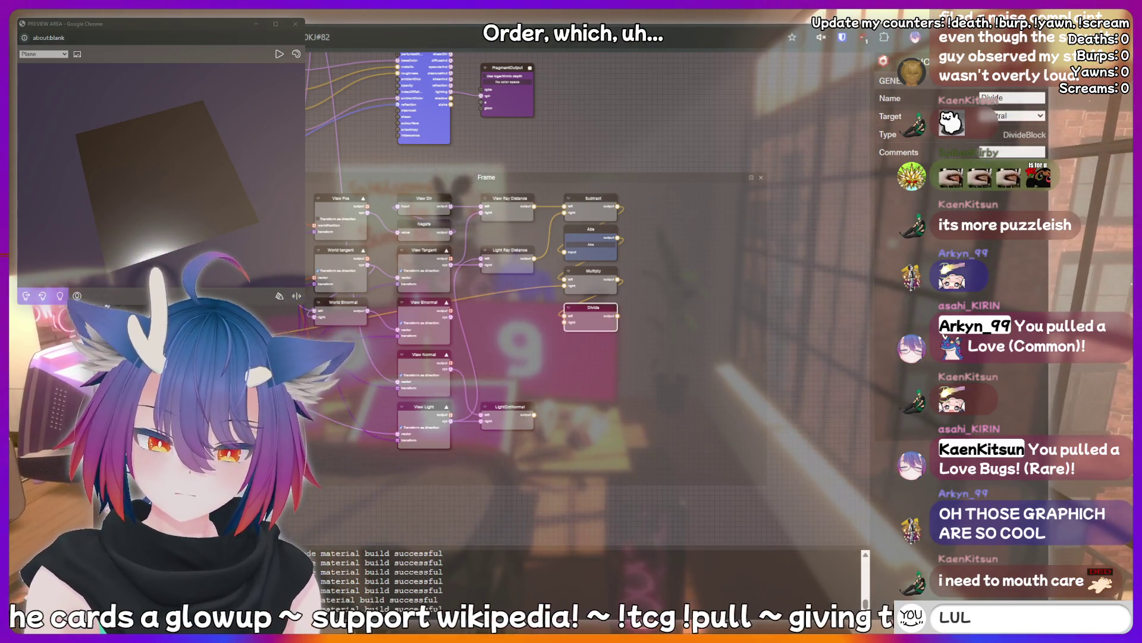
type("hinking hard")
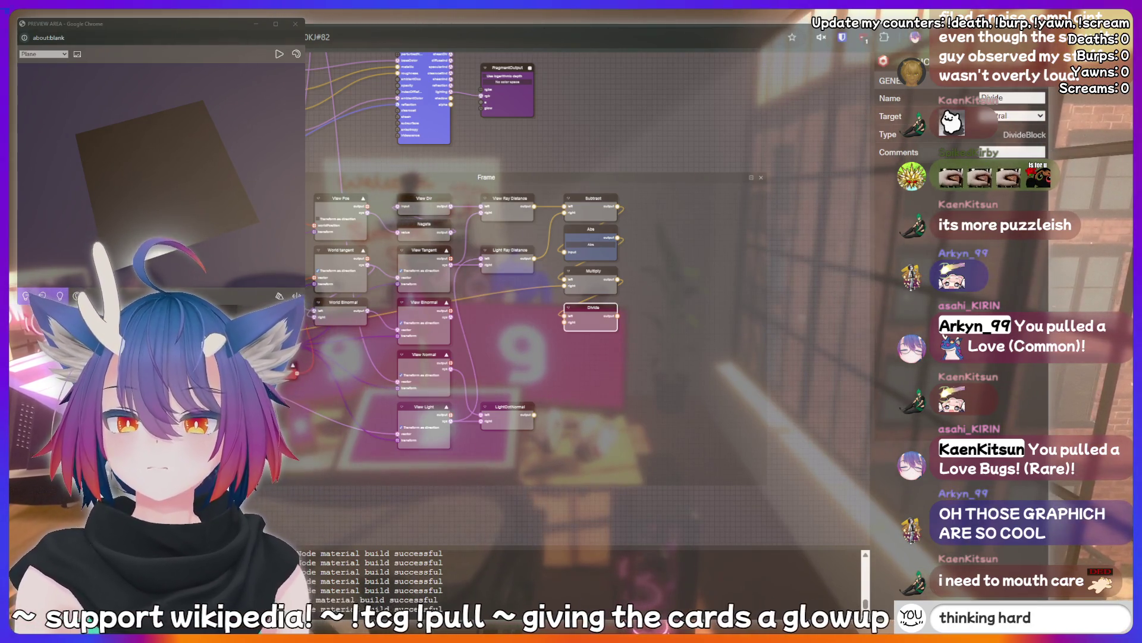
mouse_move(155, 178)
left_mouse_down()
mouse_move(536, 324)
mouse_move(515, 310)
left_mouse_up()
- Set the new Float input's value to 1
type("hotdog")
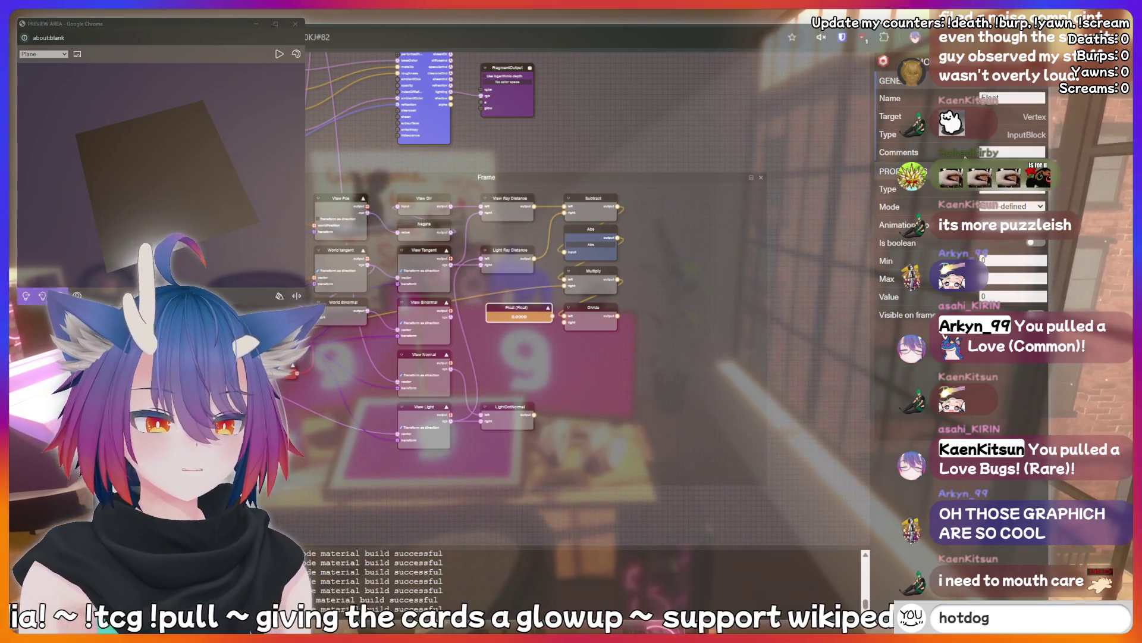
left_click(990, 296)
type("1")
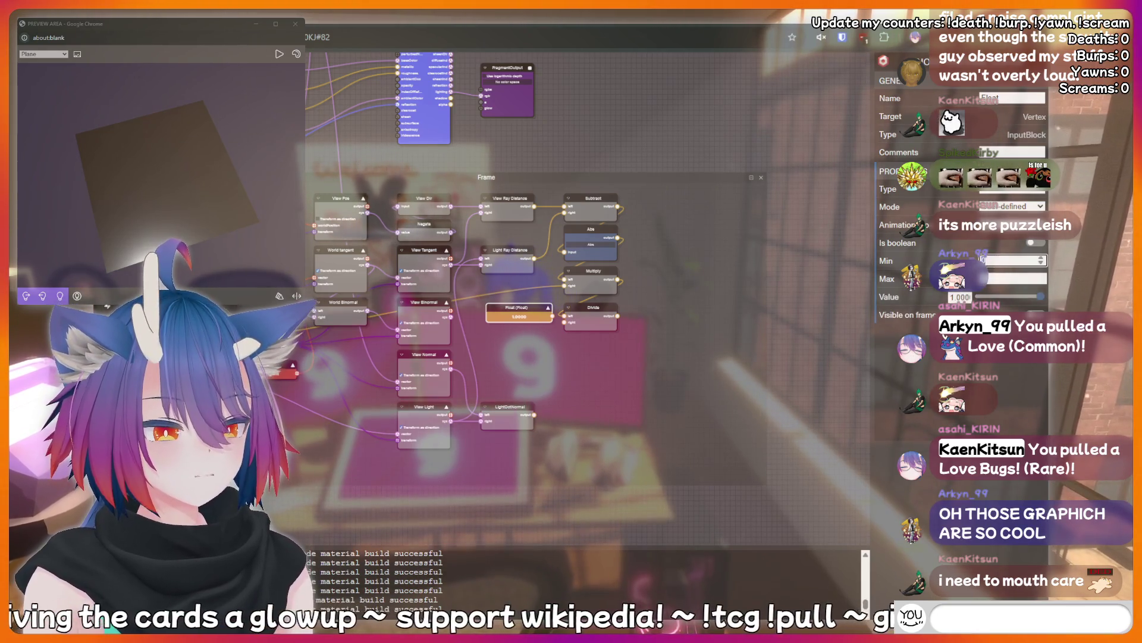
left_click(553, 316)
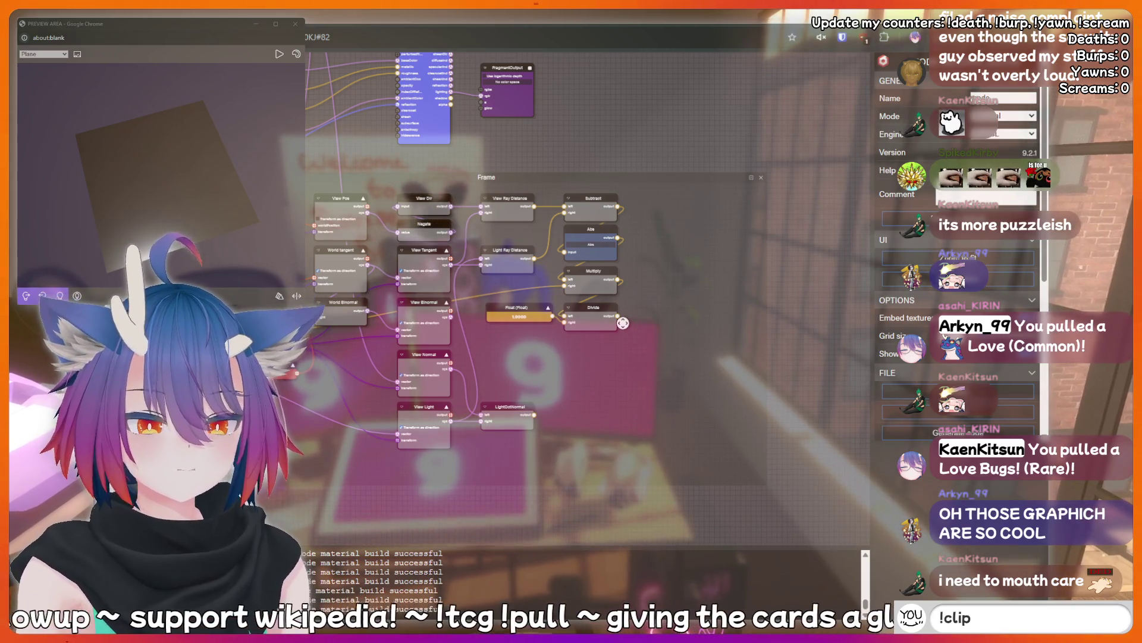
- Rename the Float input node to 'Interference Order'
type("nerd")
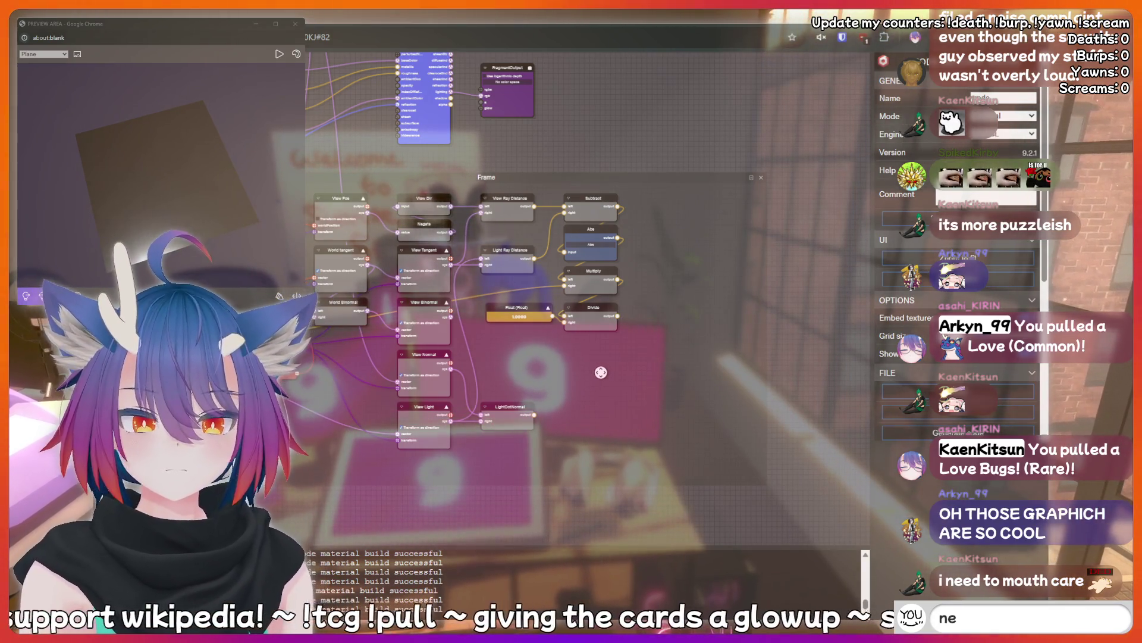
left_click_drag(508, 308, 509, 316)
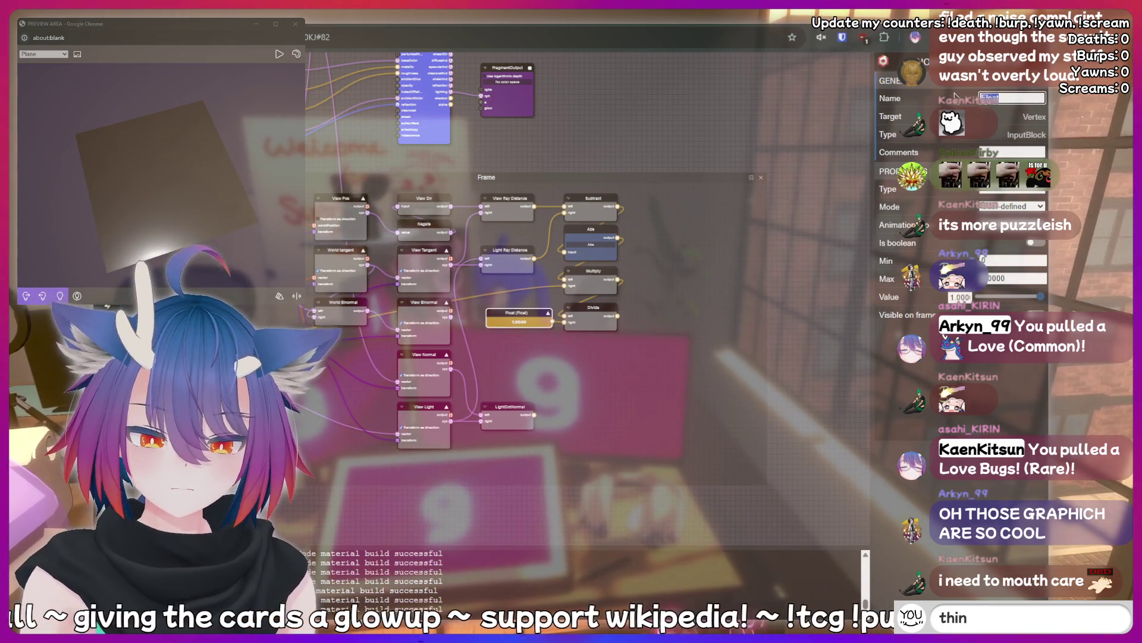
type("Interf")
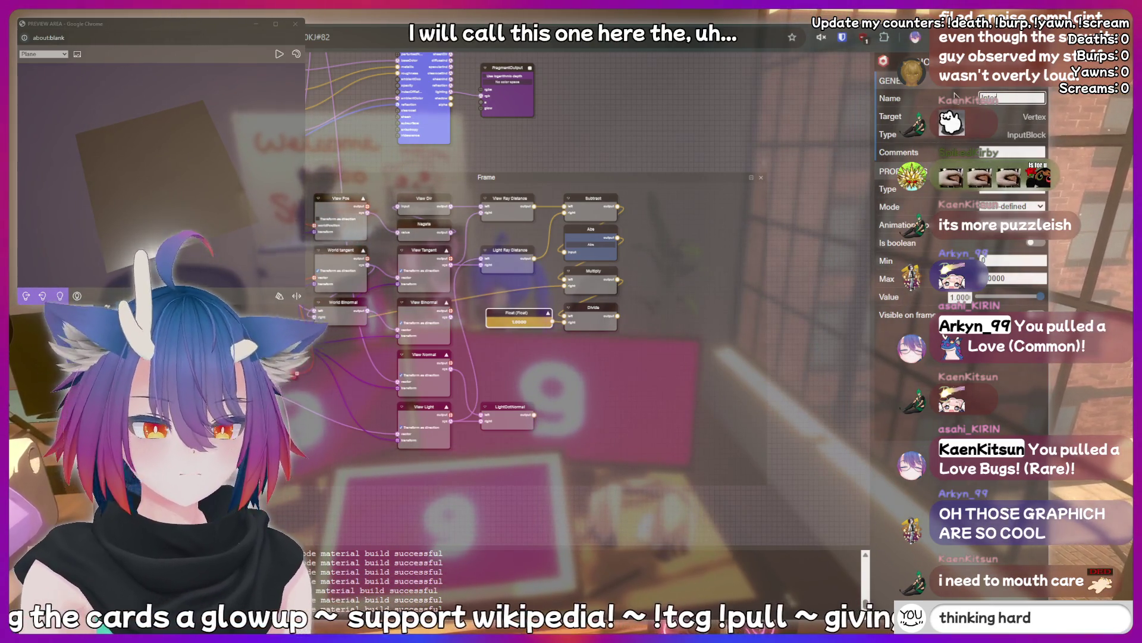
type("erence Order")
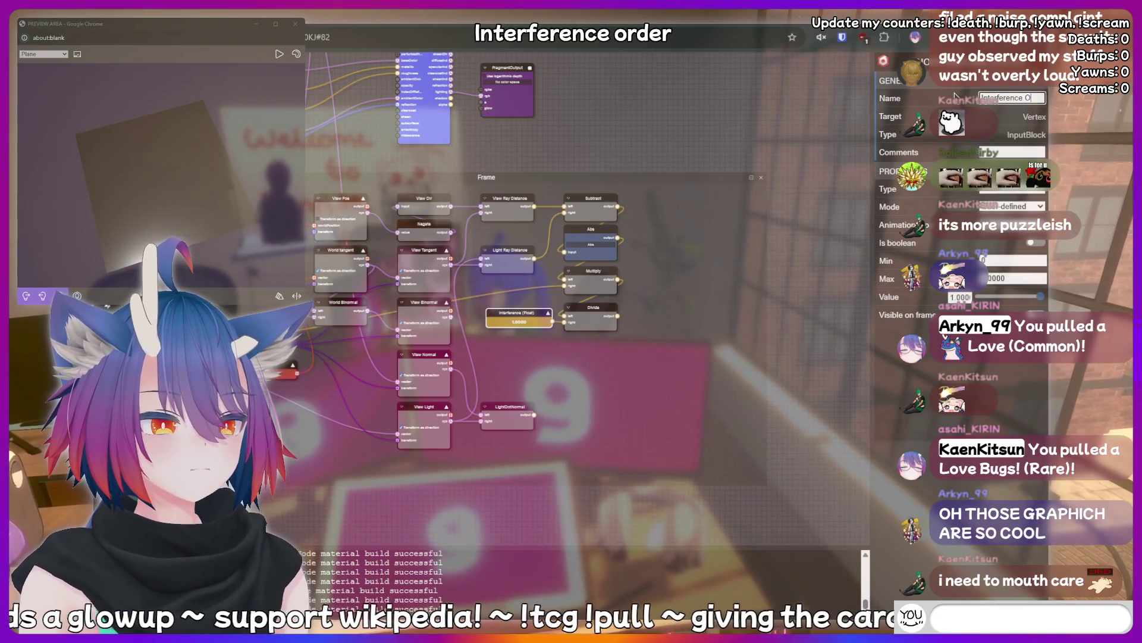
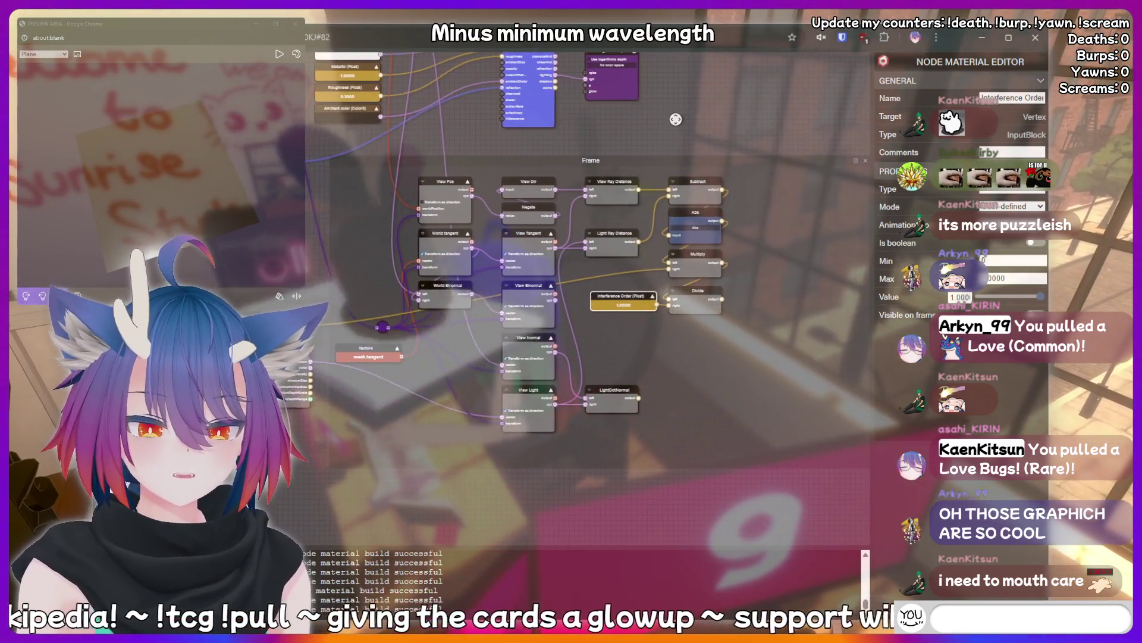
- Add two Float input nodes to the graph and line them up vertically
left_click_drag(560, 290, 593, 291)
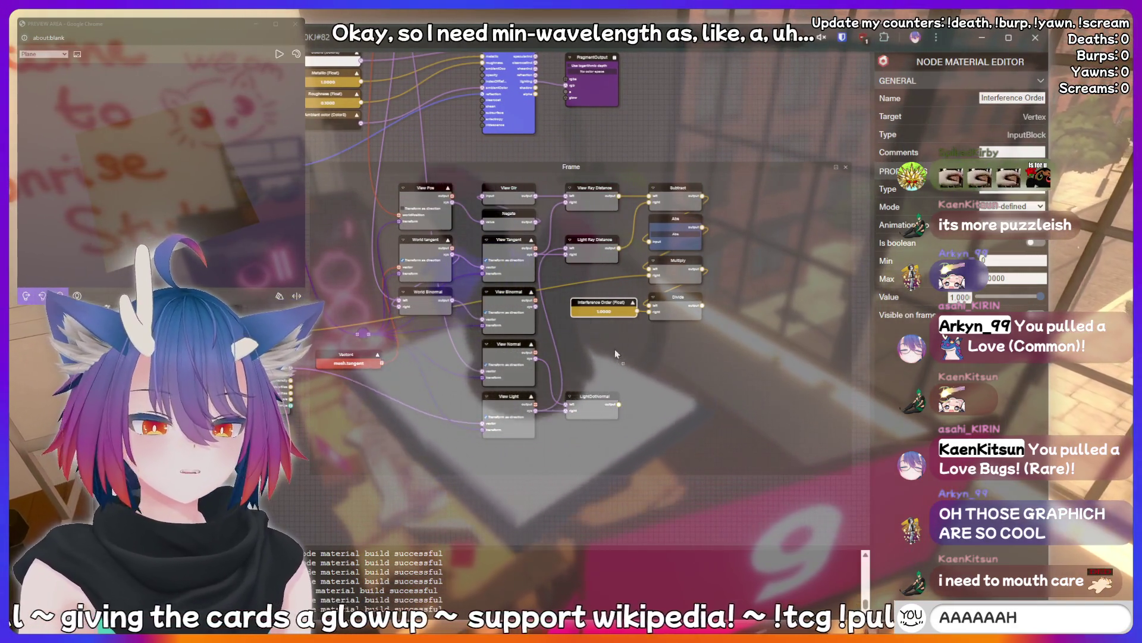
left_click_drag(616, 351, 609, 333)
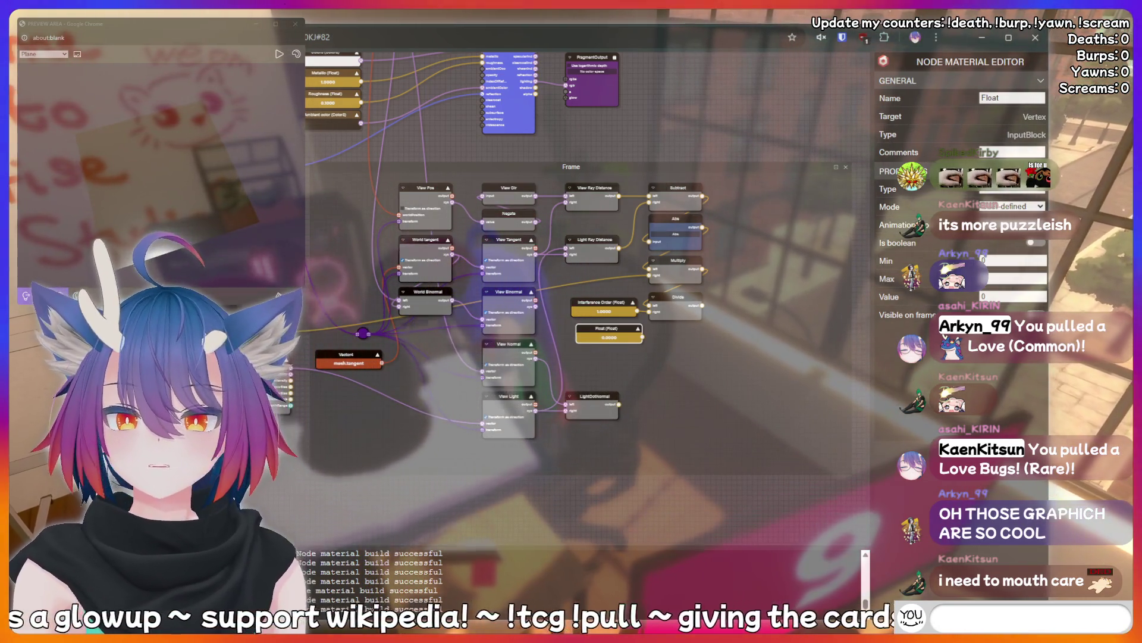
key("ctrl+v")
left_click_drag(572, 496, 590, 491)
left_click_drag(632, 325, 629, 330)
left_click_drag(647, 367, 641, 352)
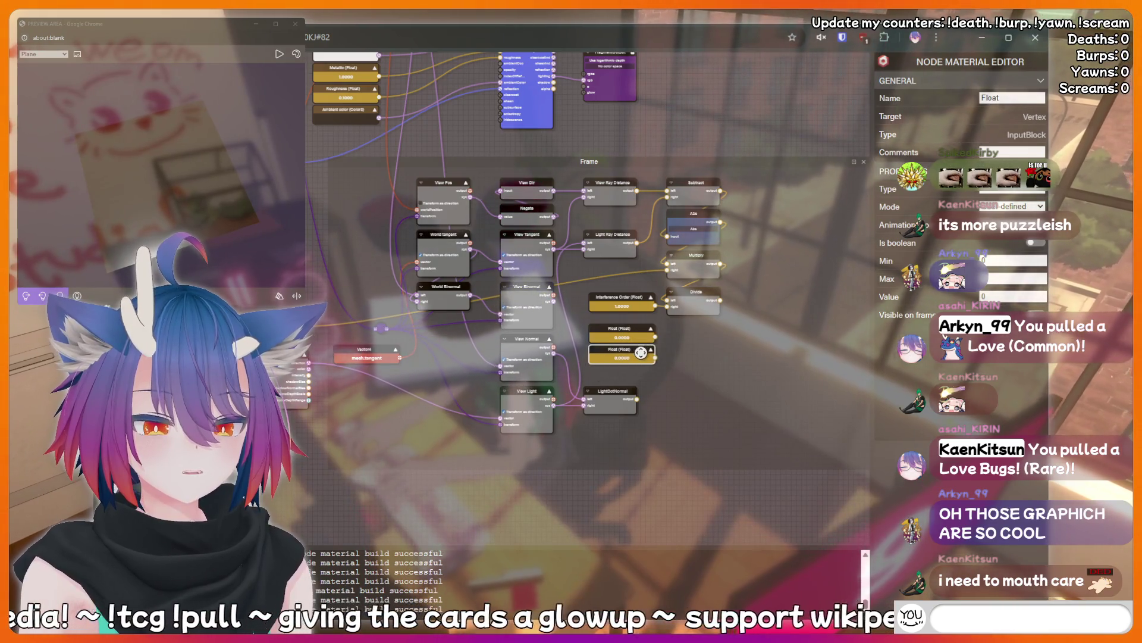
- Name the first Float 'Min Wavelength' with value 380 and set the second Float to 750
type("!fish")
scroll(690, 341, "up", 3)
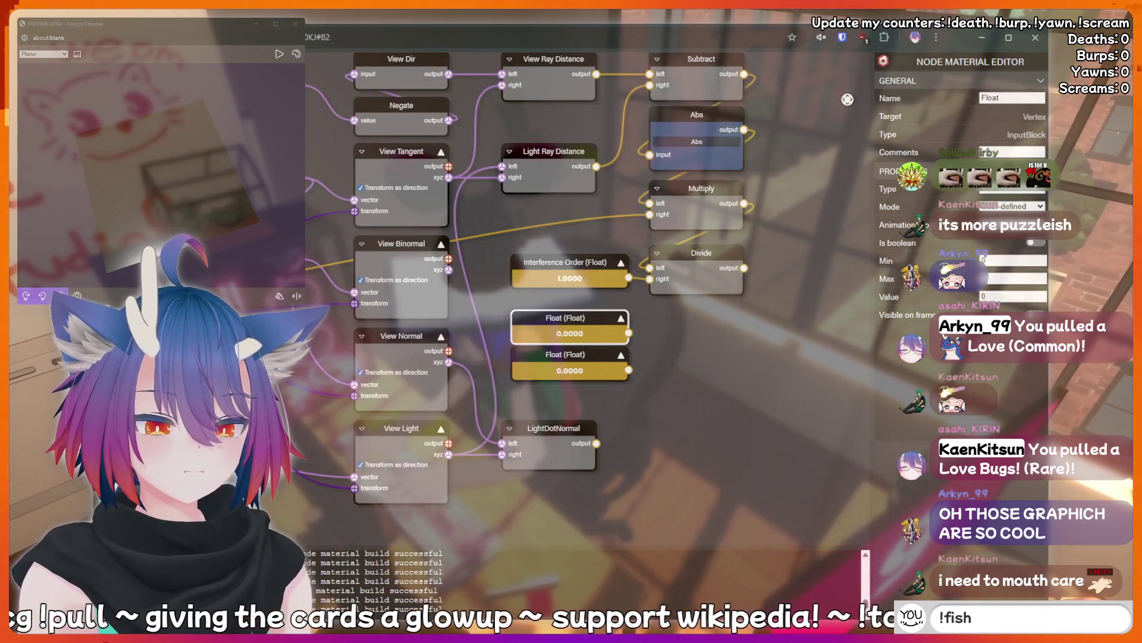
key("Return")
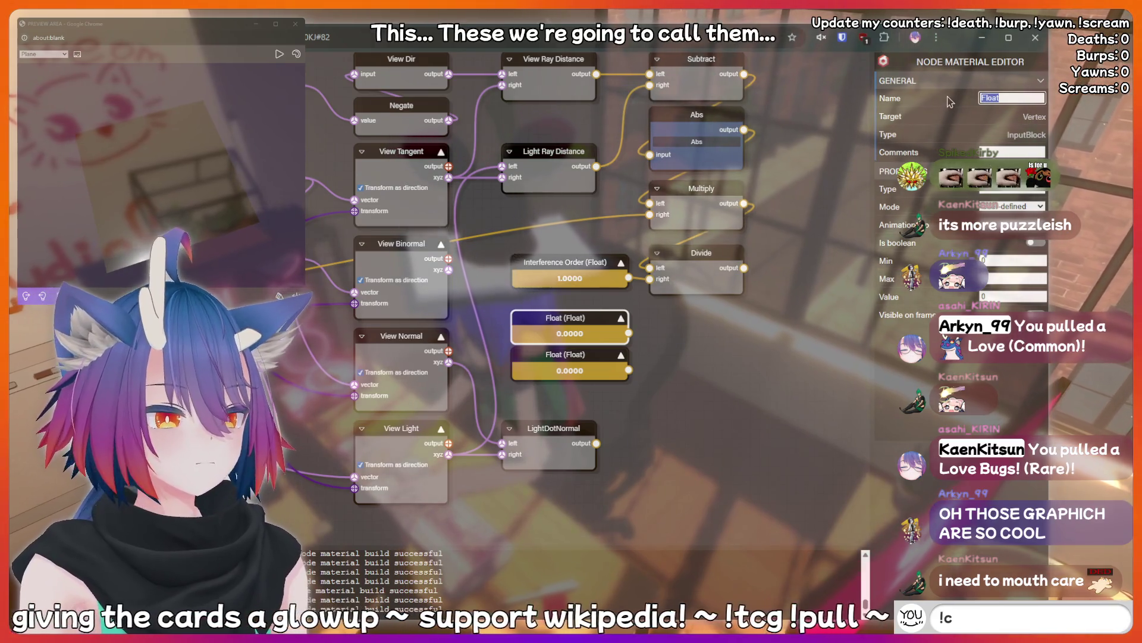
type("Min Wav")
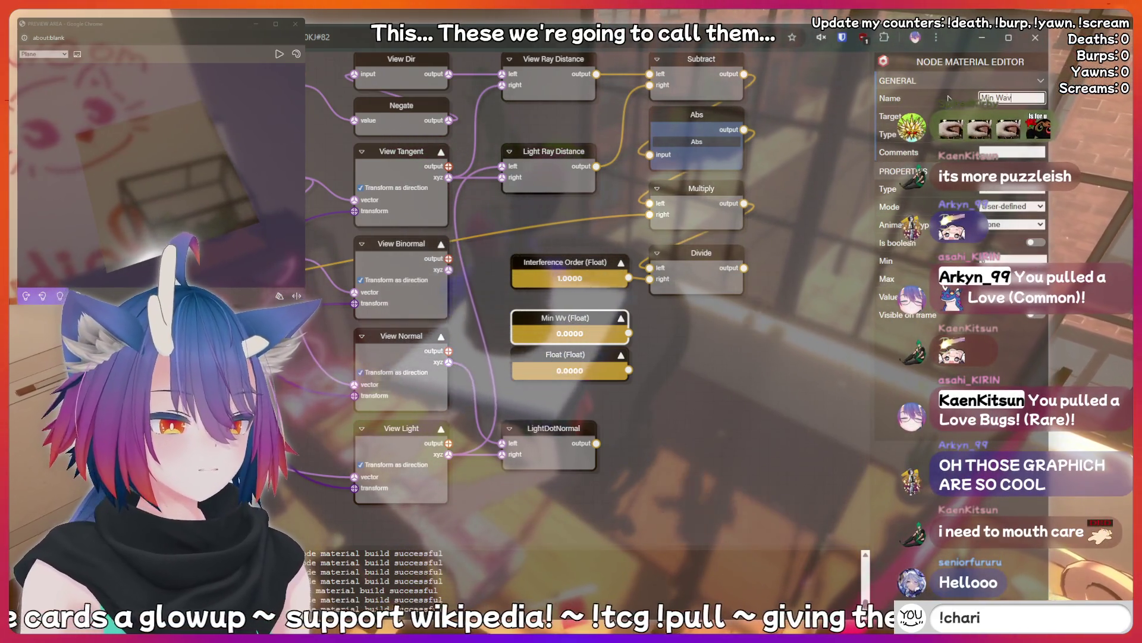
type("elength")
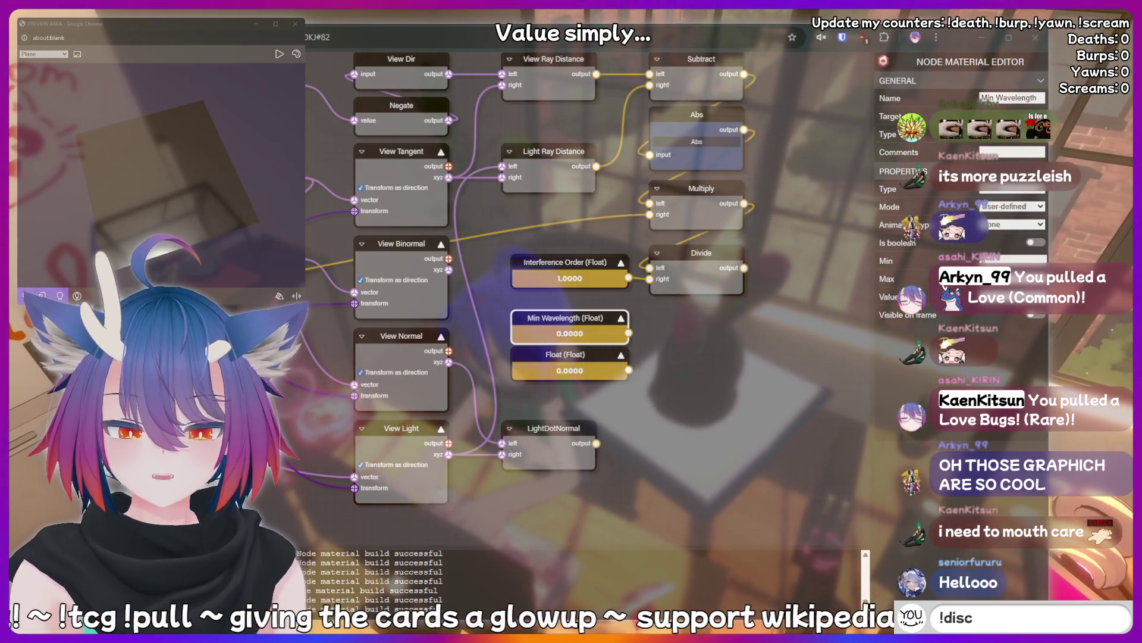
type("3")
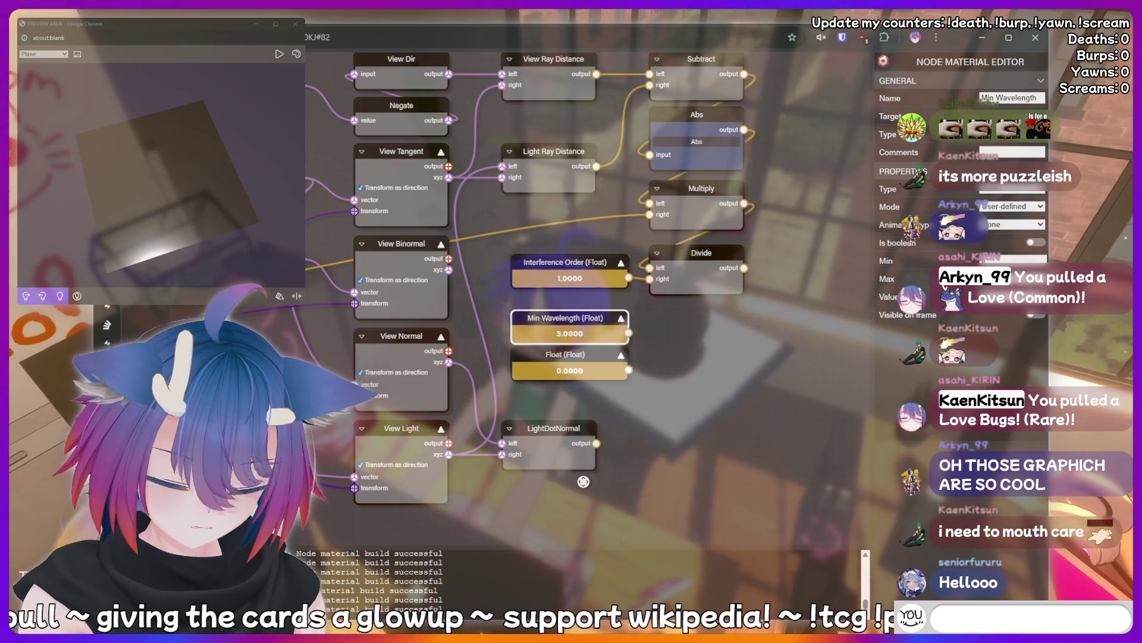
left_click(571, 364)
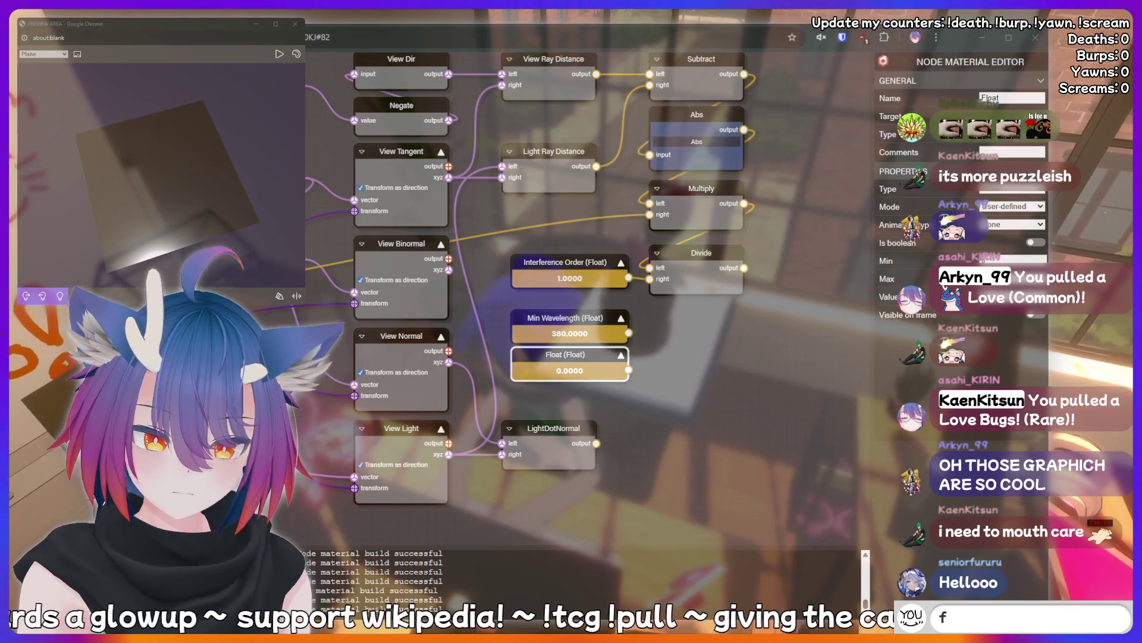
type("ish750")
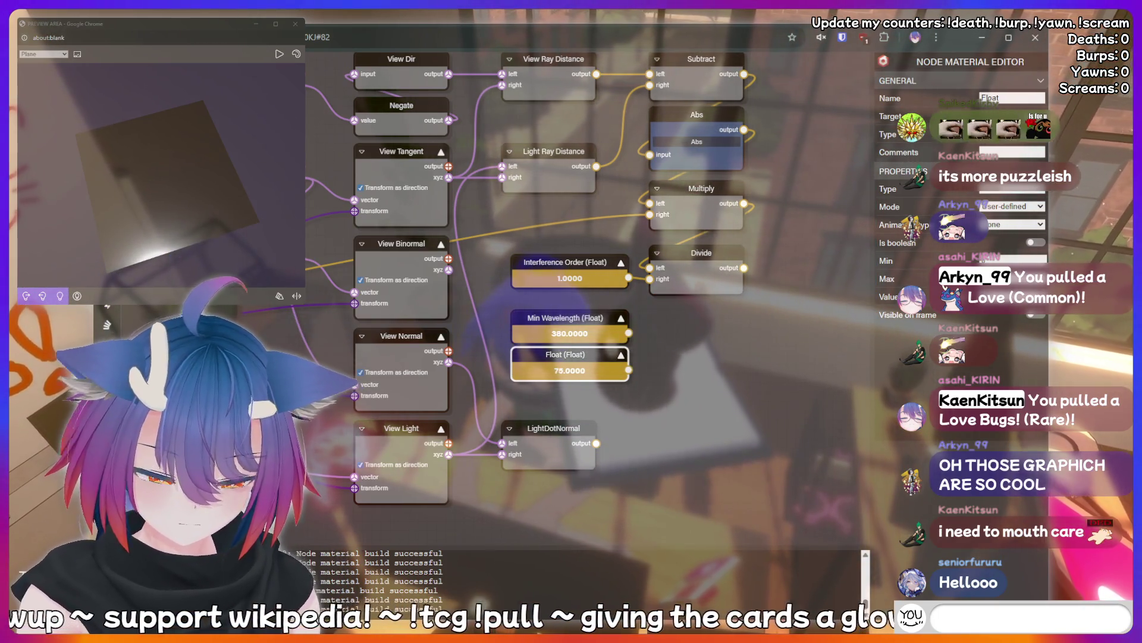
left_click_drag(683, 353, 645, 357)
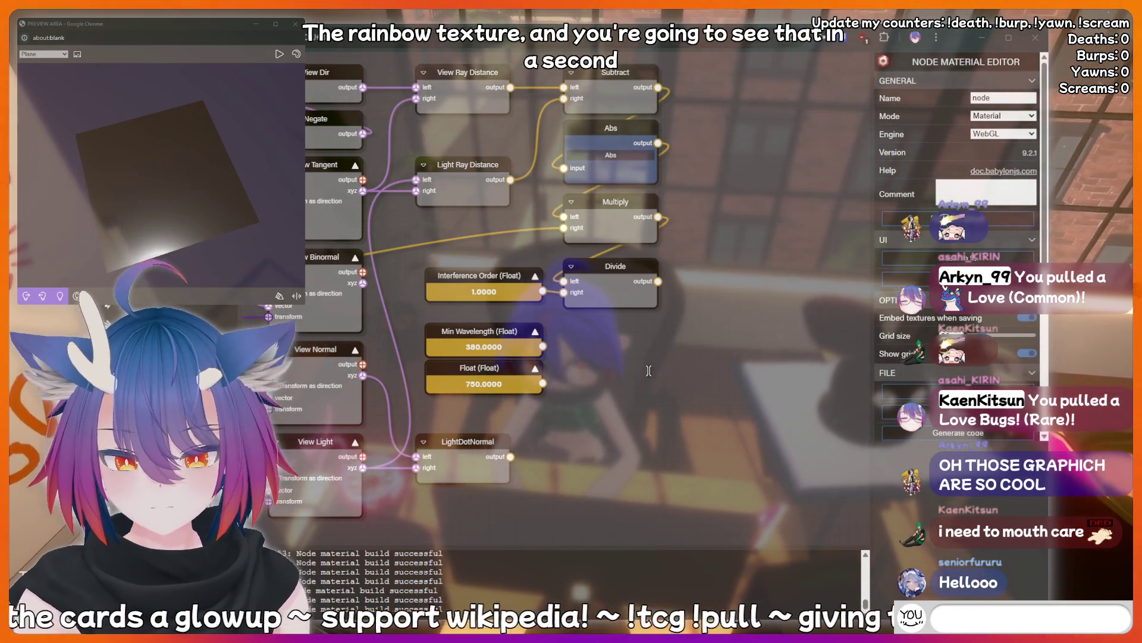
- Place a Clamp node on the canvas
type("thinking hard")
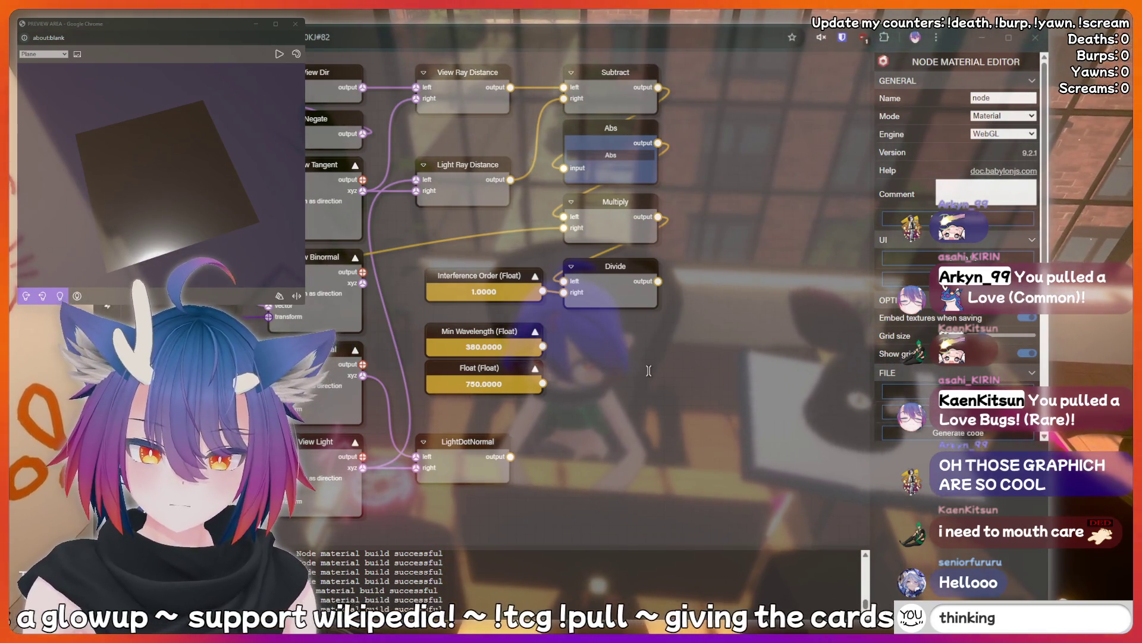
key("BackSpace")
key("BackSpace")
key("BackSpace")
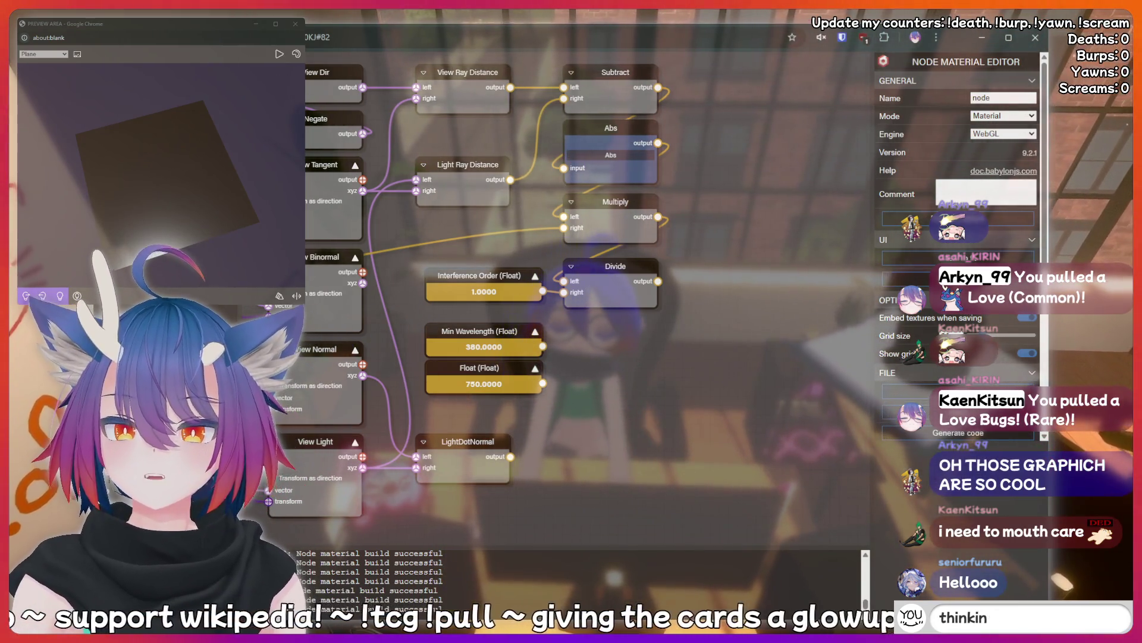
type("LUL")
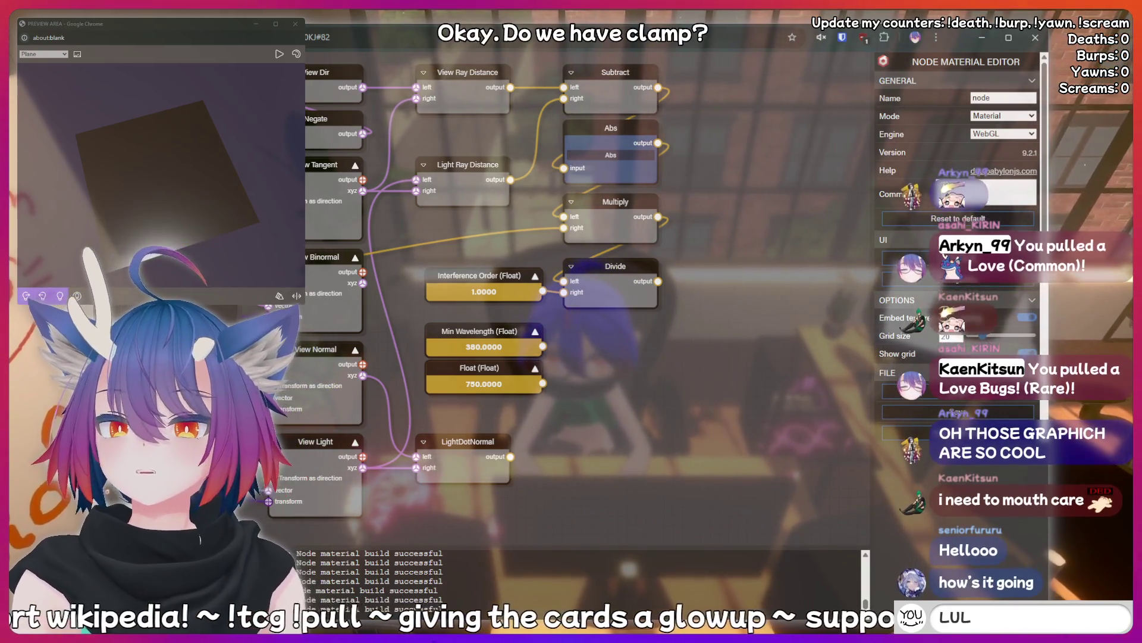
key("BackSpace")
key("BackSpace")
key("BackSpace")
mouse_move(755, 245)
left_mouse_down()
mouse_move(796, 245)
mouse_move(796, 265)
left_mouse_up()
type("thinki")
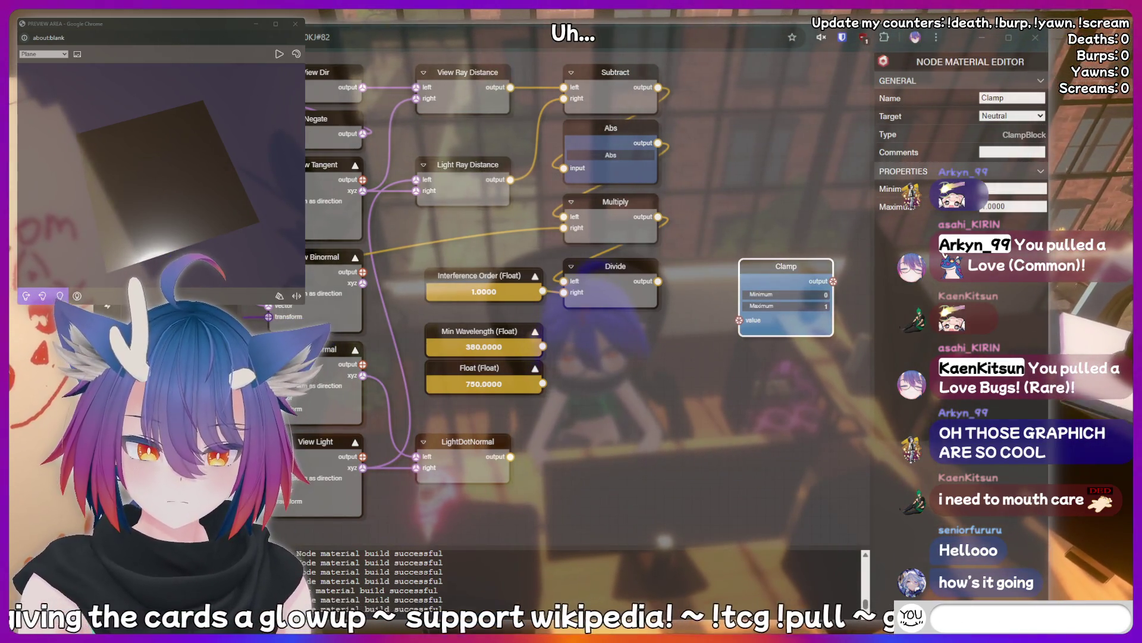
type("clip")
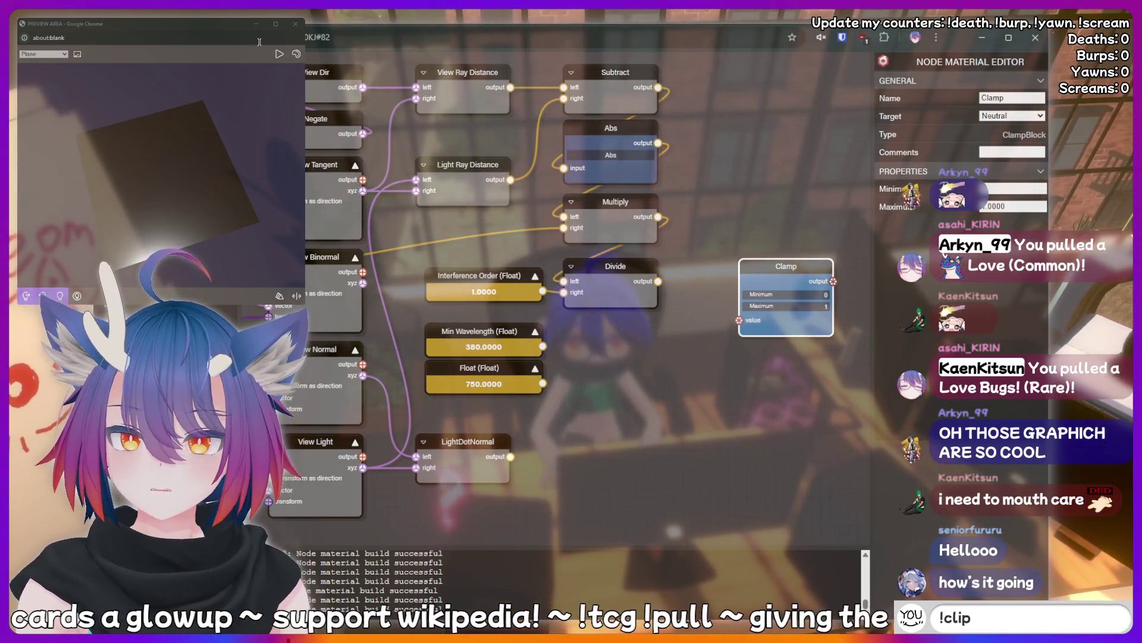
key("BackSpace")
key("BackSpace")
key("BackSpace")
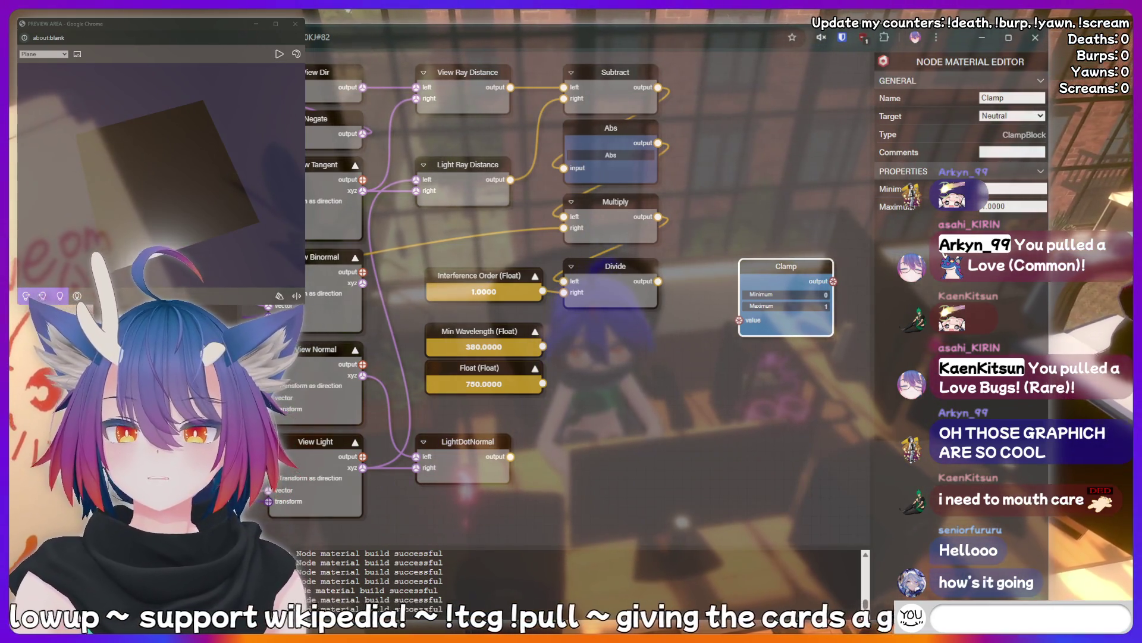
type("kirin")
- Add a Subtract node aligned directly beneath the Divide node
key("ctrl+v")
left_click_drag(616, 332, 612, 337)
key("BackSpace")
key("BackSpace")
key("BackSpace")
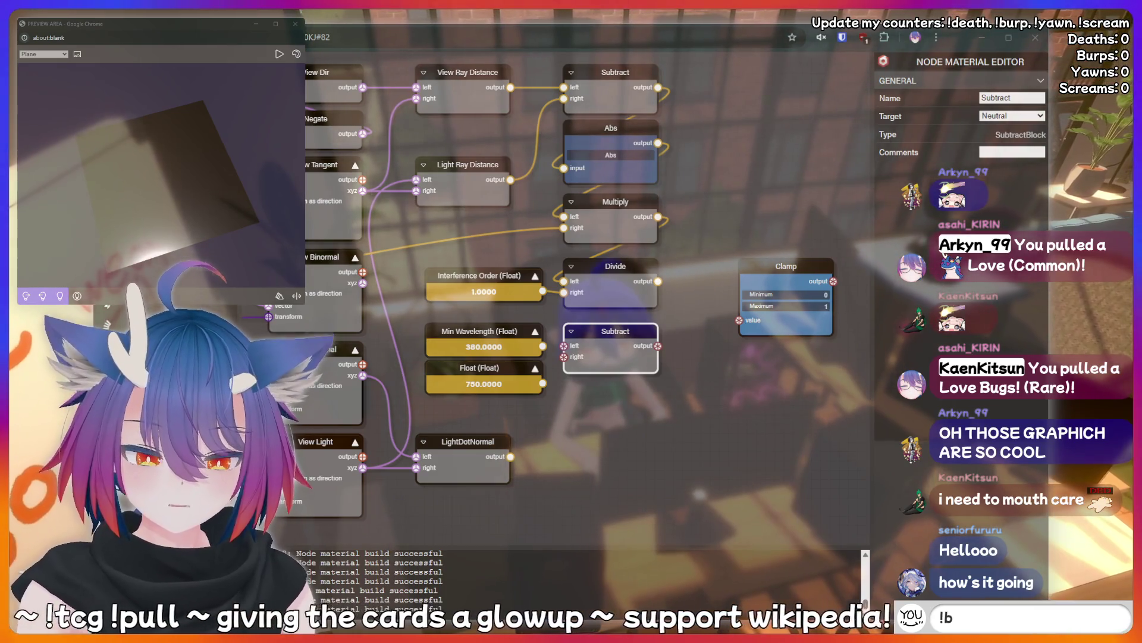
type("!bottom")
key("BackSpace")
key("BackSpace")
key("BackSpace")
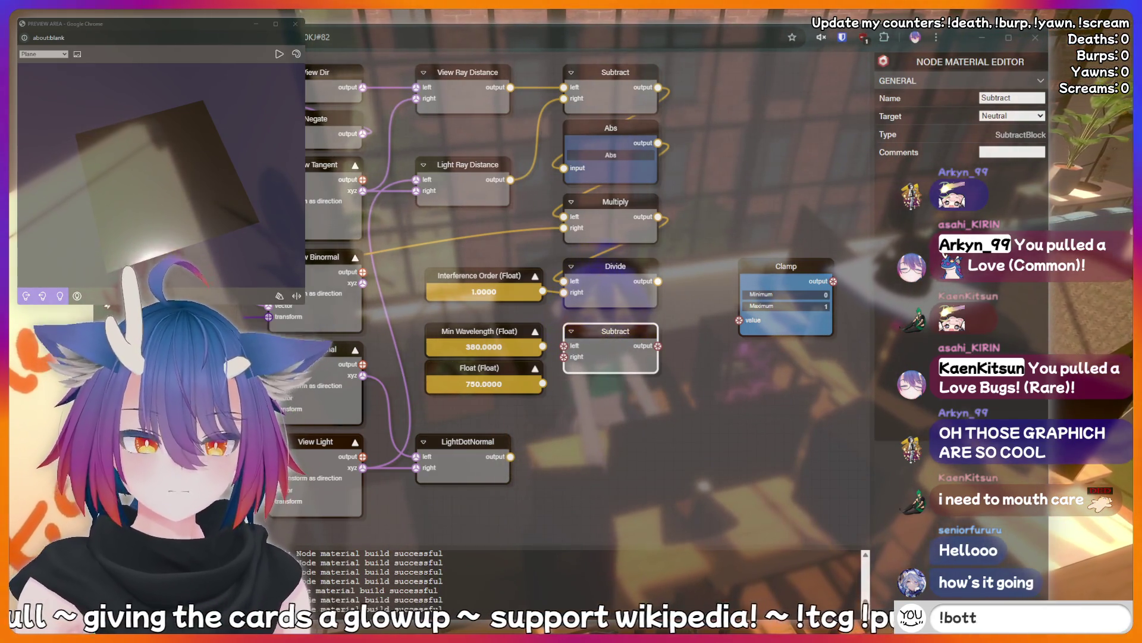
type("LUL")
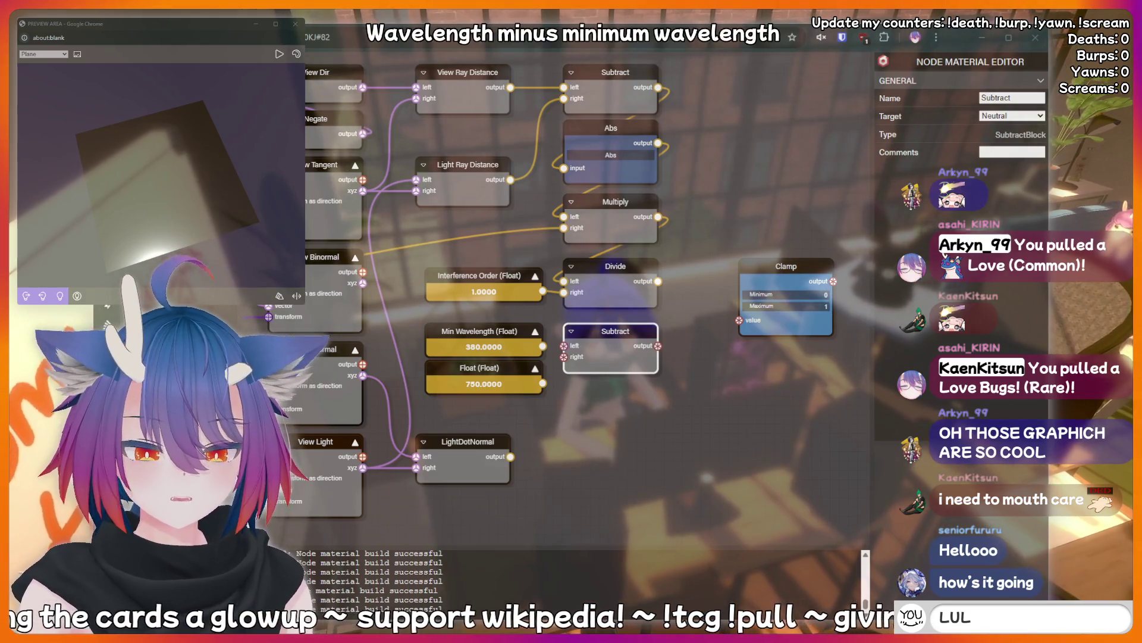
key("BackSpace")
key("BackSpace")
key("BackSpace")
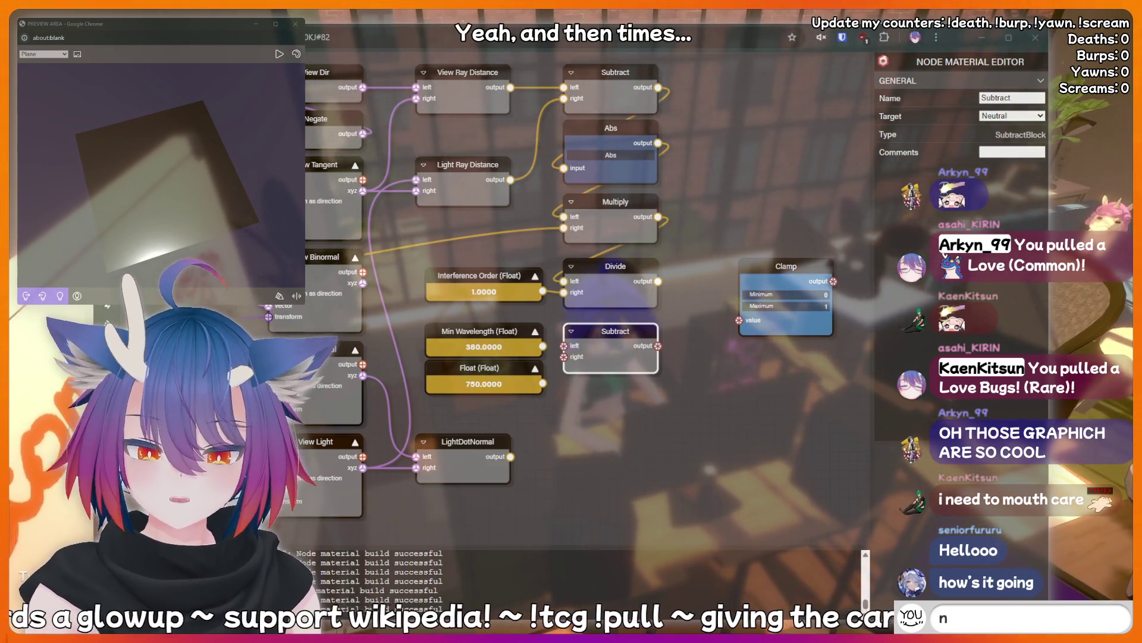
type("nerd")
key("BackSpace")
key("BackSpace")
key("BackSpace")
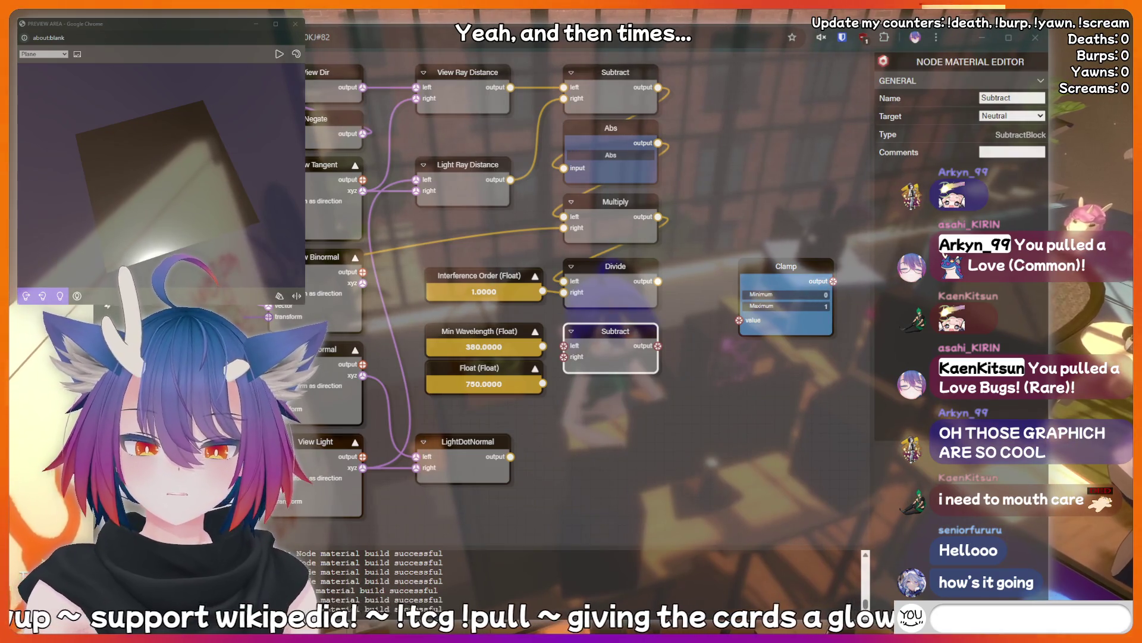
type("hiii")
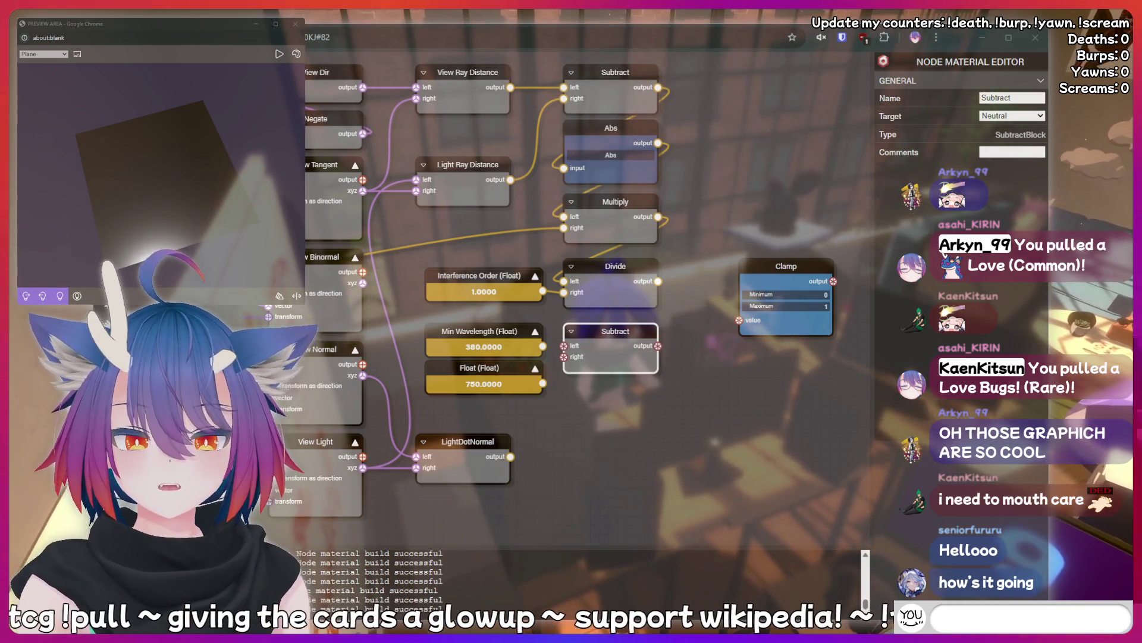
type("!bottom")
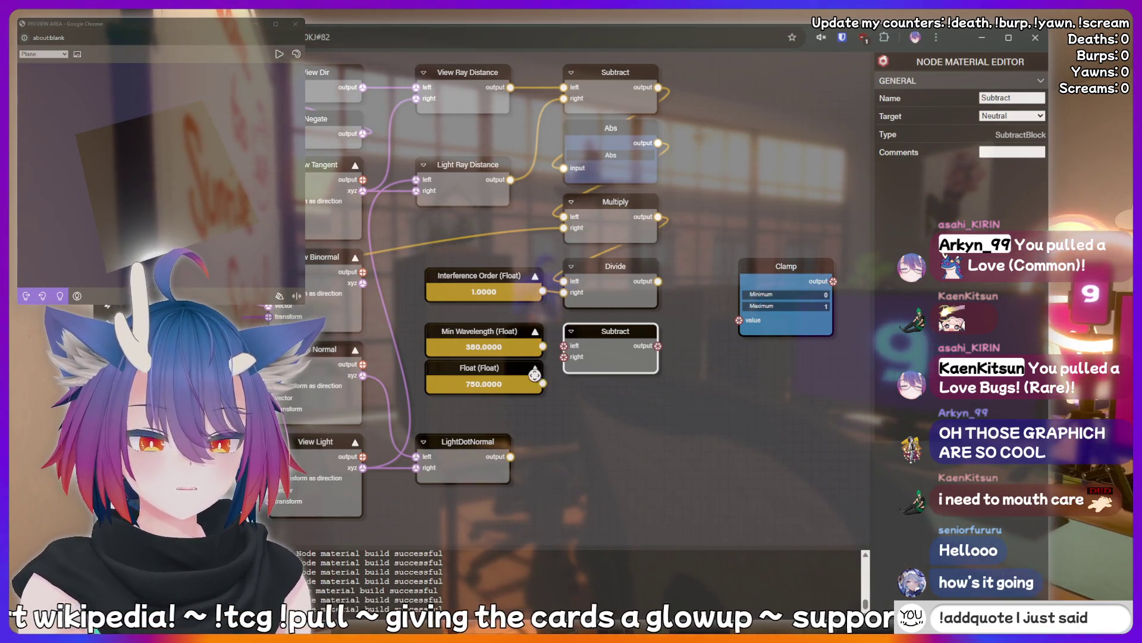
- Rename the 750 Float to Max Wavelength and stack it above Min Wavelength
left_click(538, 376)
type("Max Wavele")
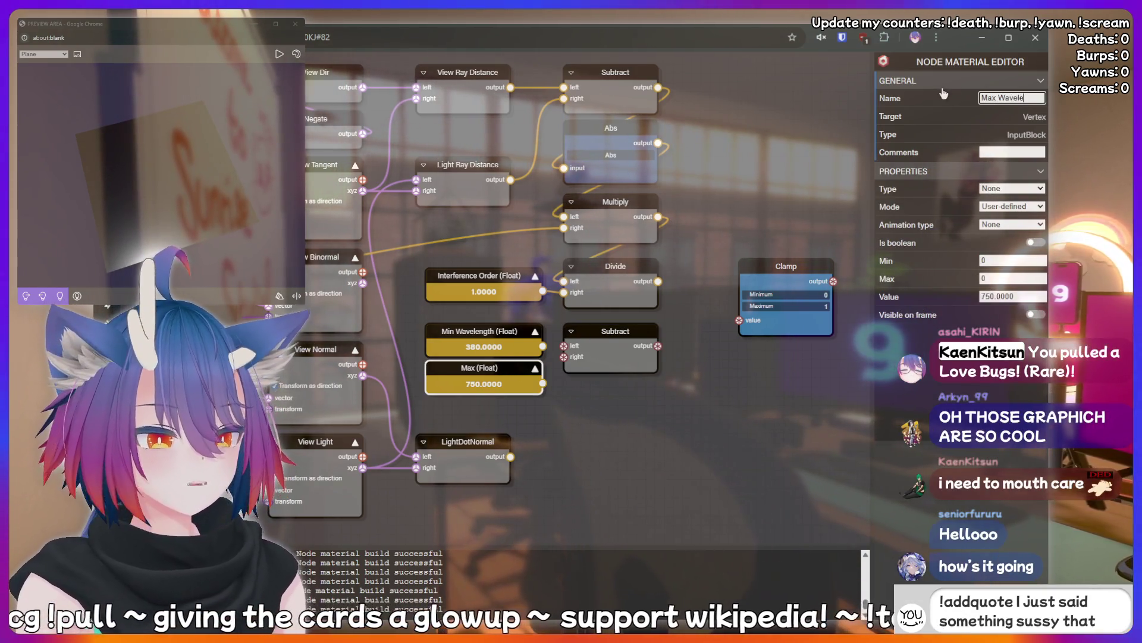
type("ngth")
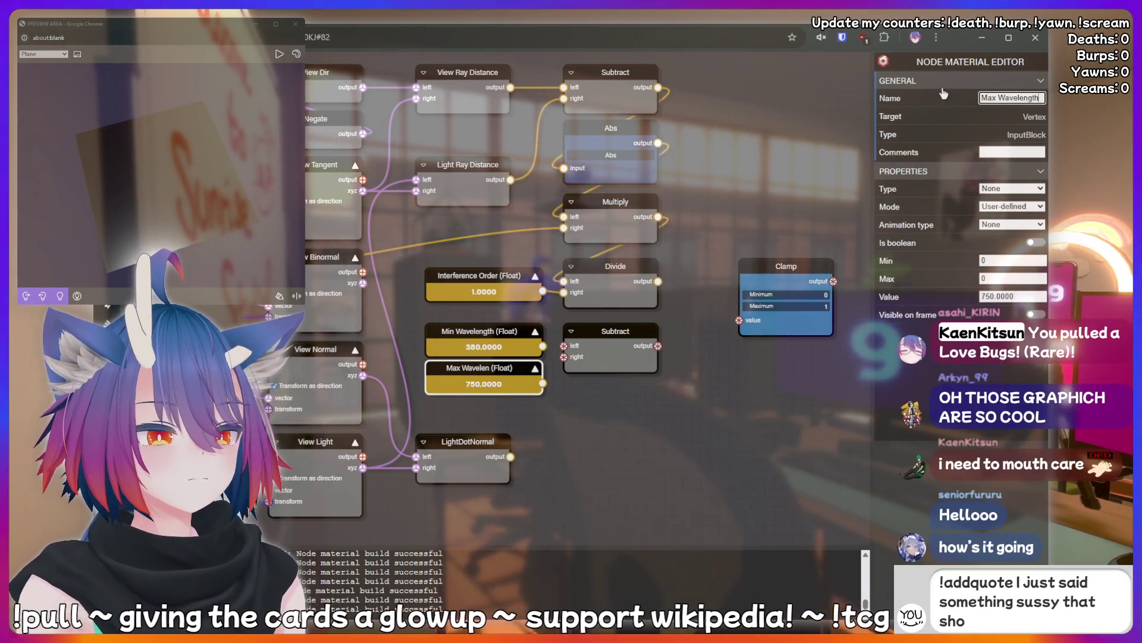
mouse_move(501, 331)
left_mouse_down()
mouse_move(500, 395)
mouse_move(500, 332)
left_mouse_up()
mouse_move(500, 395)
left_mouse_down()
mouse_move(506, 372)
mouse_move(564, 346)
mouse_move(563, 357)
left_mouse_up()
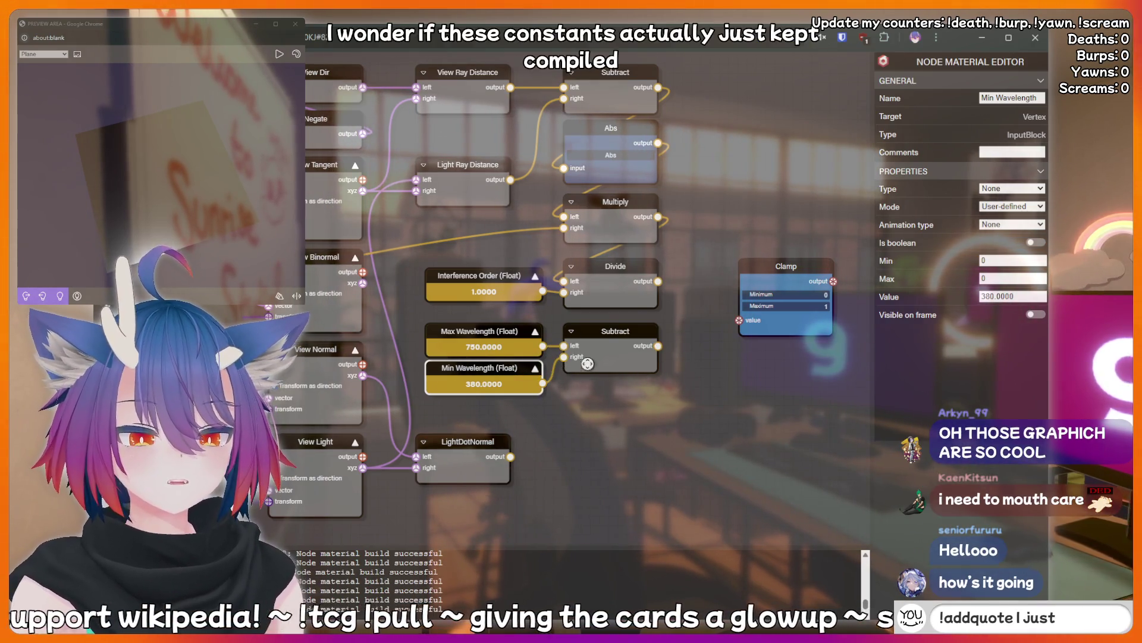
scroll(677, 311, "down", 3)
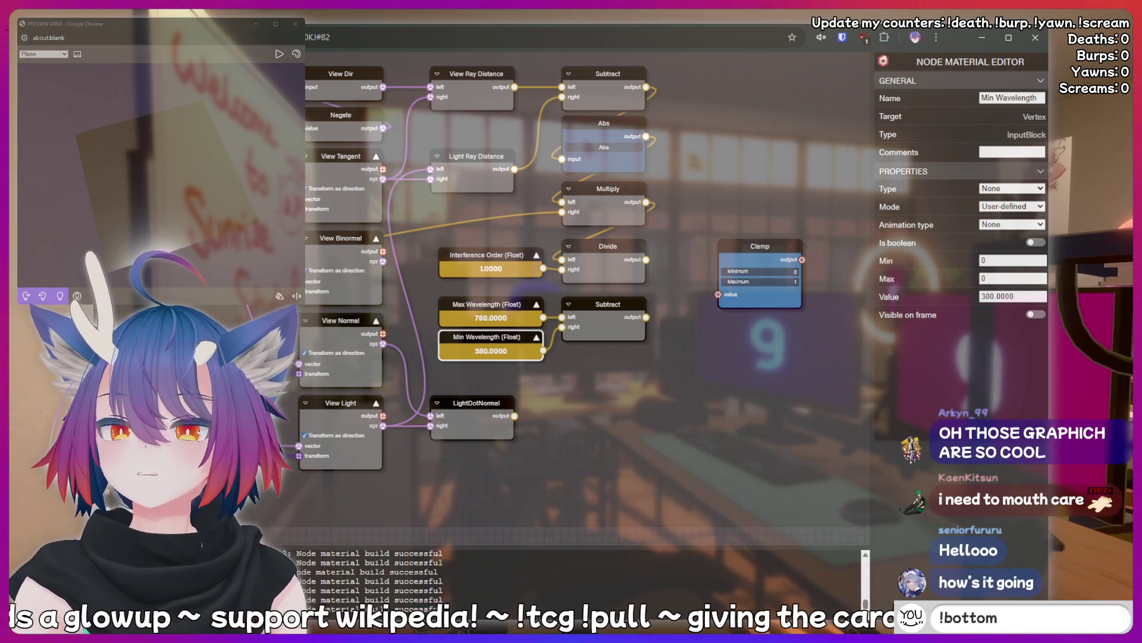
- Add a second Divide node beside Subtract and paste an Interference Order copy below it
key("ctrl+v")
left_click_drag(760, 245, 802, 238)
mouse_move(706, 334)
left_mouse_down()
mouse_move(705, 311)
mouse_move(669, 328)
left_mouse_up()
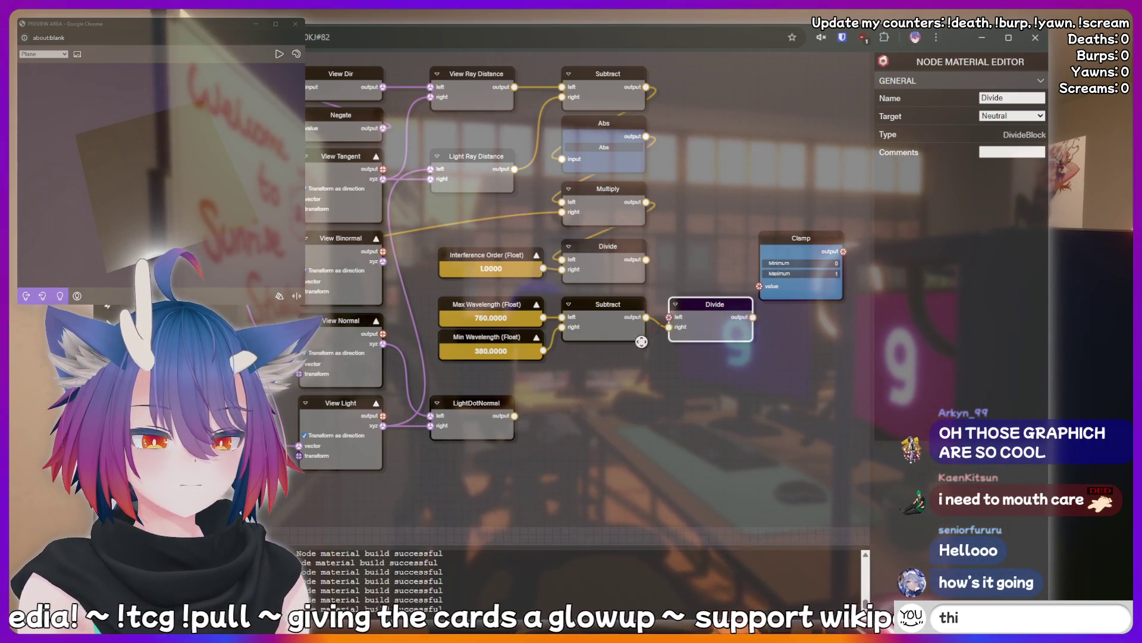
left_click(672, 318)
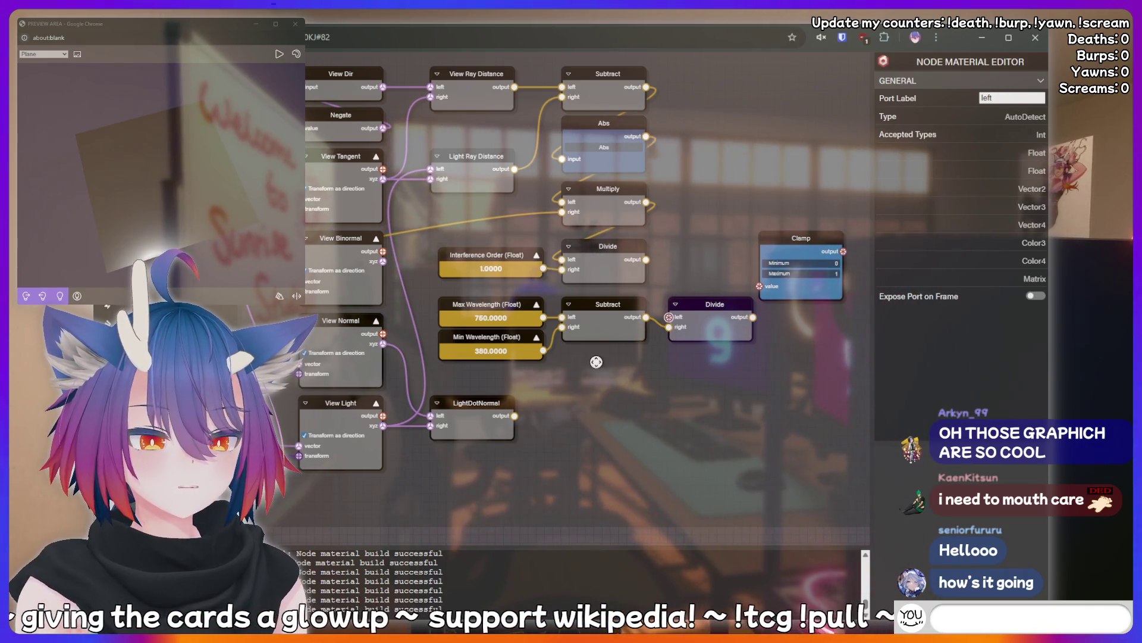
left_click(494, 255)
type("!addquote")
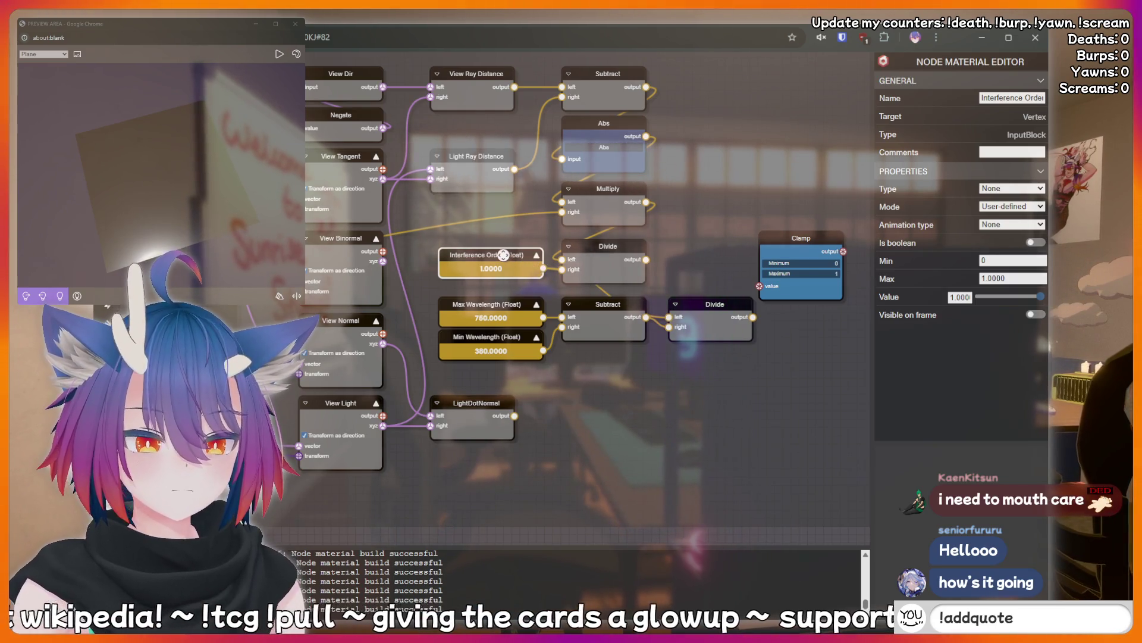
key("ctrl+v")
mouse_move(587, 390)
left_mouse_down()
mouse_move(640, 357)
mouse_move(650, 298)
left_mouse_up()
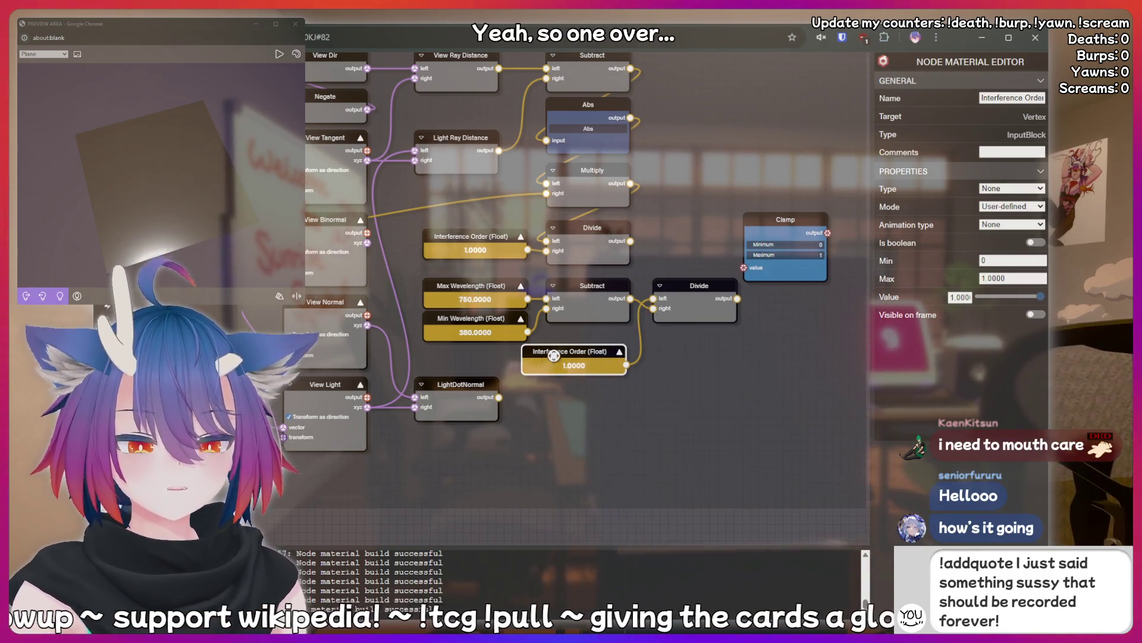
- Position the copied Interference Order node and move Clamp down beside the Divide node
mouse_move(573, 349)
left_mouse_down()
mouse_move(582, 339)
mouse_move(654, 370)
mouse_move(594, 359)
left_mouse_up()
left_click(671, 364)
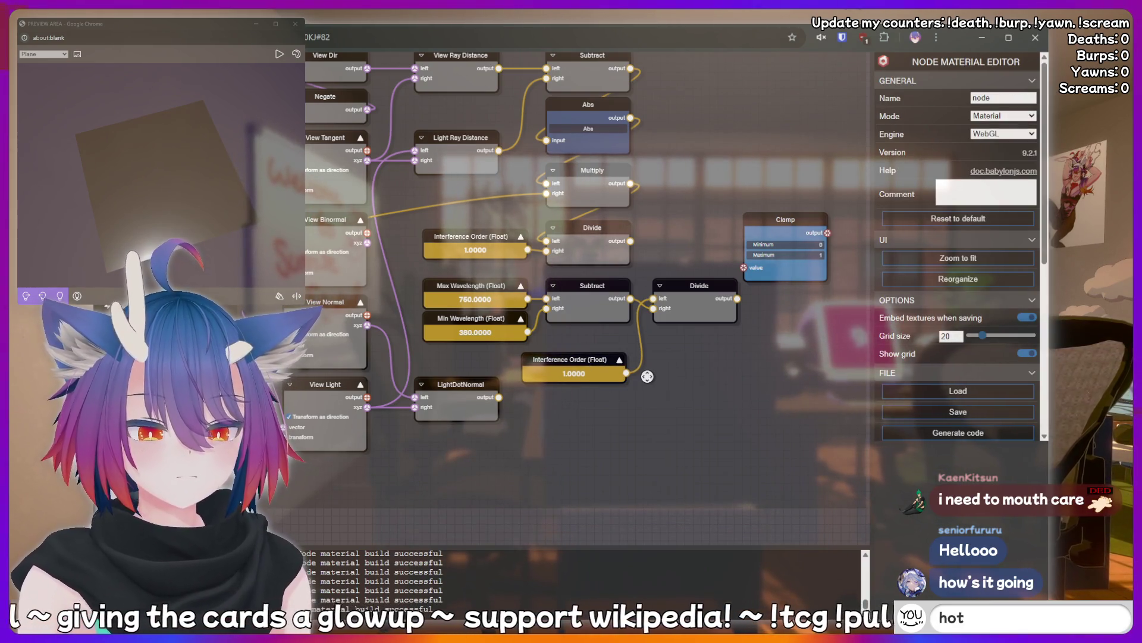
mouse_move(568, 361)
left_mouse_down()
mouse_move(655, 333)
mouse_move(705, 339)
mouse_move(583, 342)
left_mouse_up()
left_click(597, 327)
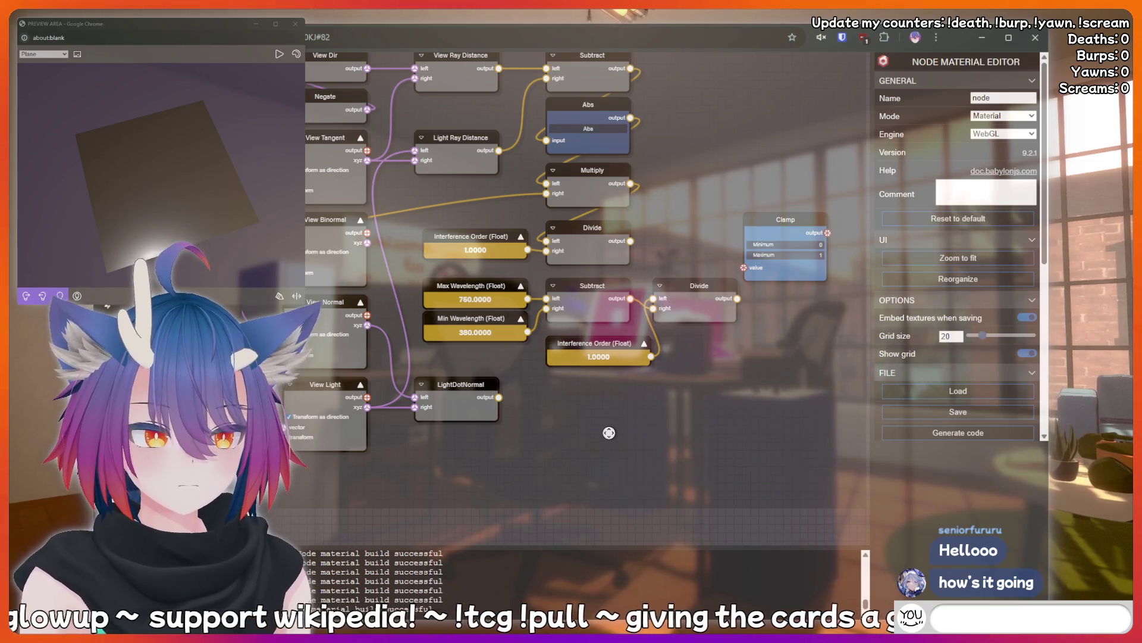
mouse_move(789, 221)
left_mouse_down()
mouse_move(788, 377)
mouse_move(729, 352)
left_mouse_up()
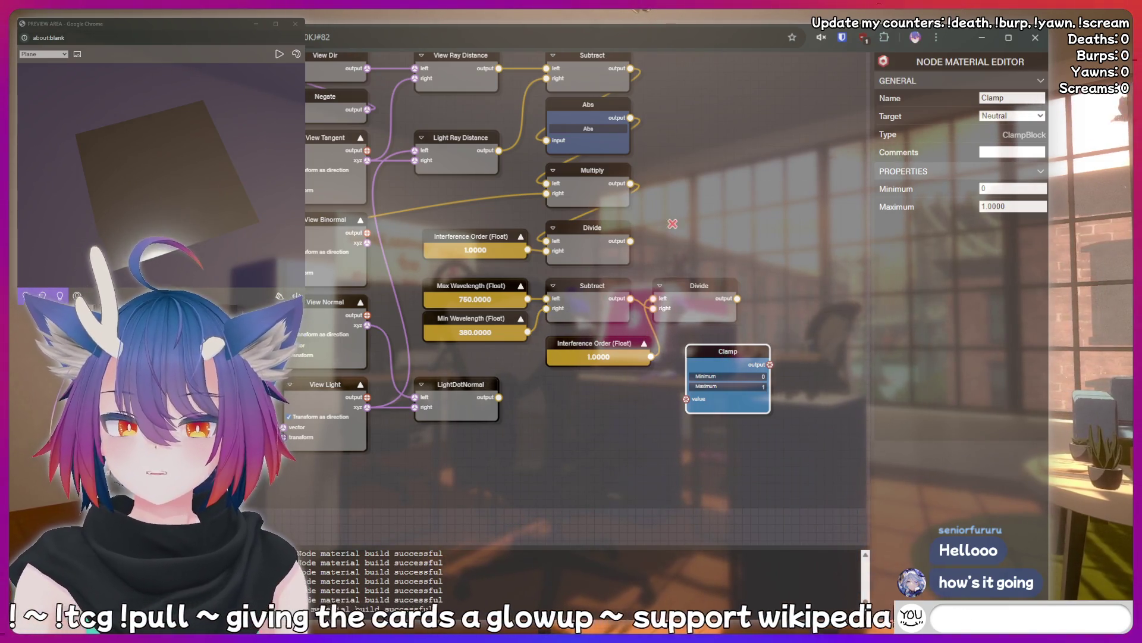
- Add a new Subtract node fed by the first Divide output and Max Wavelength
key("ctrl+v")
left_click_drag(718, 229, 718, 213)
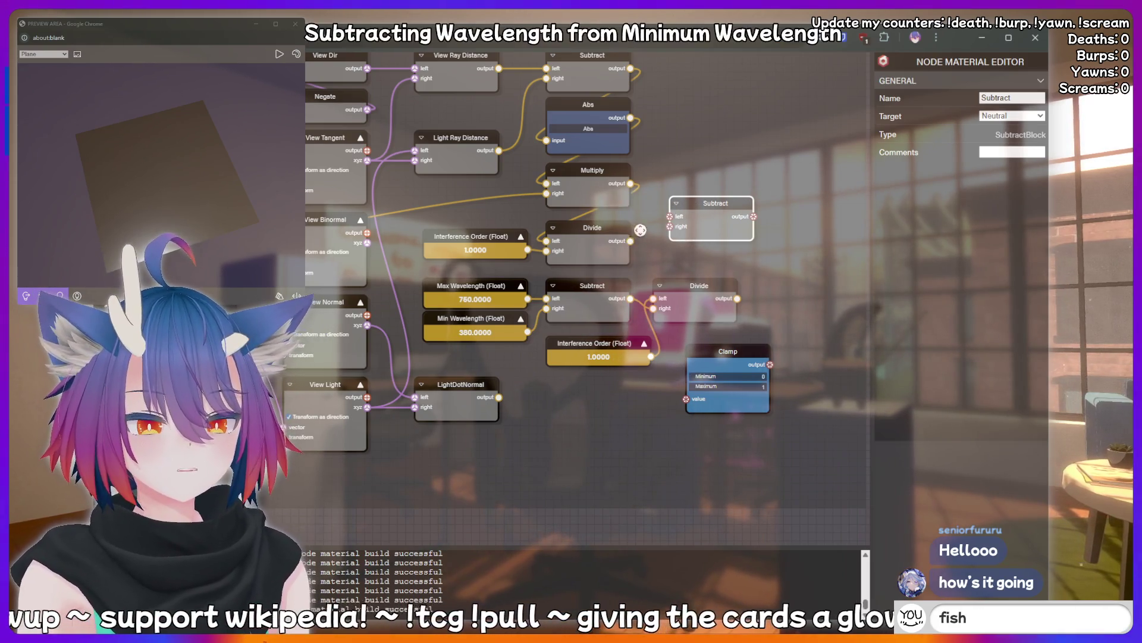
left_click_drag(669, 216, 667, 220)
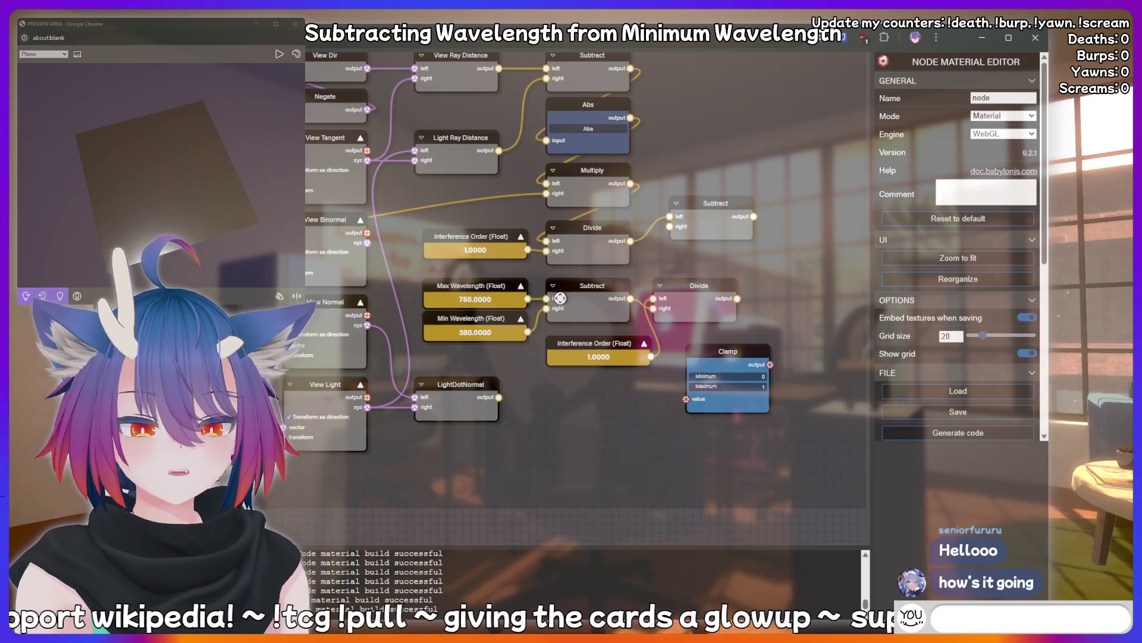
left_click_drag(529, 300, 666, 239)
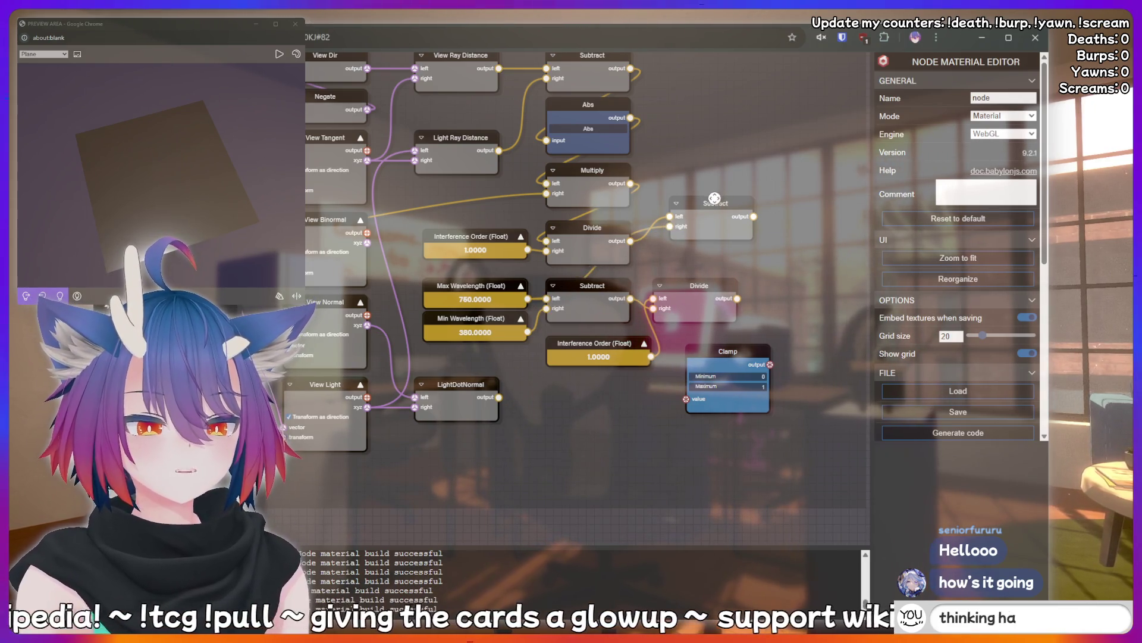
left_click_drag(714, 198, 697, 223)
left_click_drag(752, 194, 666, 189)
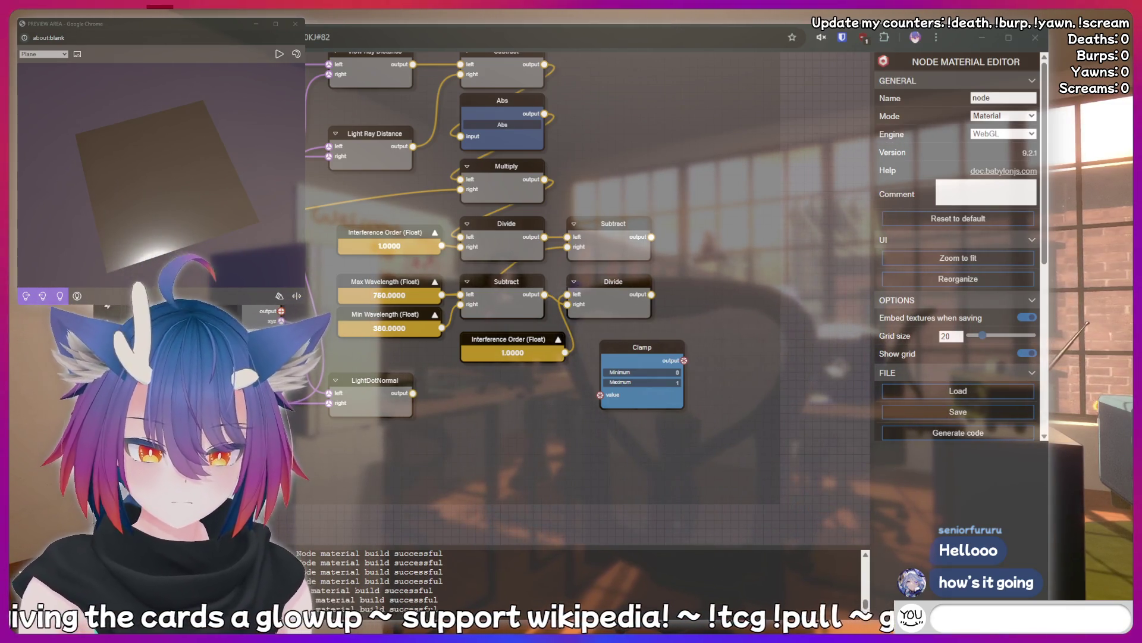
- Move the lower Divide node right and feed it the wavelength Subtract output
left_click(624, 280)
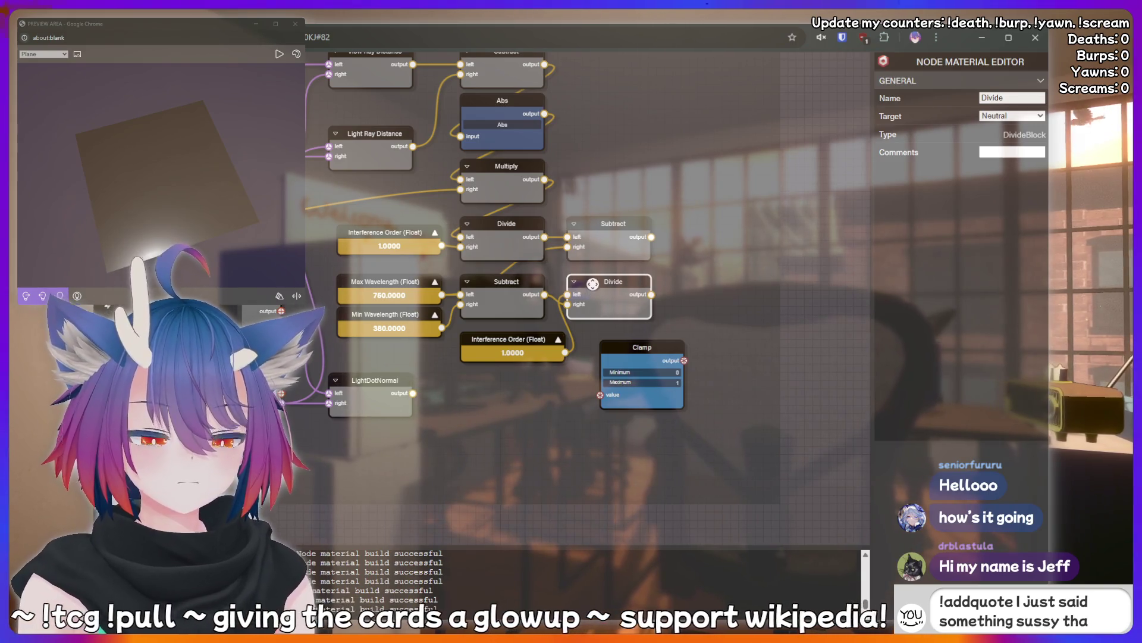
key("Delete")
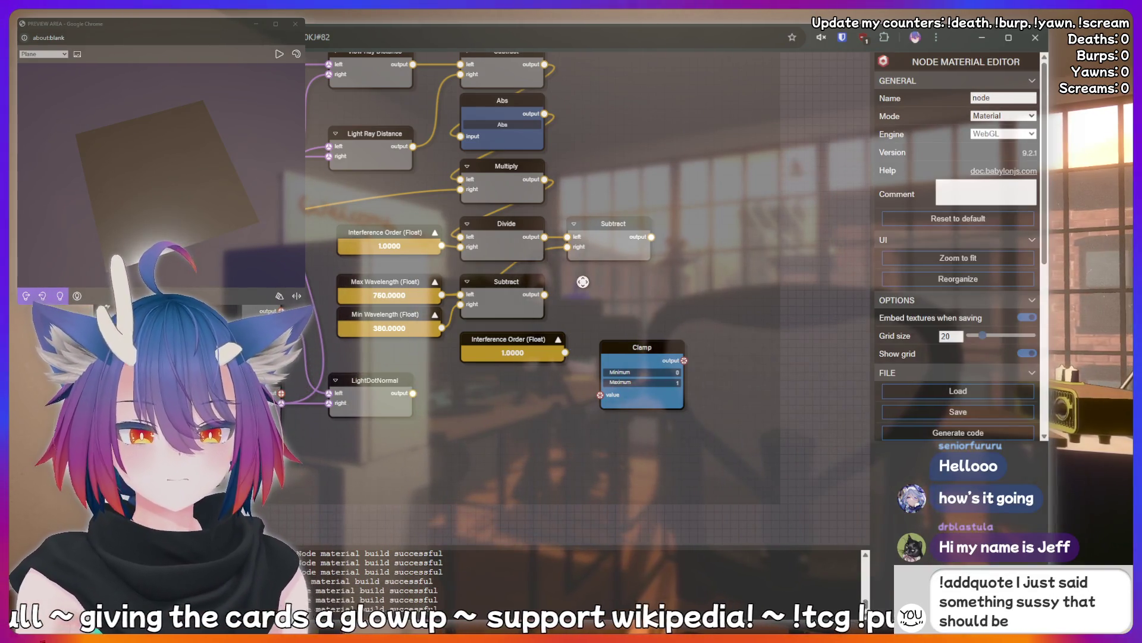
key("ctrl+z")
left_click_drag(622, 282, 707, 283)
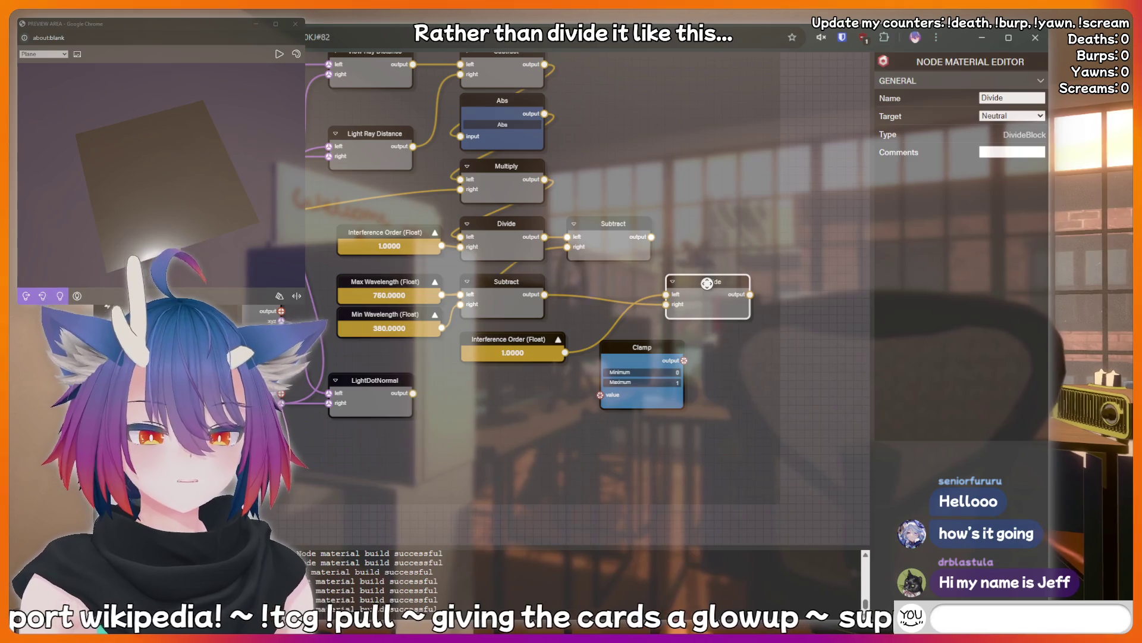
left_click_drag(651, 237, 667, 293)
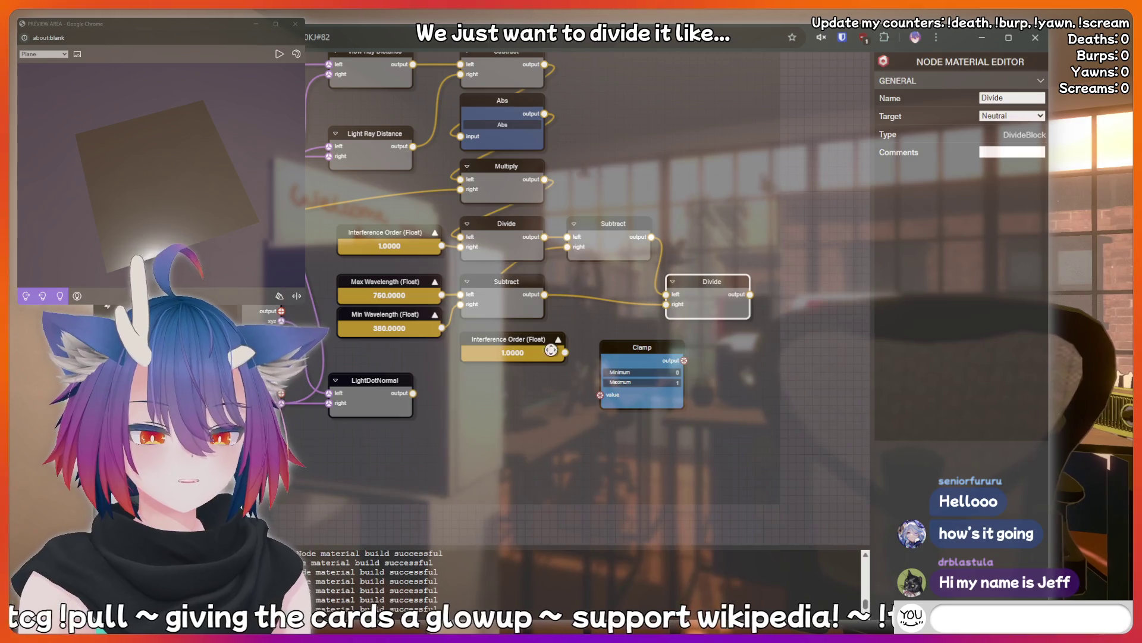
- Delete the extra Interference Order node and connect the Divide output to Clamp's value
left_click(525, 337)
key("Delete")
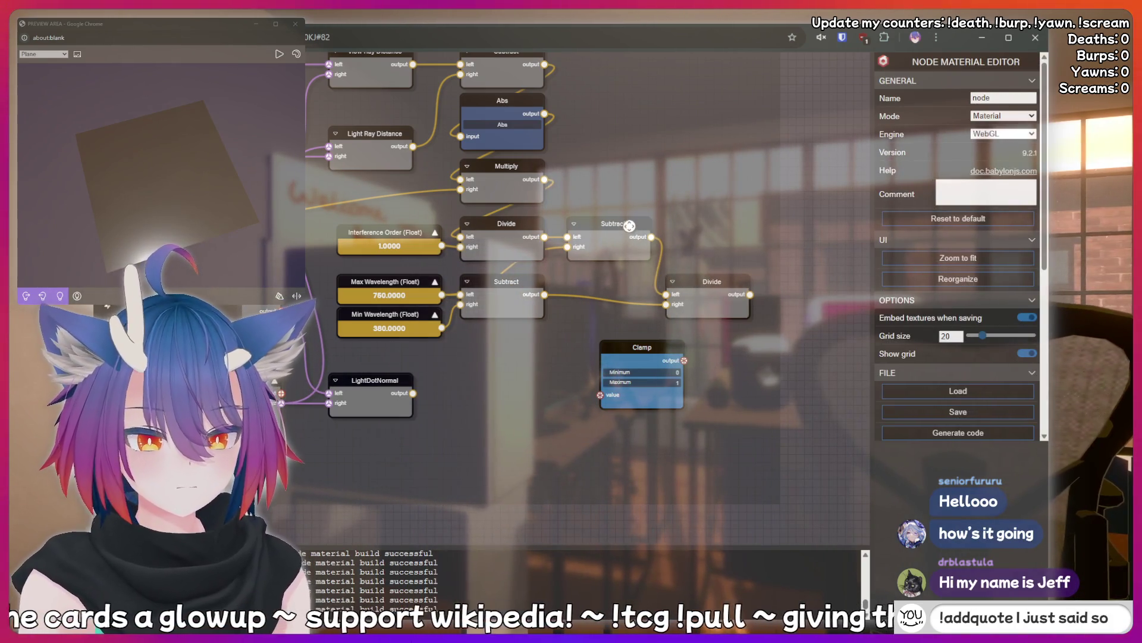
mouse_move(703, 279)
left_mouse_down()
mouse_move(717, 273)
mouse_move(713, 224)
left_mouse_up()
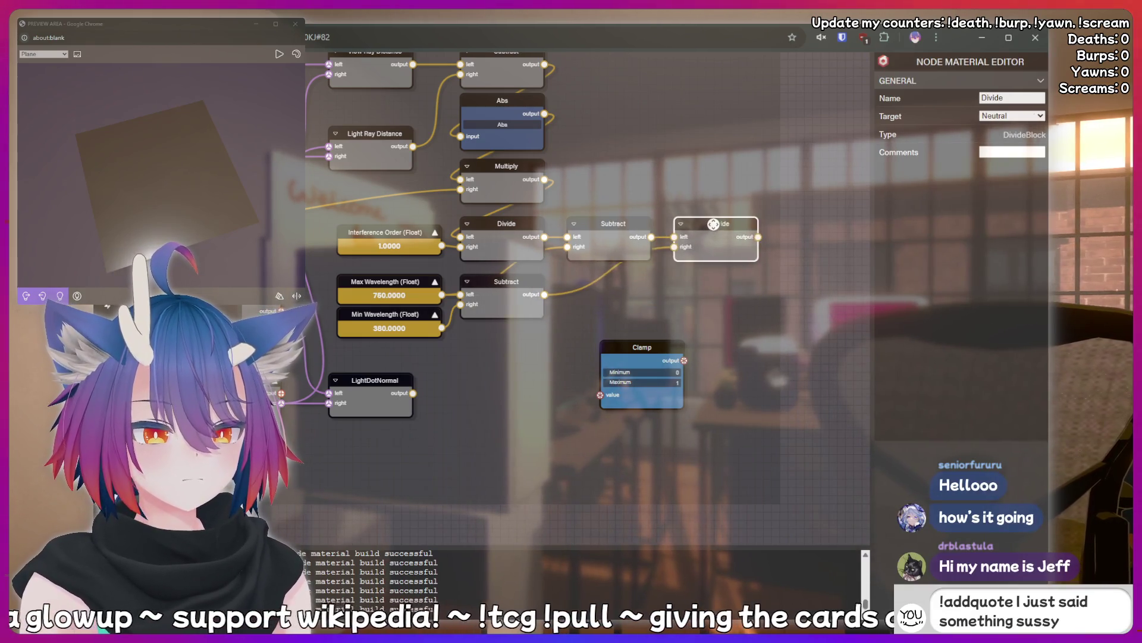
left_click(716, 209)
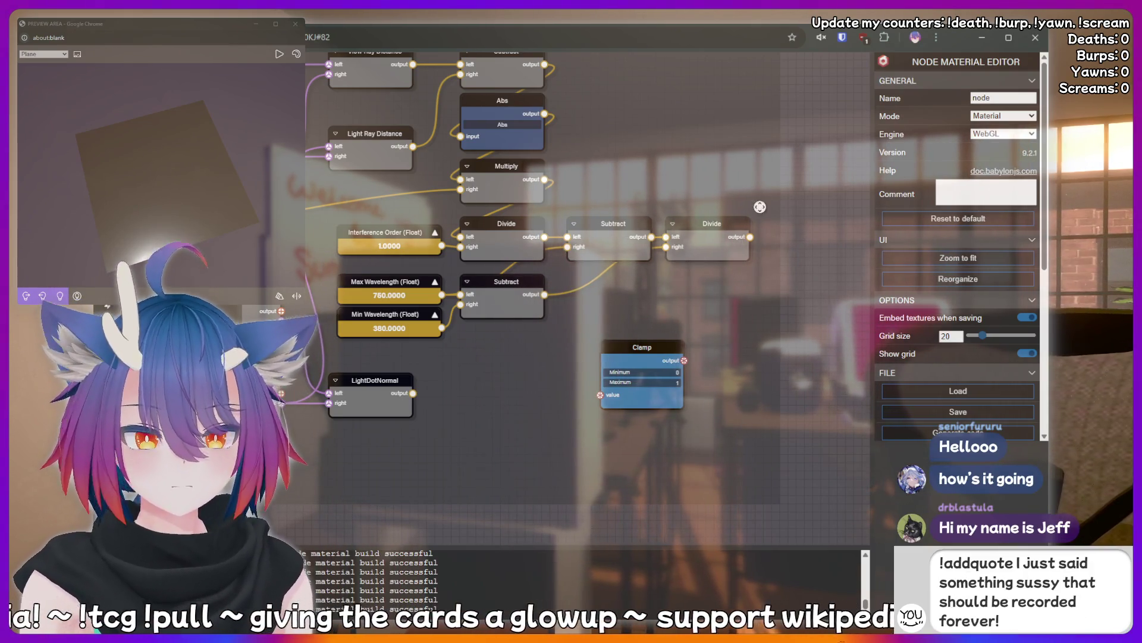
mouse_move(720, 225)
left_mouse_down()
mouse_move(705, 225)
mouse_move(718, 224)
left_mouse_up()
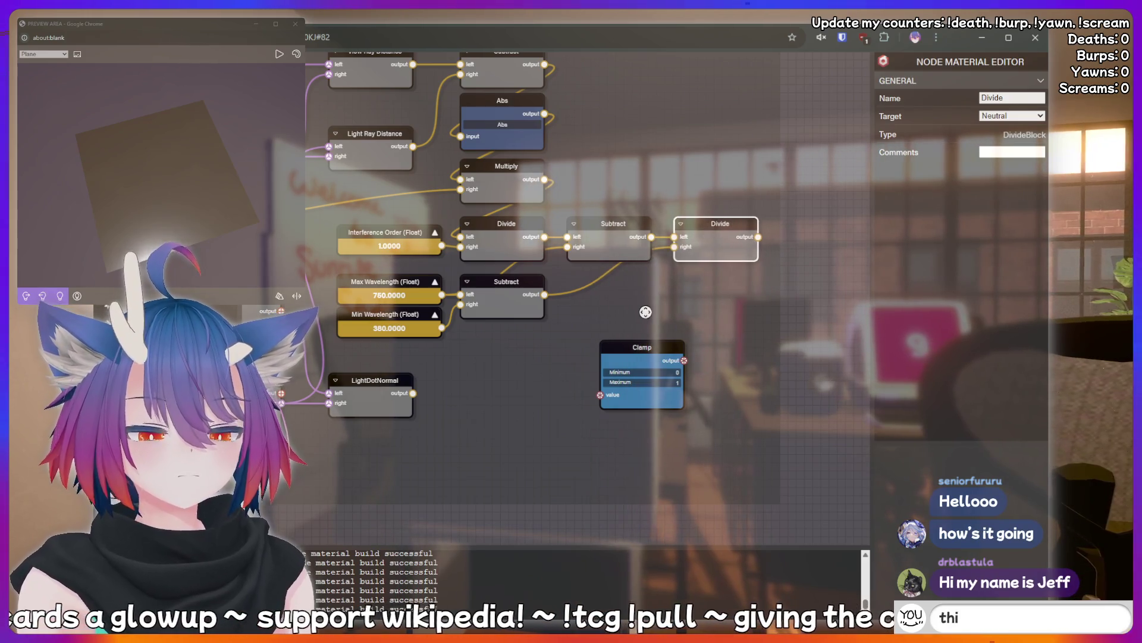
left_click(627, 314)
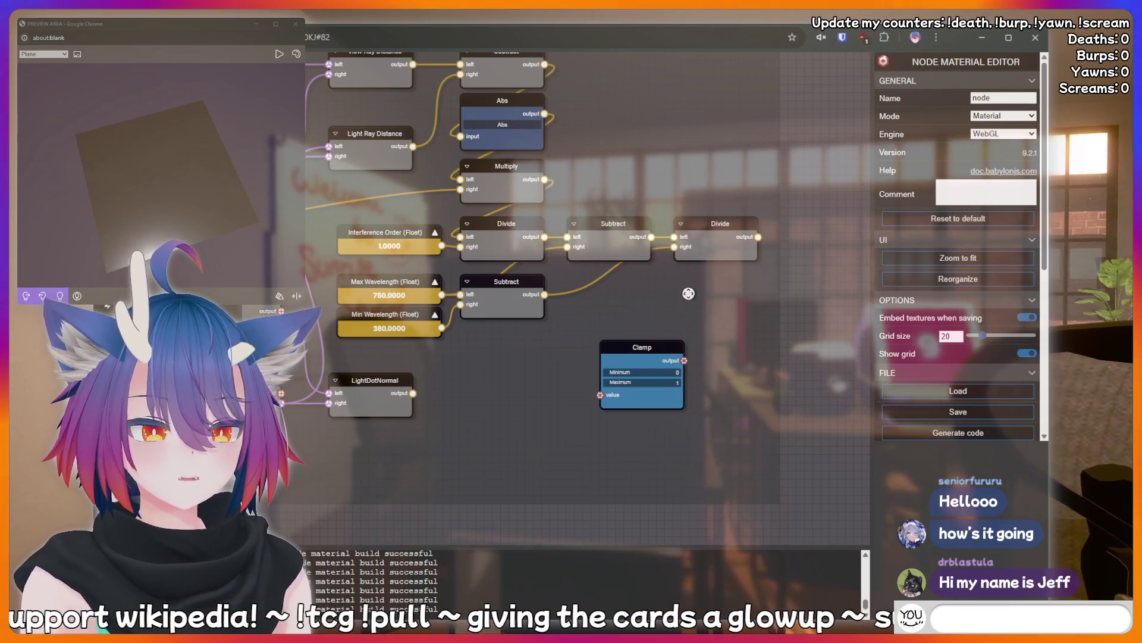
left_click_drag(614, 351, 600, 394)
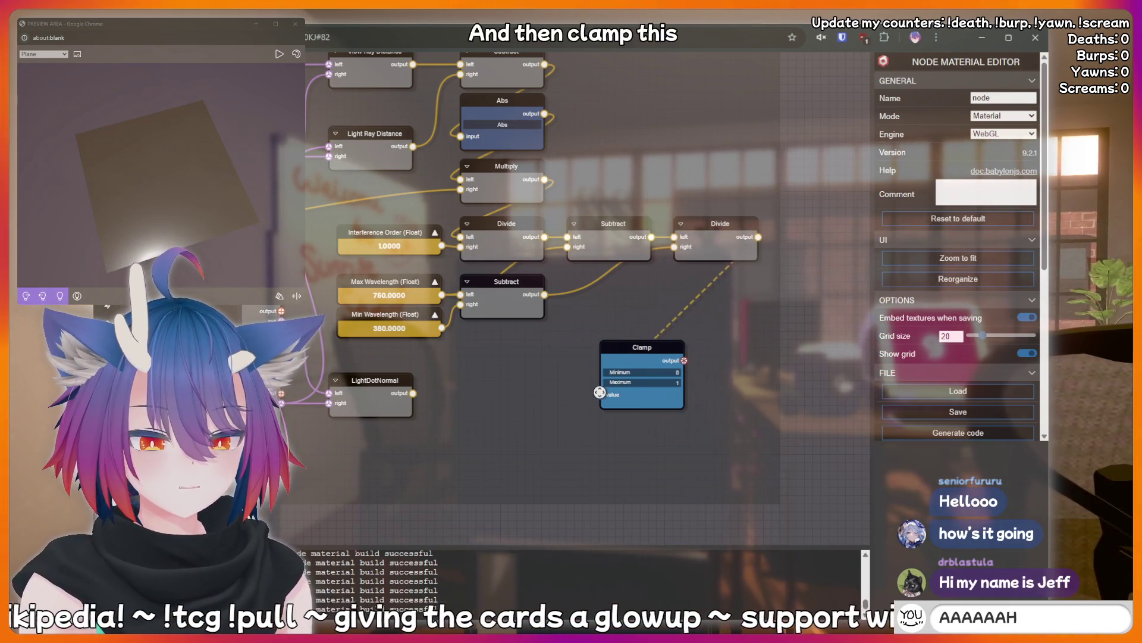
- Place Clamp at the end of the chain and widen the frame to enclose it
mouse_move(649, 349)
left_mouse_down()
mouse_move(698, 333)
mouse_move(808, 233)
left_mouse_up()
scroll(660, 342, "down", 4)
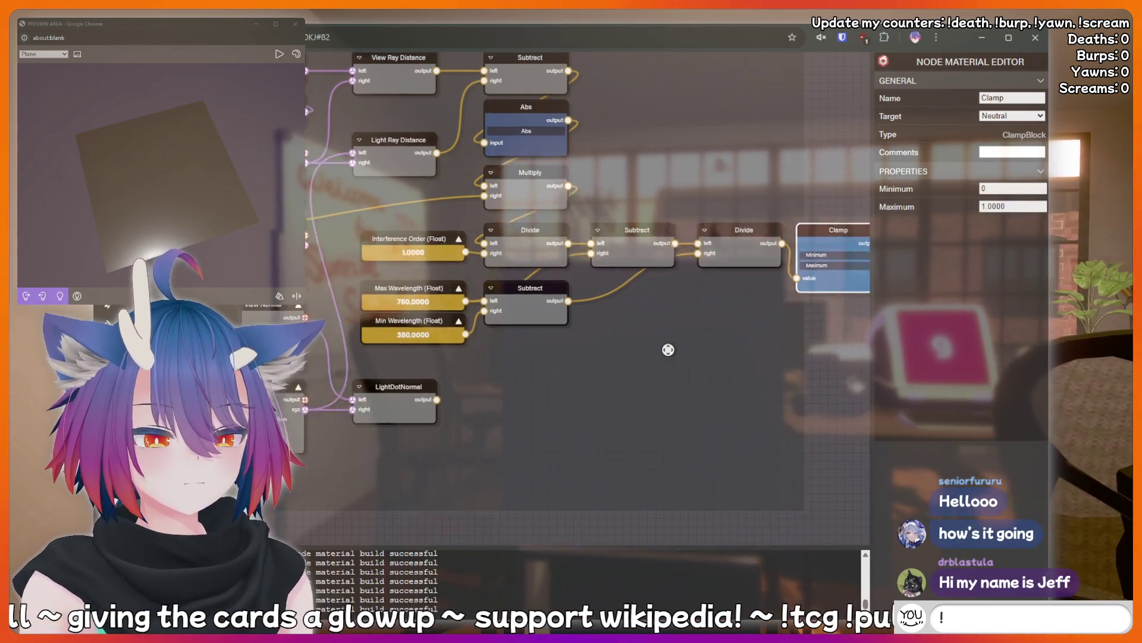
scroll(664, 342, "down", 2)
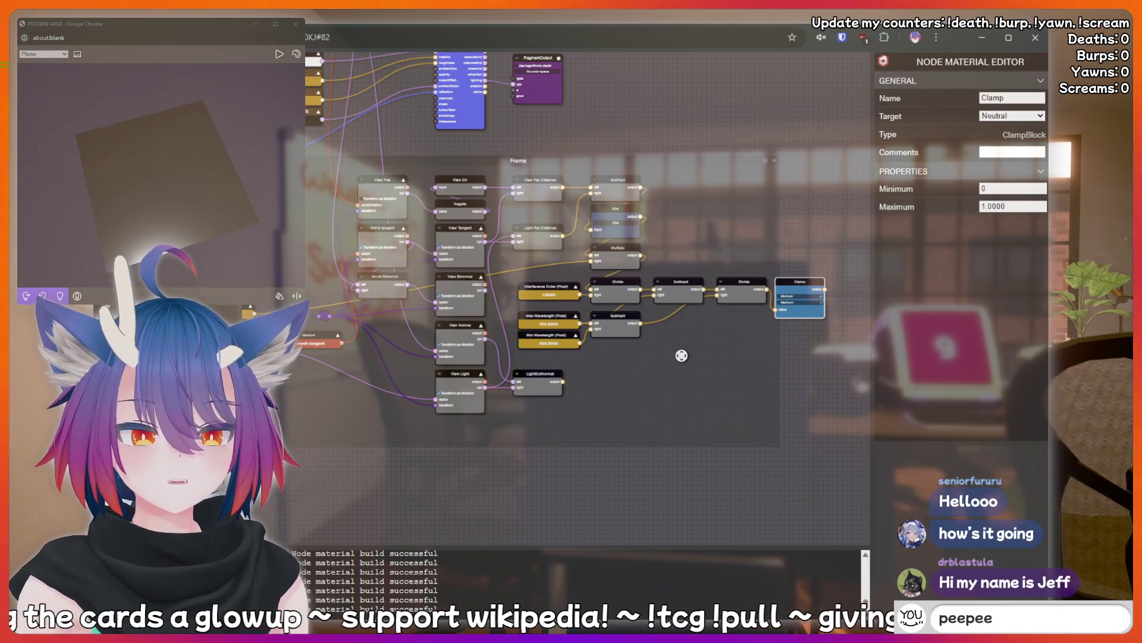
mouse_move(682, 355)
left_mouse_down()
mouse_move(595, 349)
mouse_move(594, 274)
mouse_move(571, 345)
left_mouse_up()
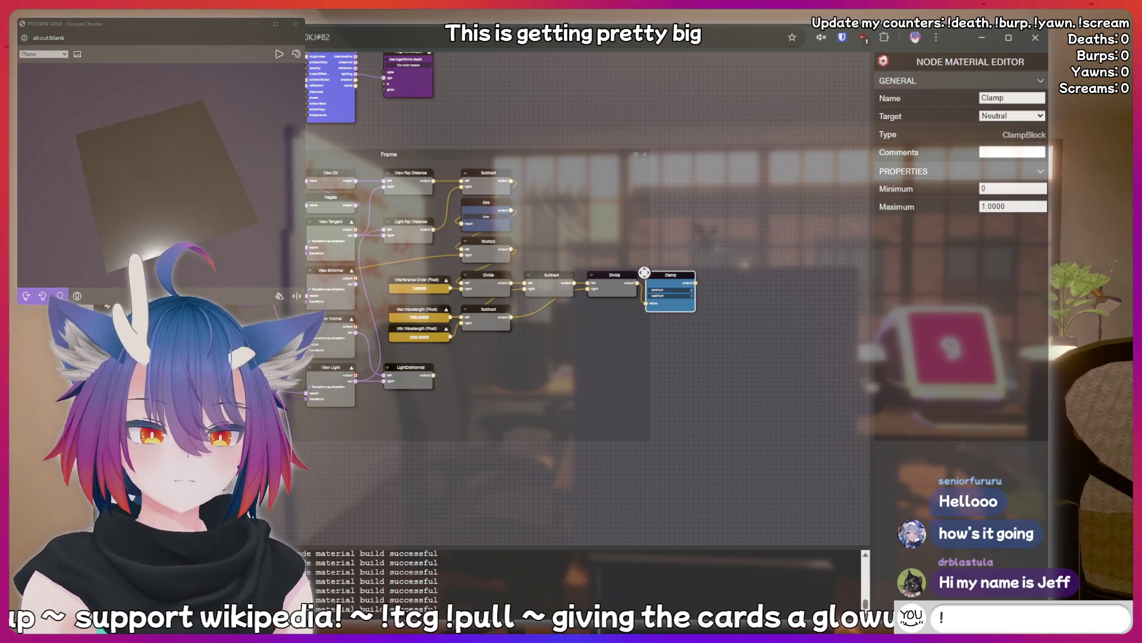
mouse_move(650, 278)
left_mouse_down()
mouse_move(538, 331)
mouse_move(664, 333)
left_mouse_up()
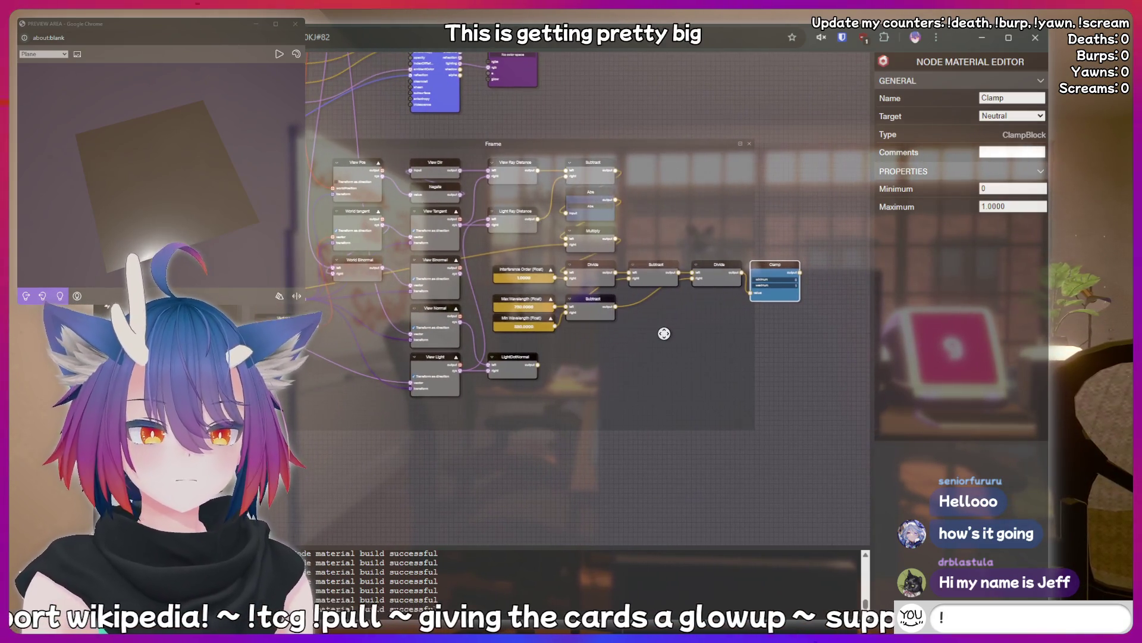
scroll(615, 334, "up", 5)
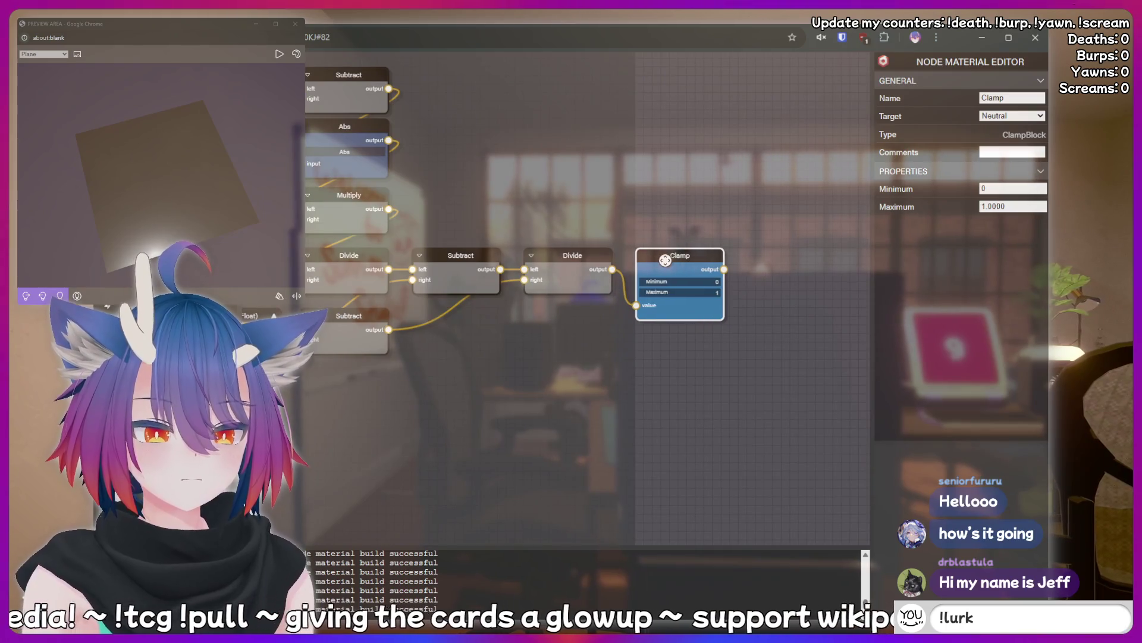
scroll(590, 349, "down", 2)
left_click_drag(629, 247, 849, 250)
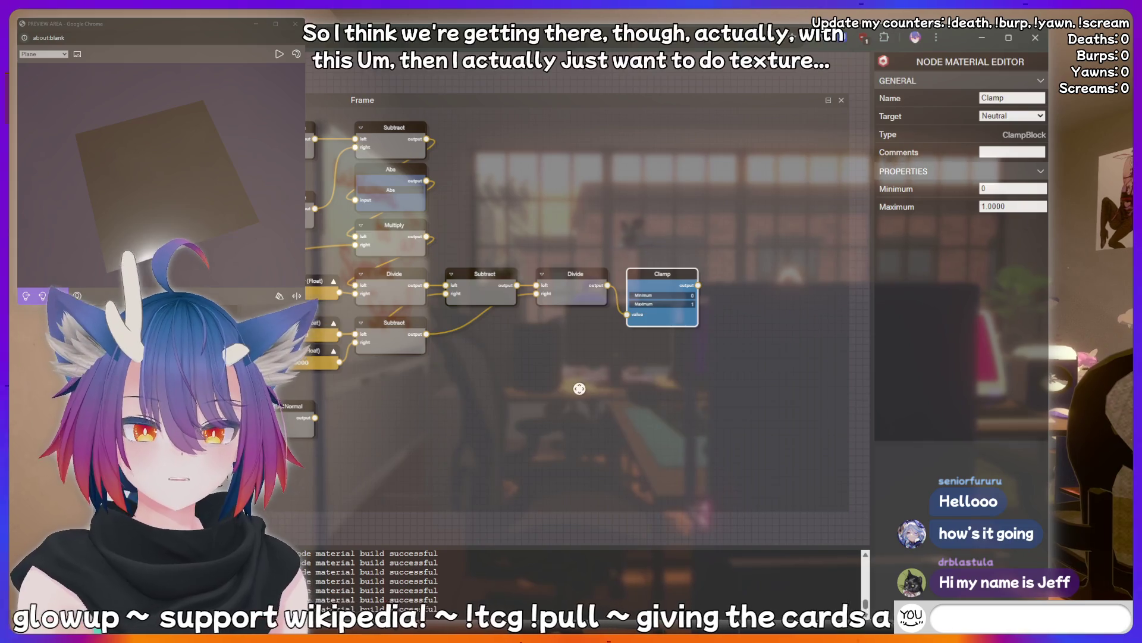
scroll(589, 387, "down", 5)
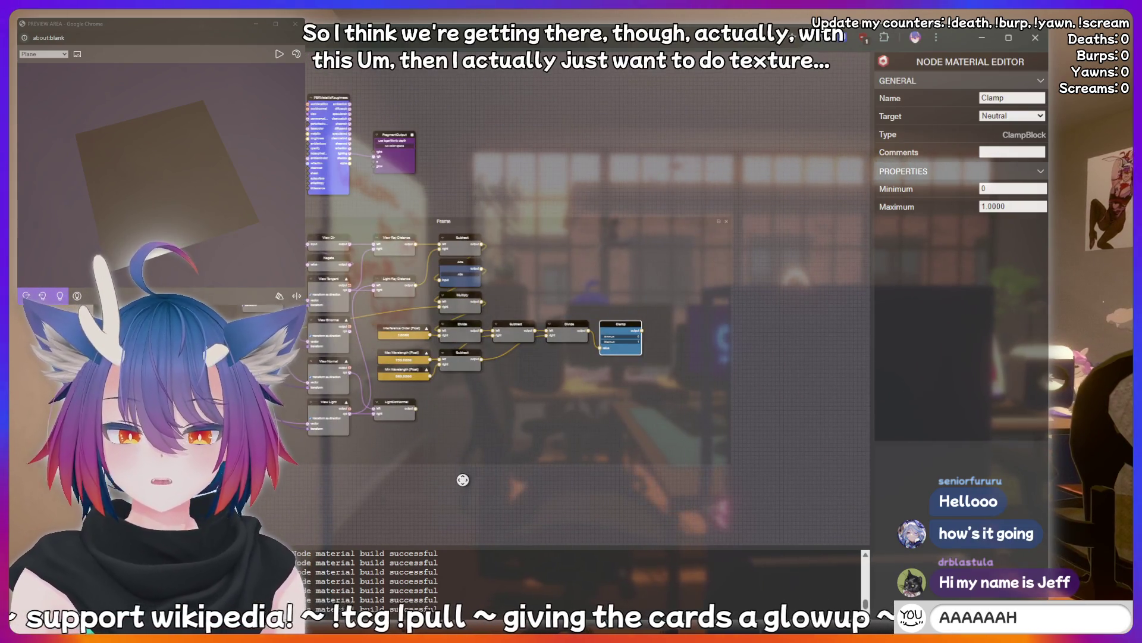
scroll(462, 480, "up", 3)
scroll(452, 387, "down", 3)
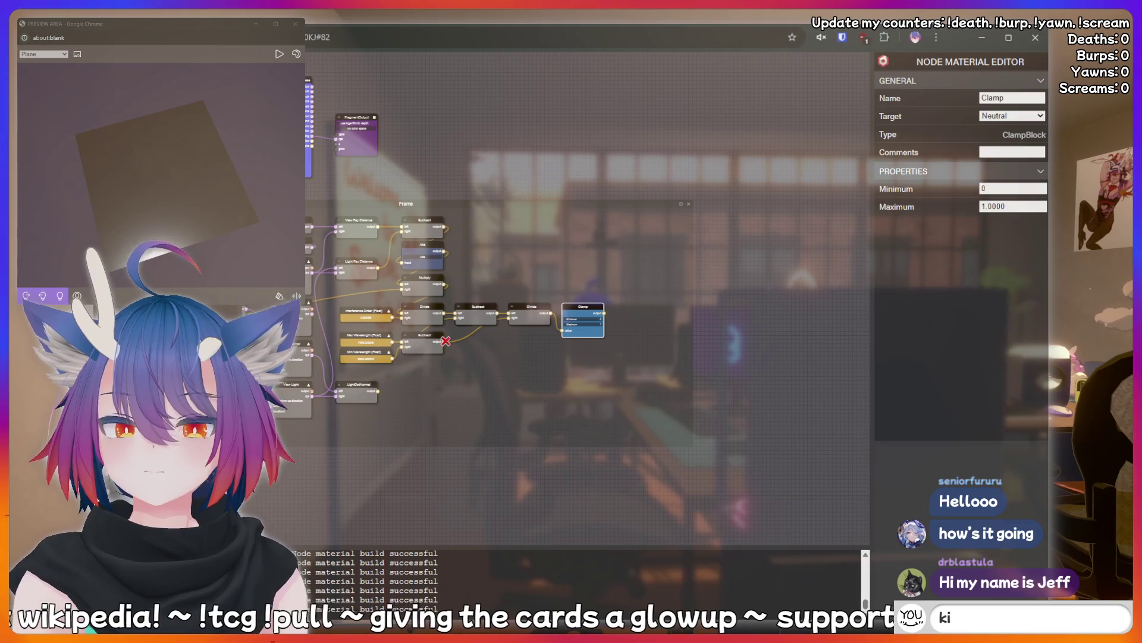
- Add a Texture node and position it below the Divide and Clamp nodes
left_click(502, 387)
mouse_move(460, 452)
left_mouse_down()
mouse_move(817, 451)
mouse_move(857, 429)
mouse_move(561, 398)
mouse_move(476, 441)
mouse_move(444, 434)
left_mouse_up()
scroll(570, 341, "up", 5)
mouse_move(486, 341)
left_mouse_down()
mouse_move(544, 305)
mouse_move(538, 290)
mouse_move(630, 298)
left_mouse_up()
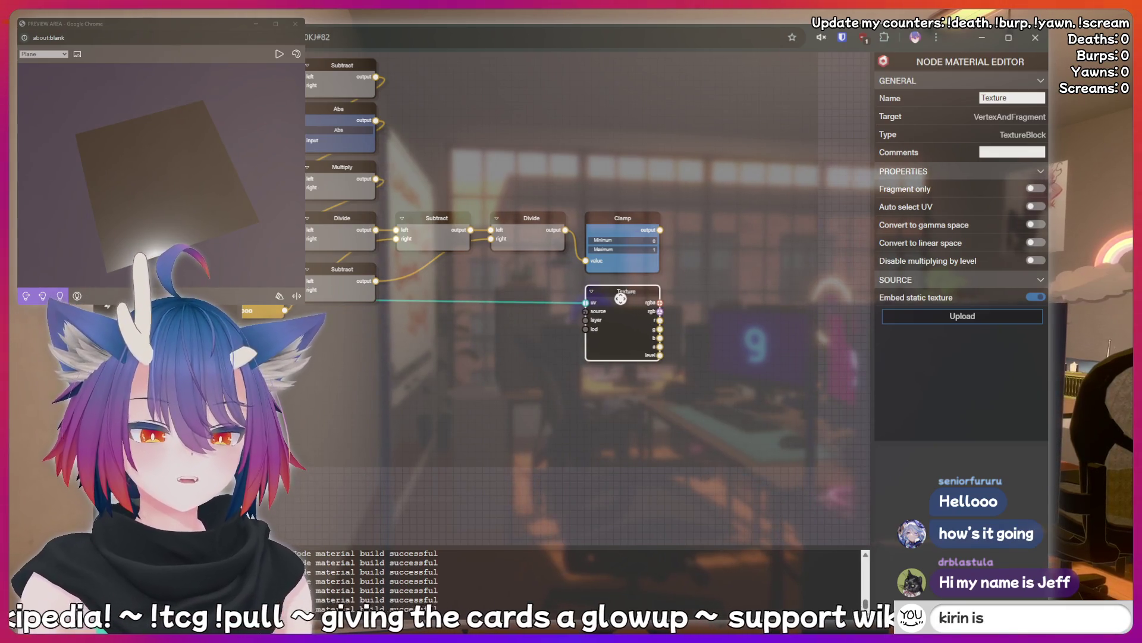
- Wire a Vector2 into Texture's uv, add a VectorMerger, and delete the duplicate Vector2
left_click_drag(537, 308, 580, 309)
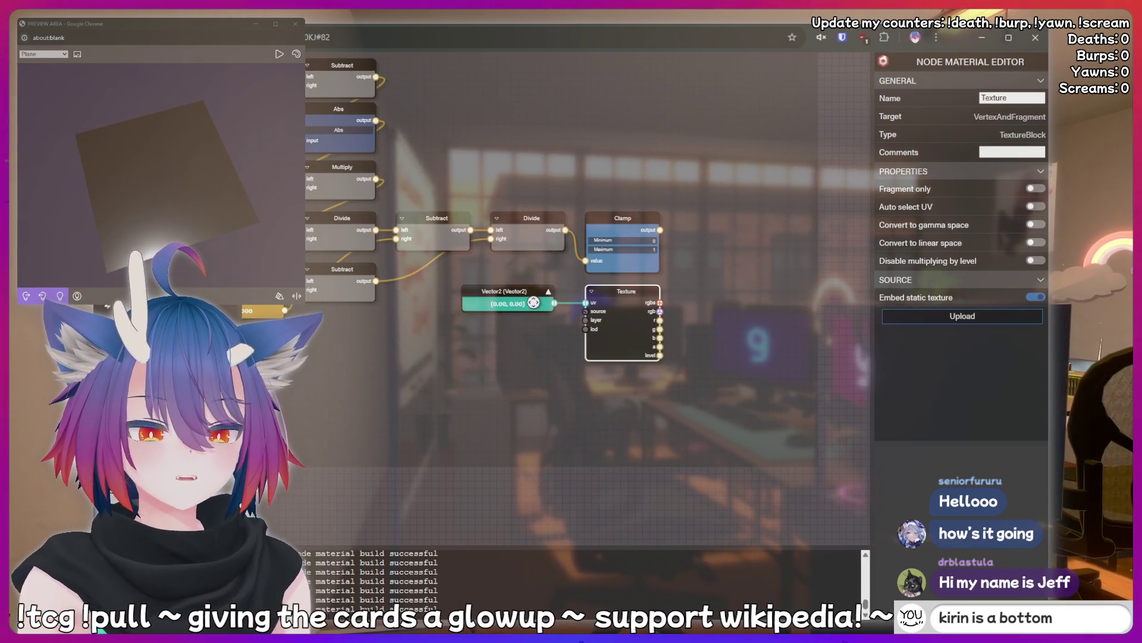
left_click_drag(510, 291, 517, 291)
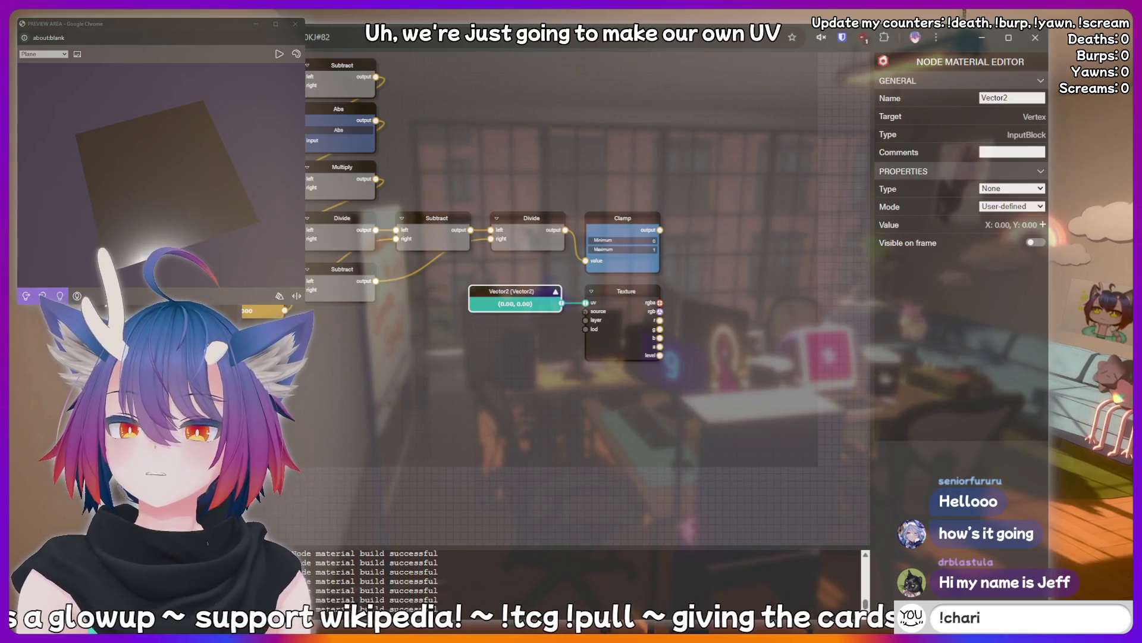
key("ctrl+v")
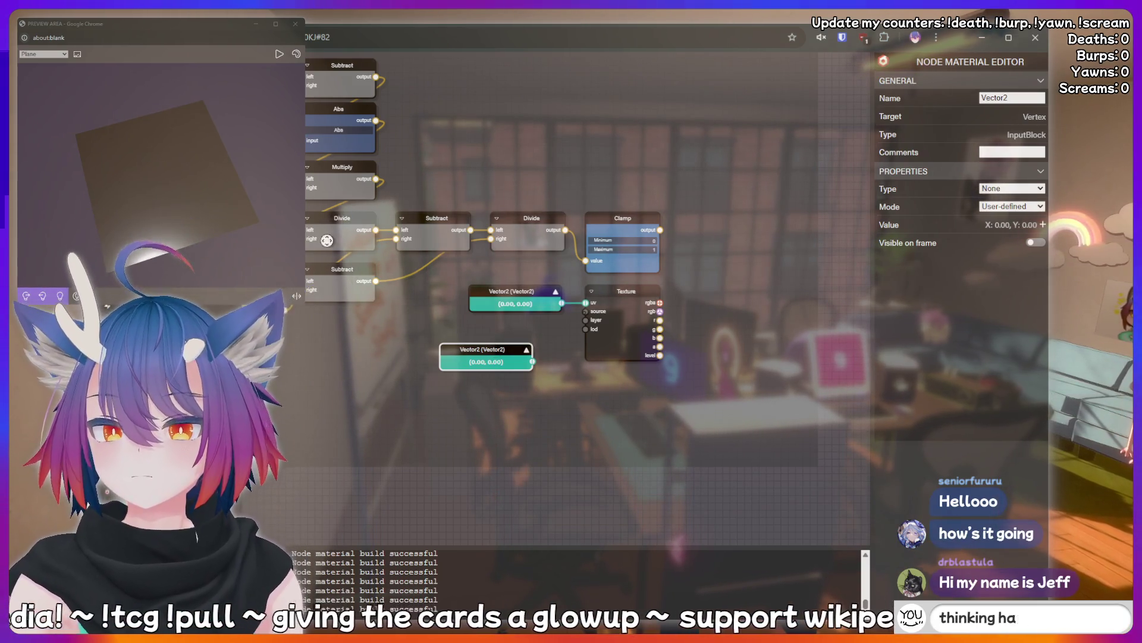
left_click_drag(411, 339, 393, 330)
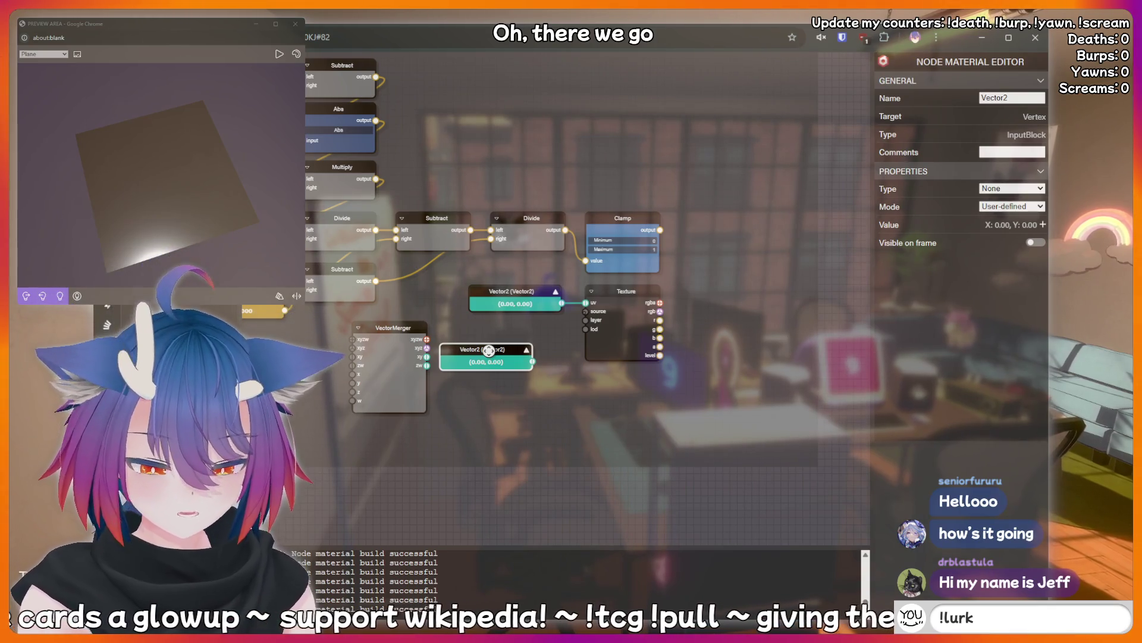
key("Delete")
left_click(523, 291)
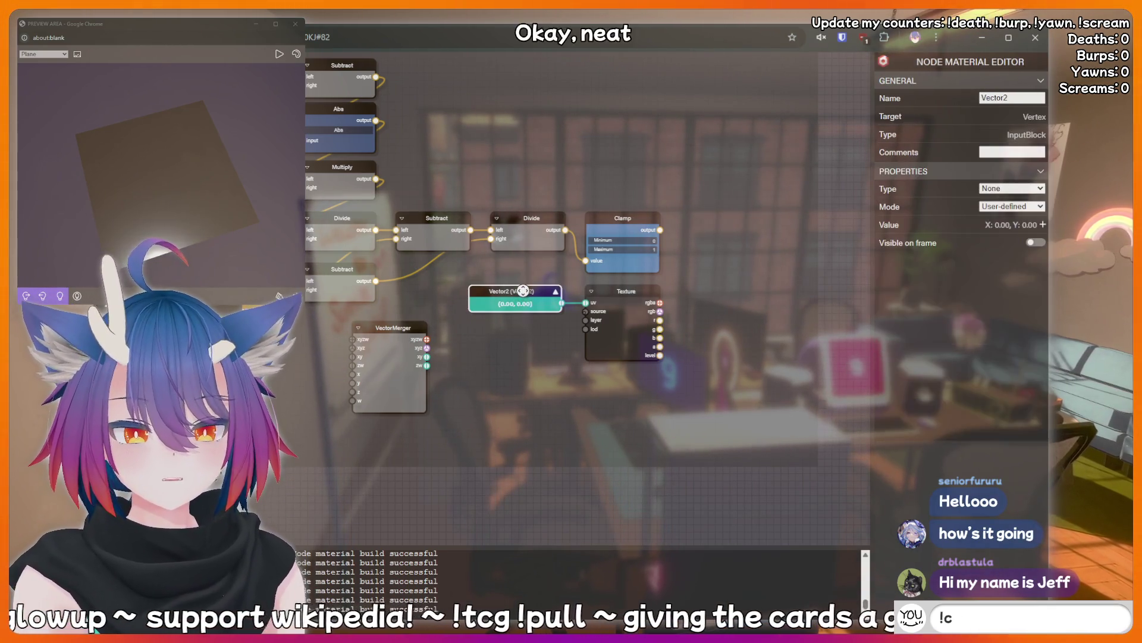
- Replace the Vector2 with the VectorMerger: xy into Texture's uv, Clamp output into x
key("Delete")
left_click_drag(402, 338, 537, 293)
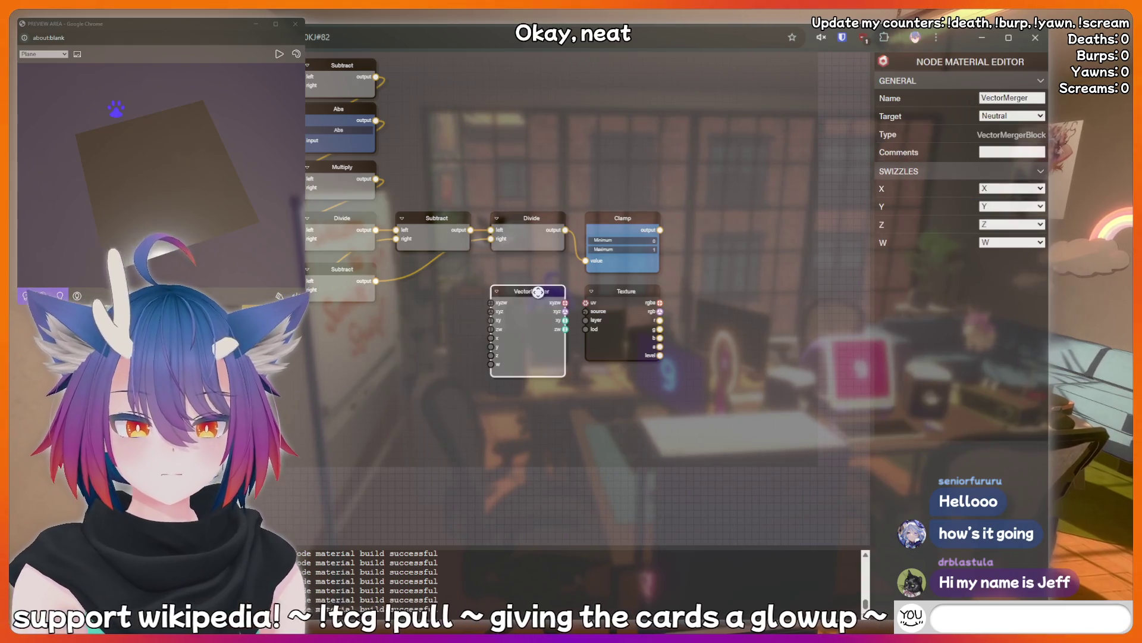
scroll(553, 341, "up", 3)
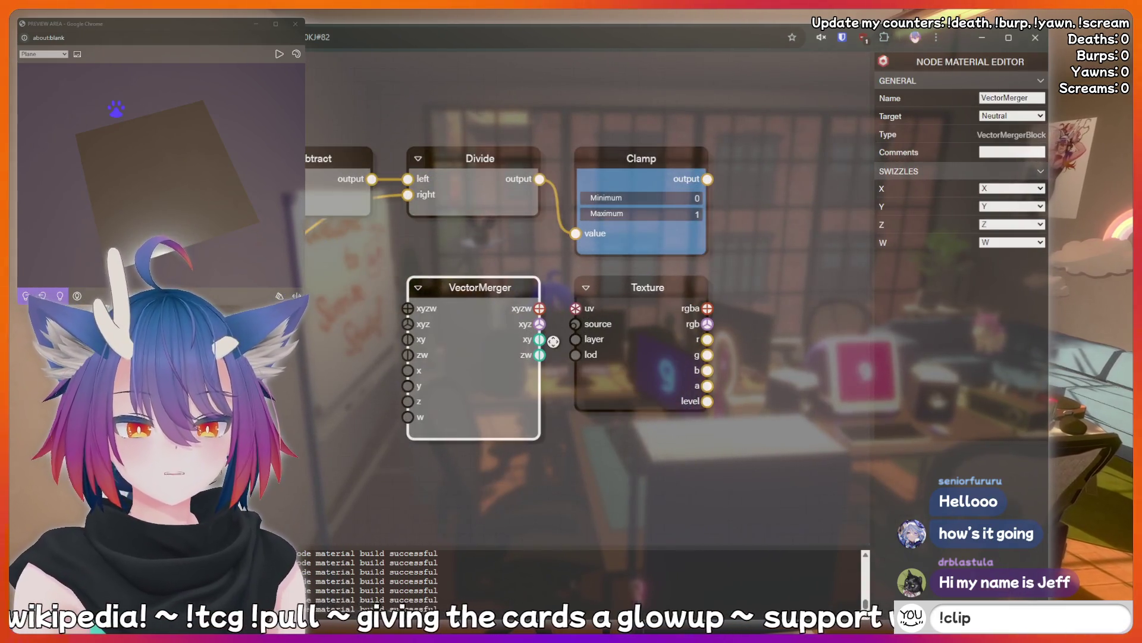
left_click_drag(548, 340, 575, 308)
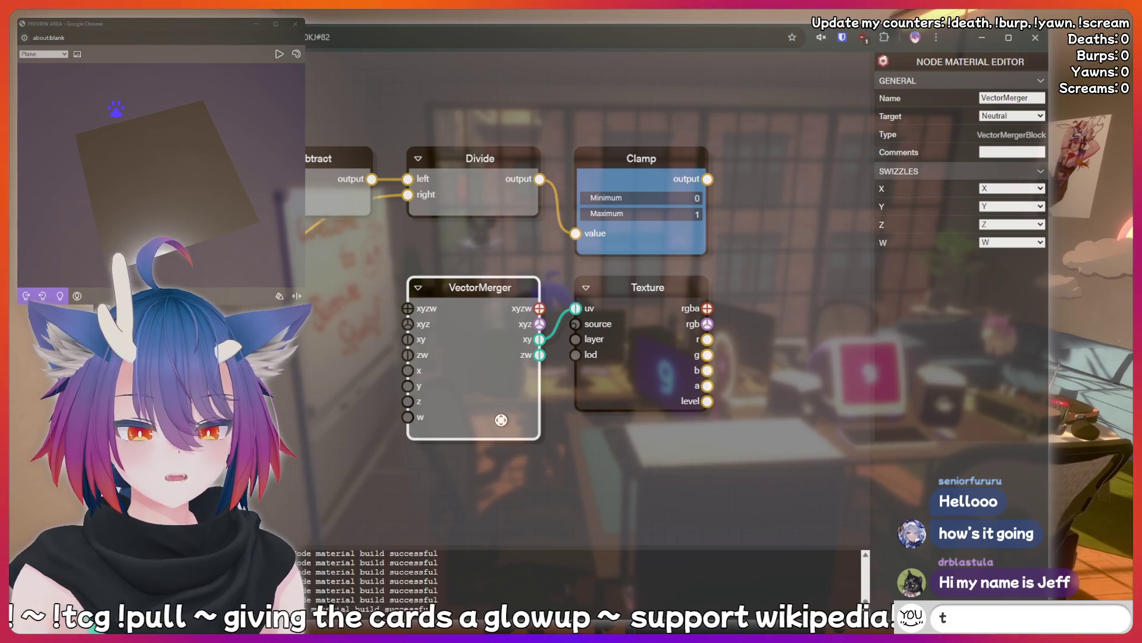
scroll(501, 420, "down", 2)
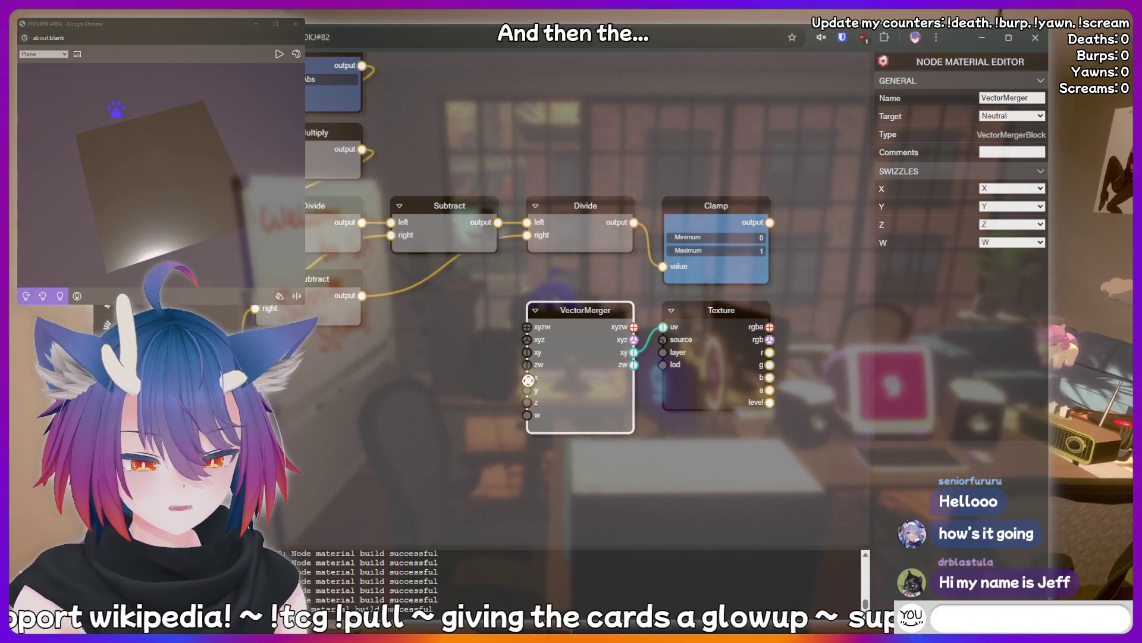
mouse_move(528, 379)
left_mouse_down()
mouse_move(486, 403)
mouse_move(438, 374)
left_mouse_up()
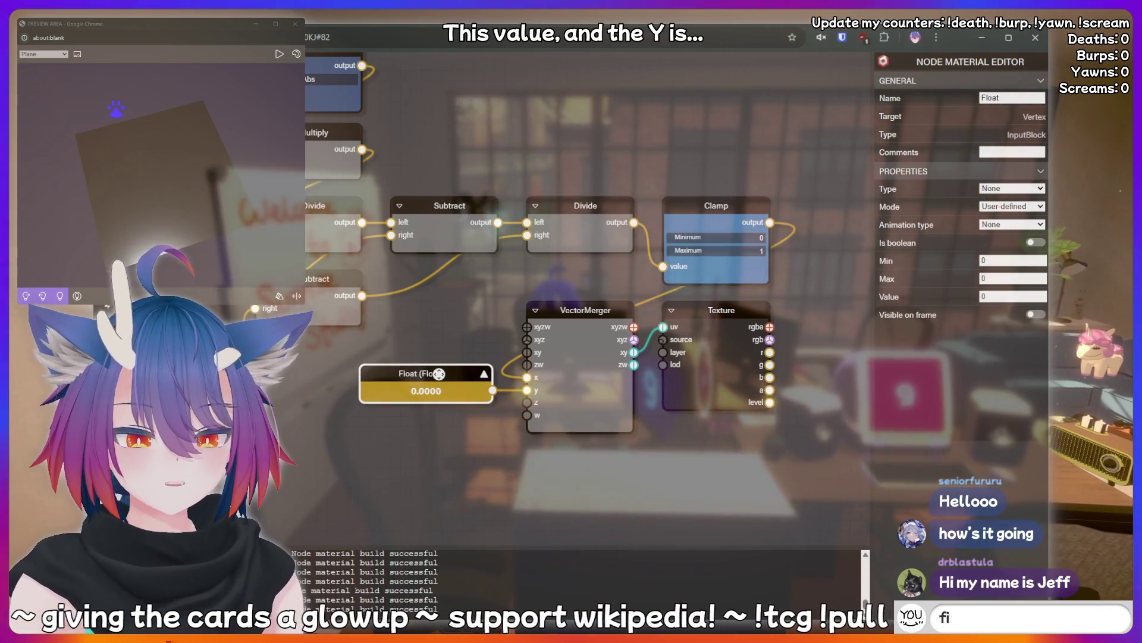
- Set the Float feeding VectorMerger's y to 0.5
left_click(1004, 261)
left_click(1003, 296)
type("0.5")
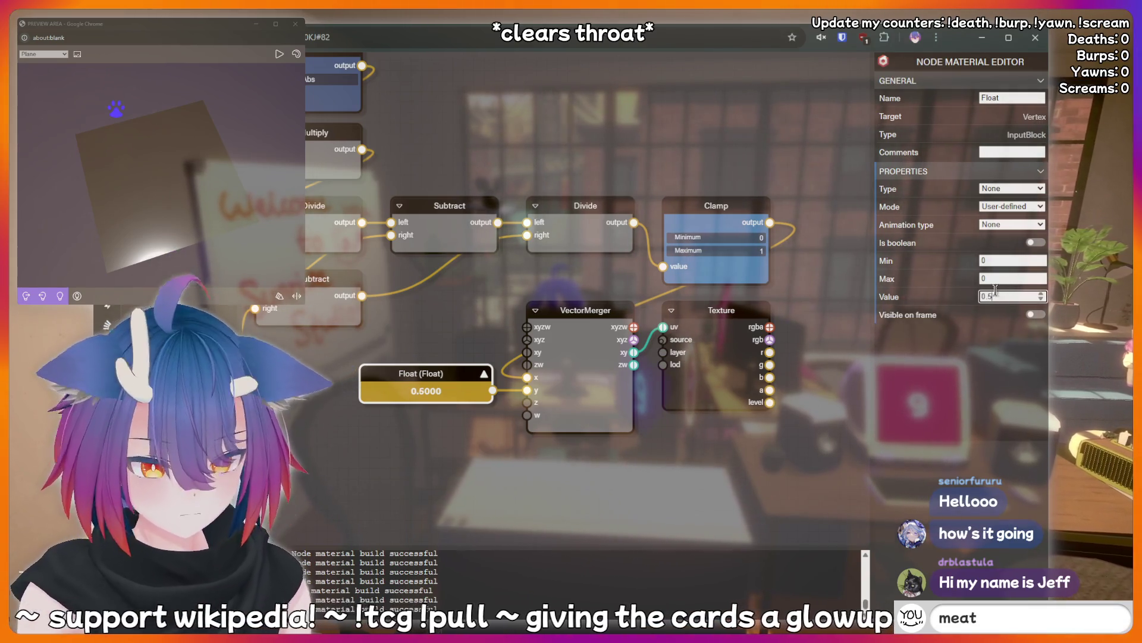
left_click(1003, 261)
left_click(652, 425)
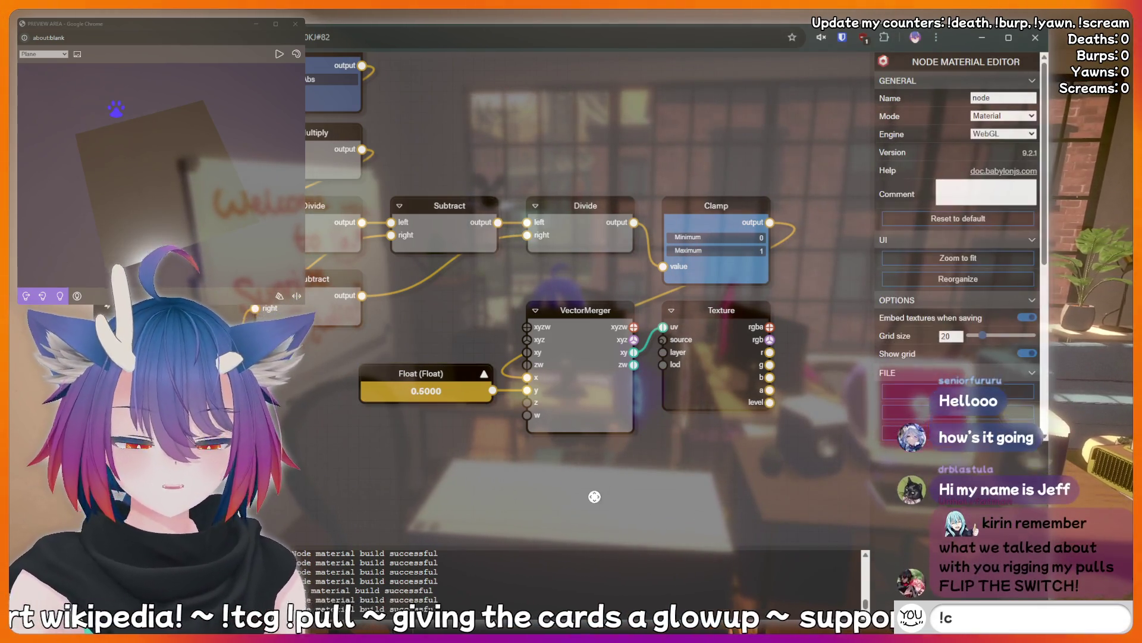
left_click(694, 406)
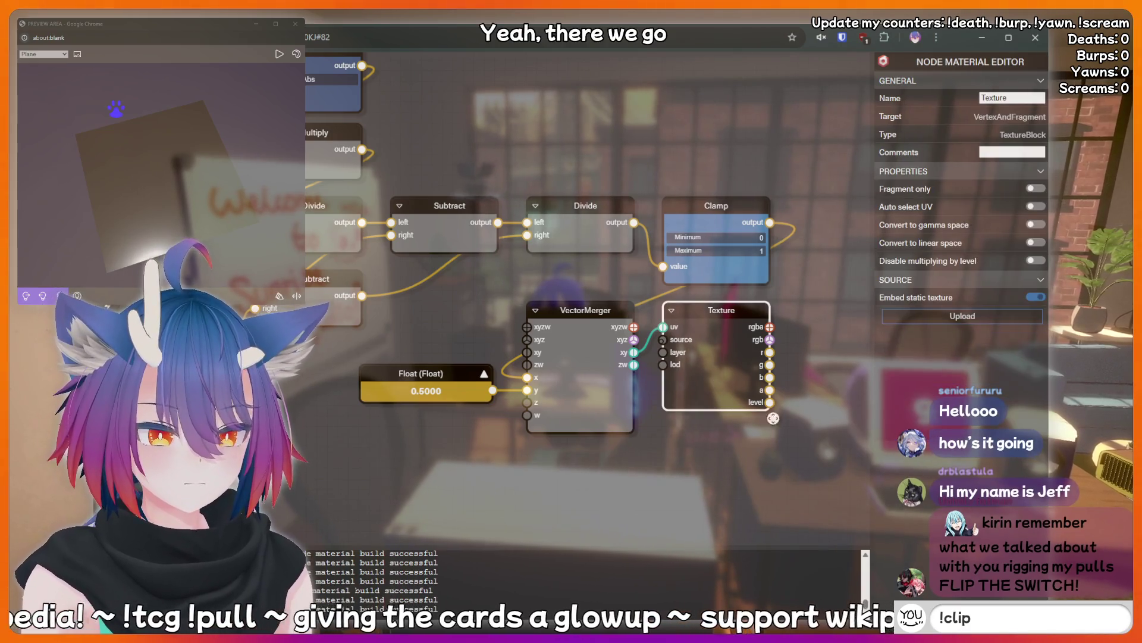
- Upload the rainbow spectrum gradient image as the Texture node's source
left_click(969, 317)
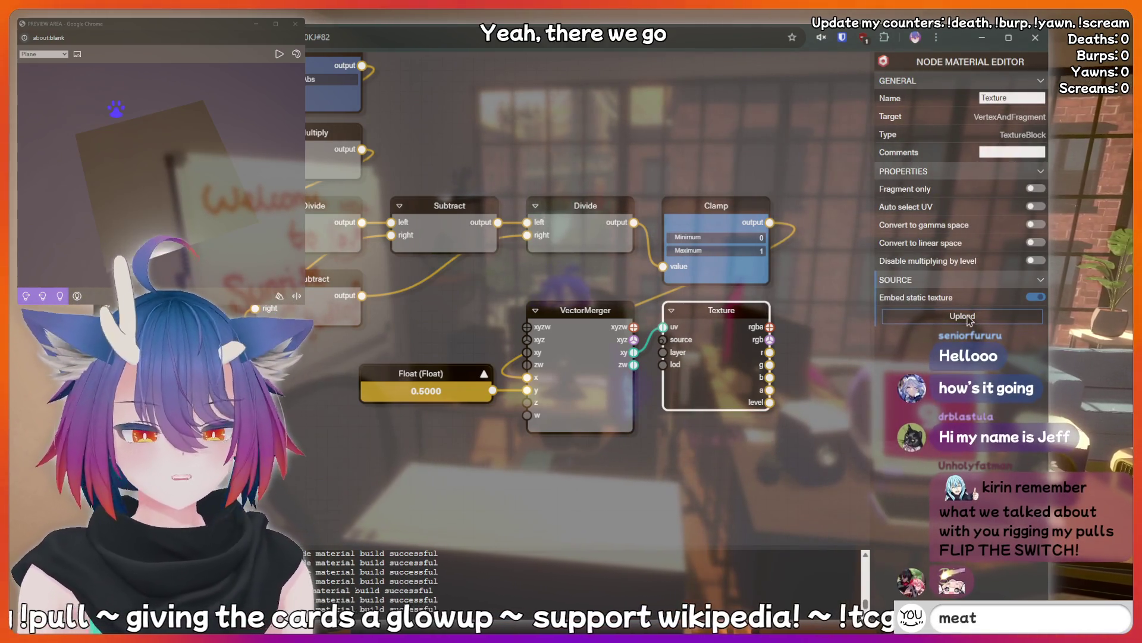
type("hotdog")
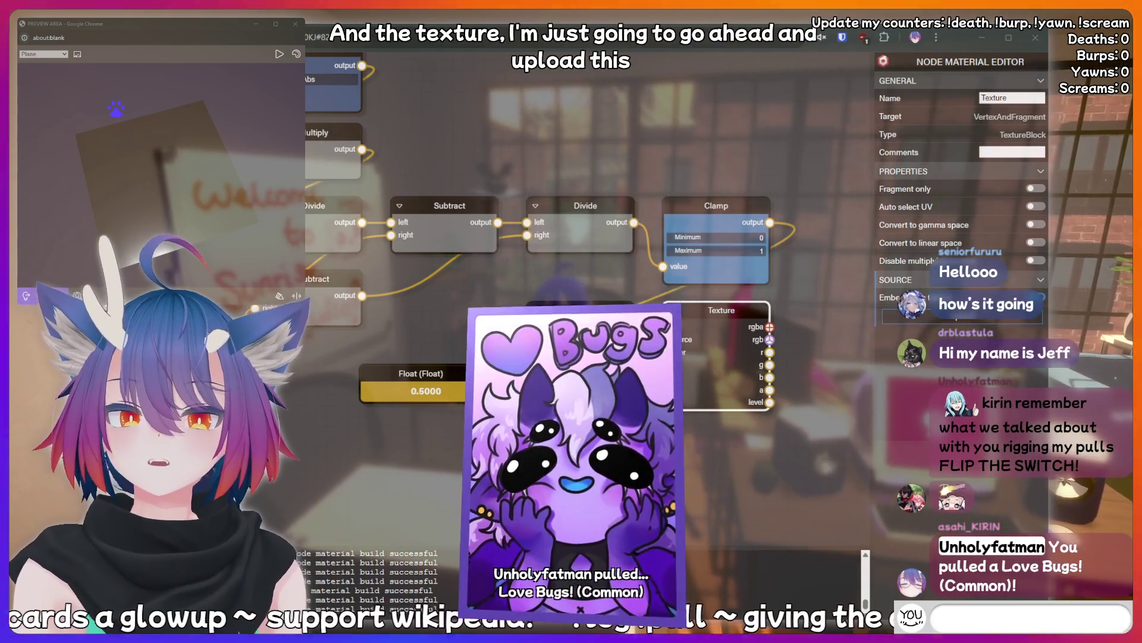
type("!charity")
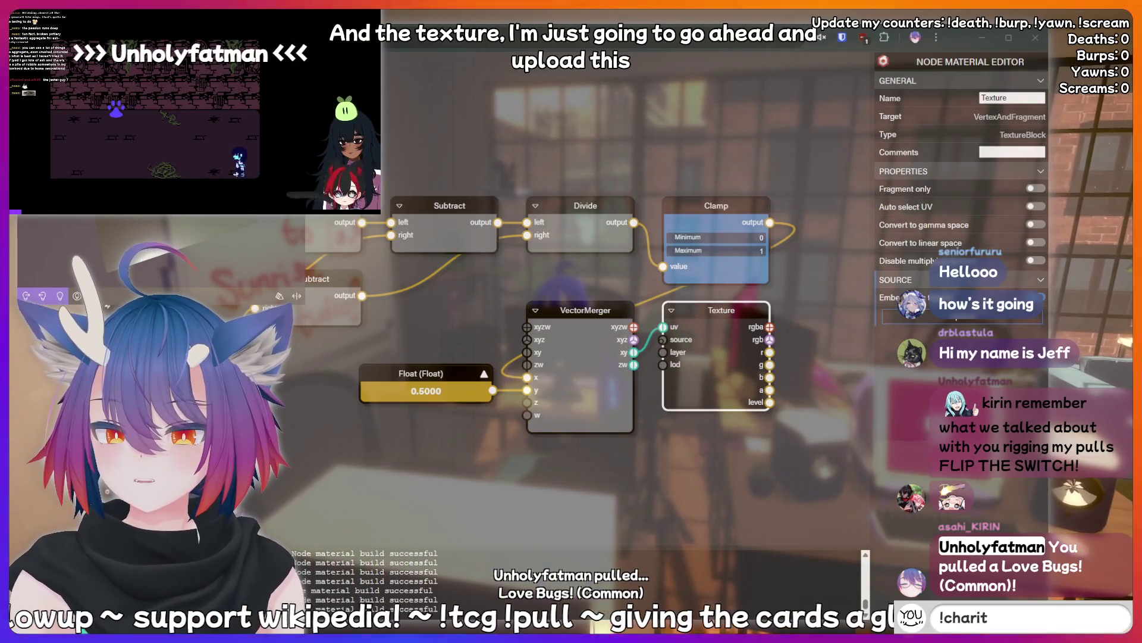
key("BackSpace")
key("BackSpace")
key("BackSpace")
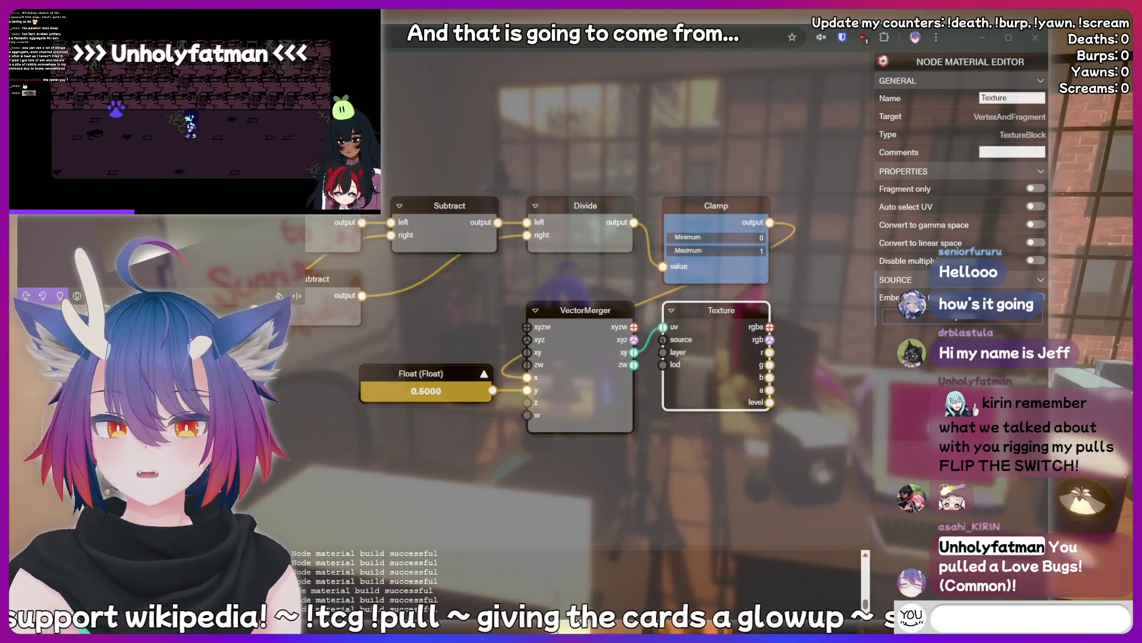
type("kirin is")
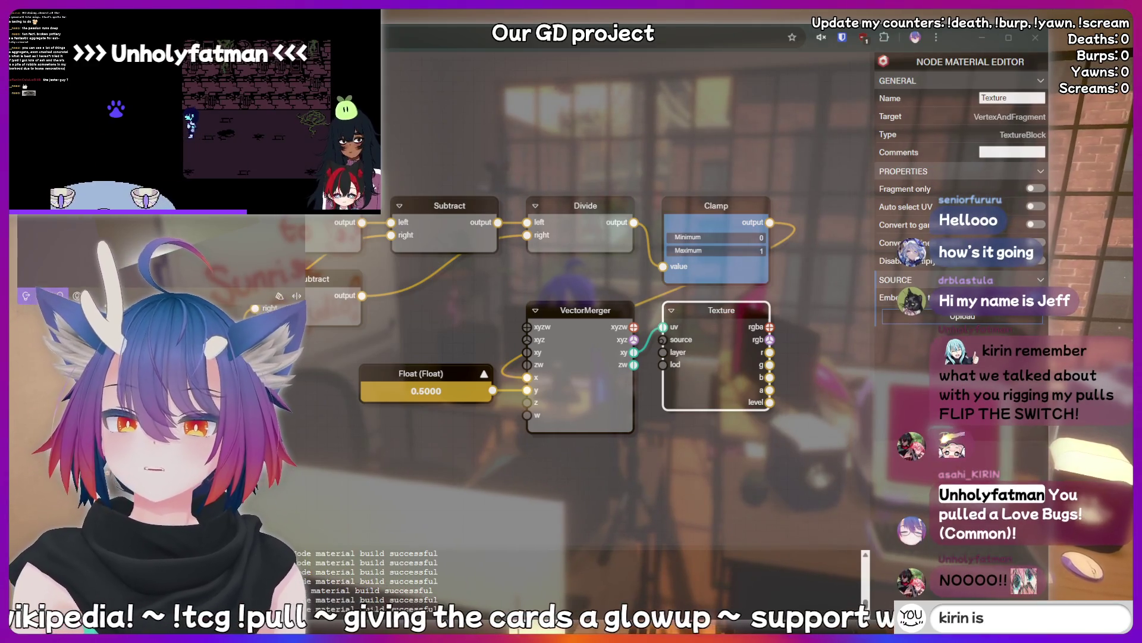
type(" a bottom")
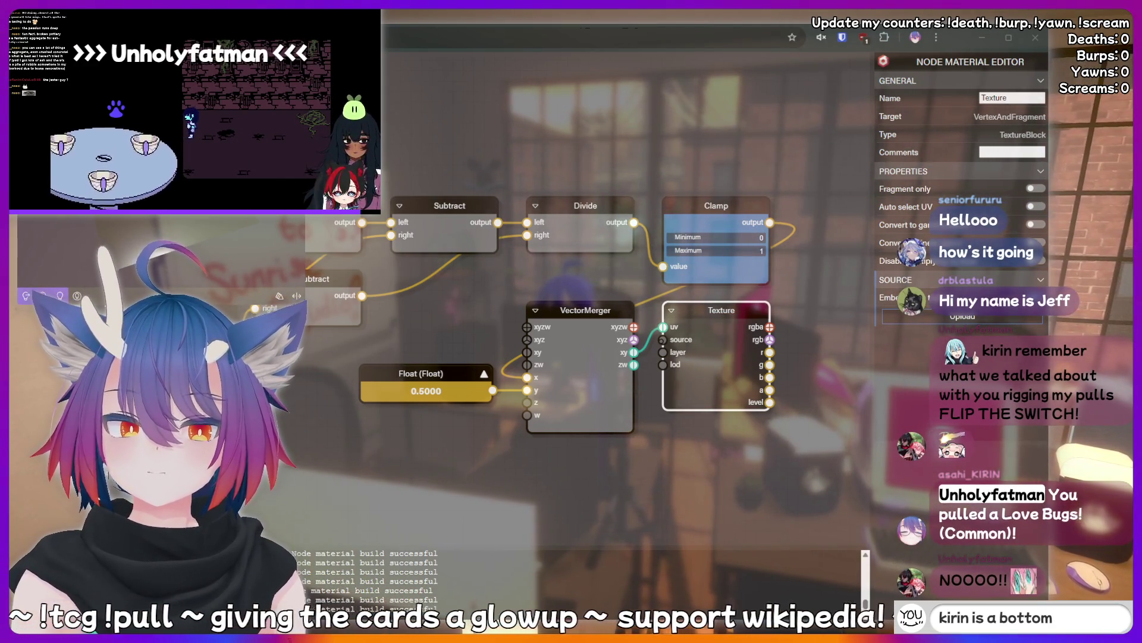
key("BackSpace")
key("BackSpace")
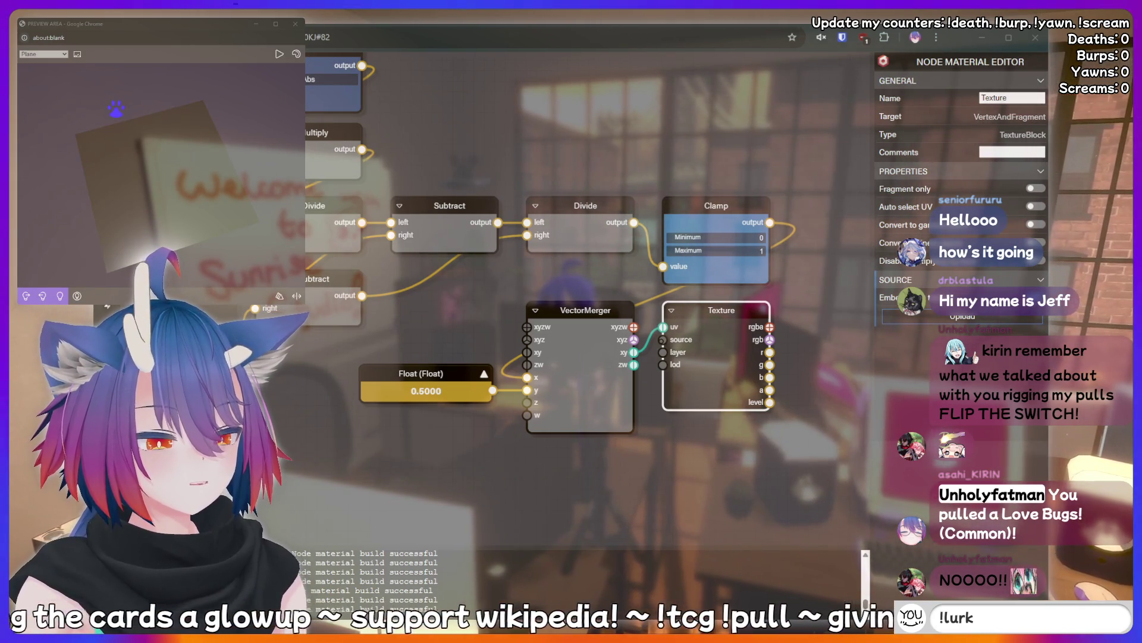
type("!")
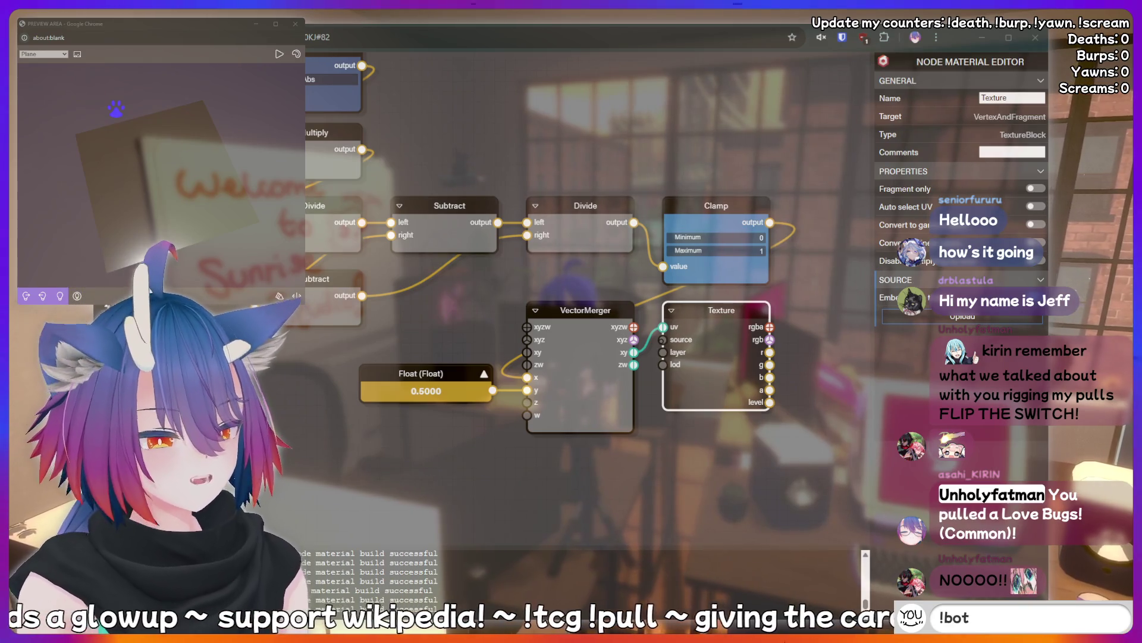
key("Return")
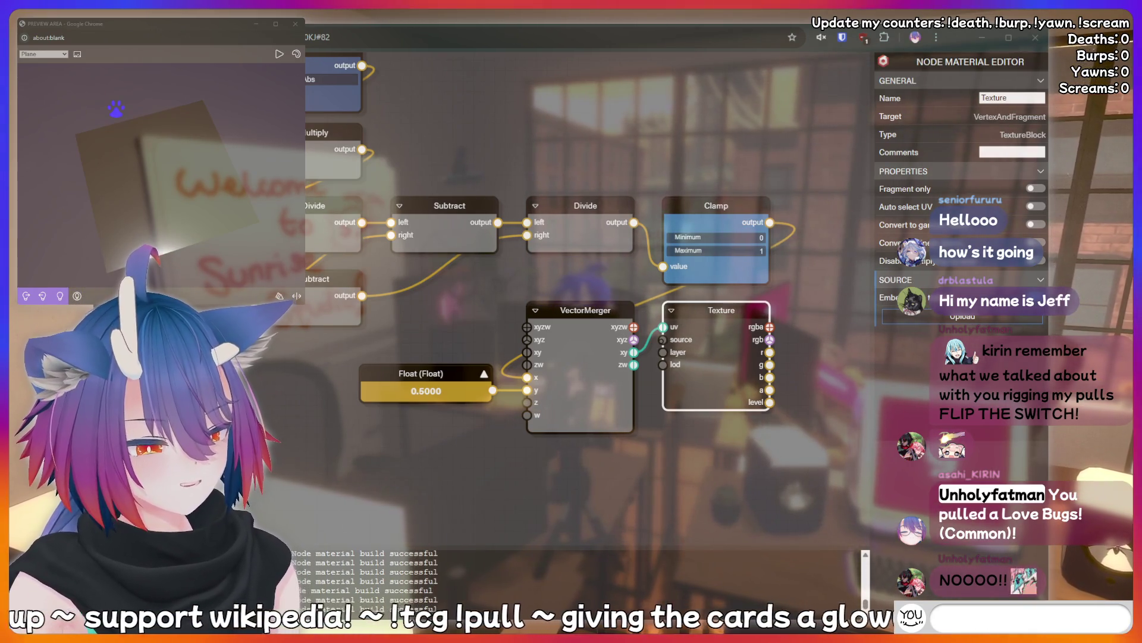
type("cringe")
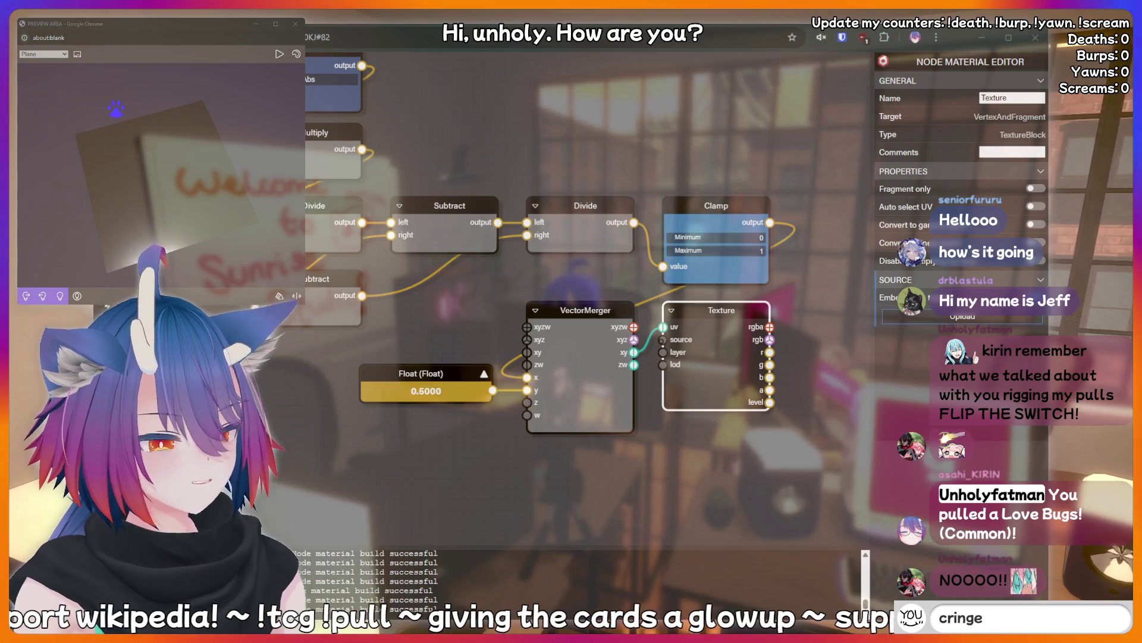
key("Return")
type("fish")
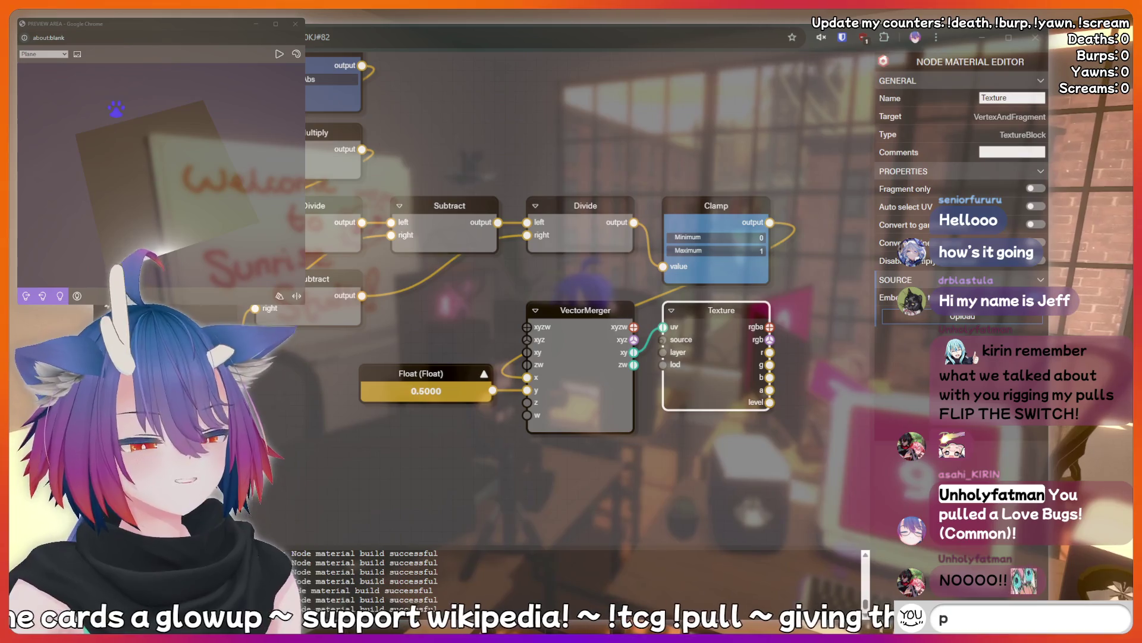
type("ee poopoo")
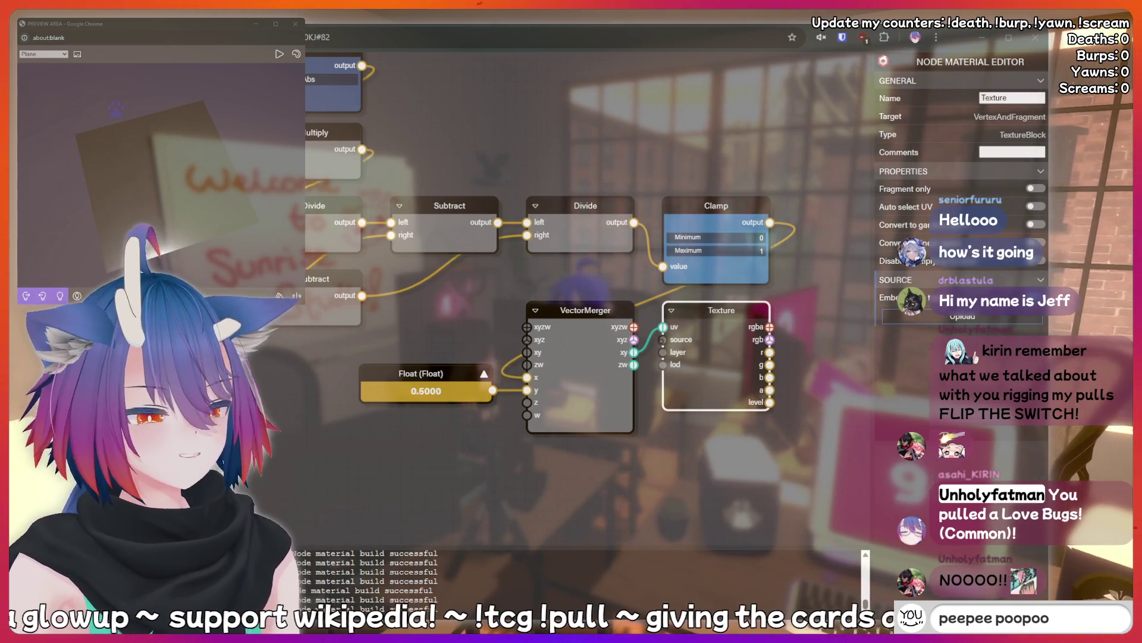
key("BackSpace")
key("BackSpace")
key("BackSpace")
type("hotd")
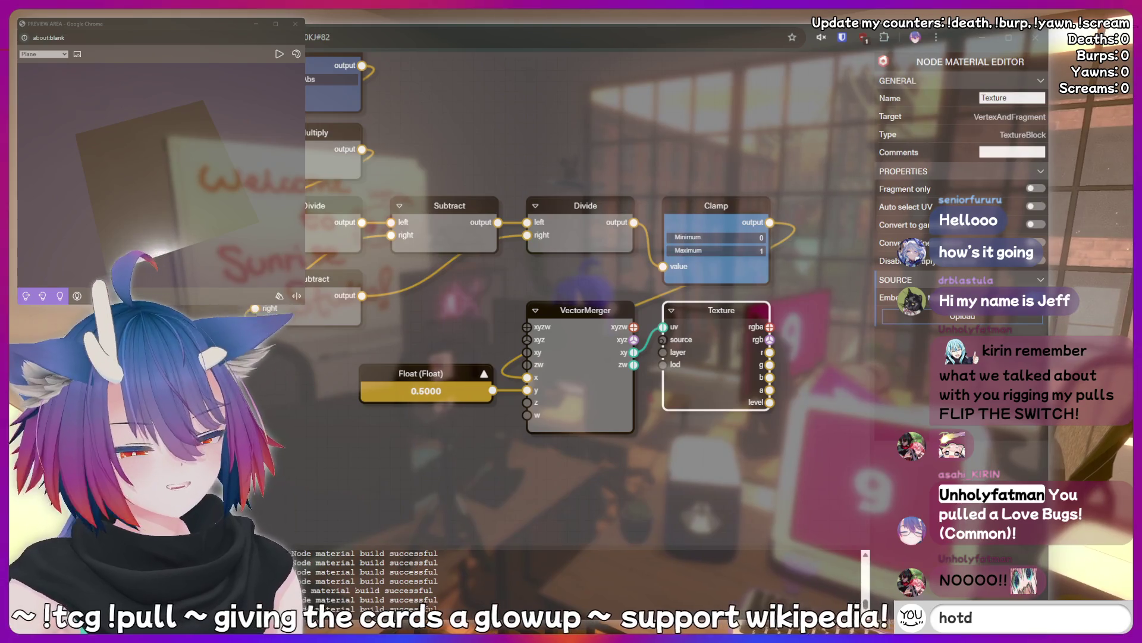
type("og")
key("BackSpace")
key("BackSpace")
key("BackSpace")
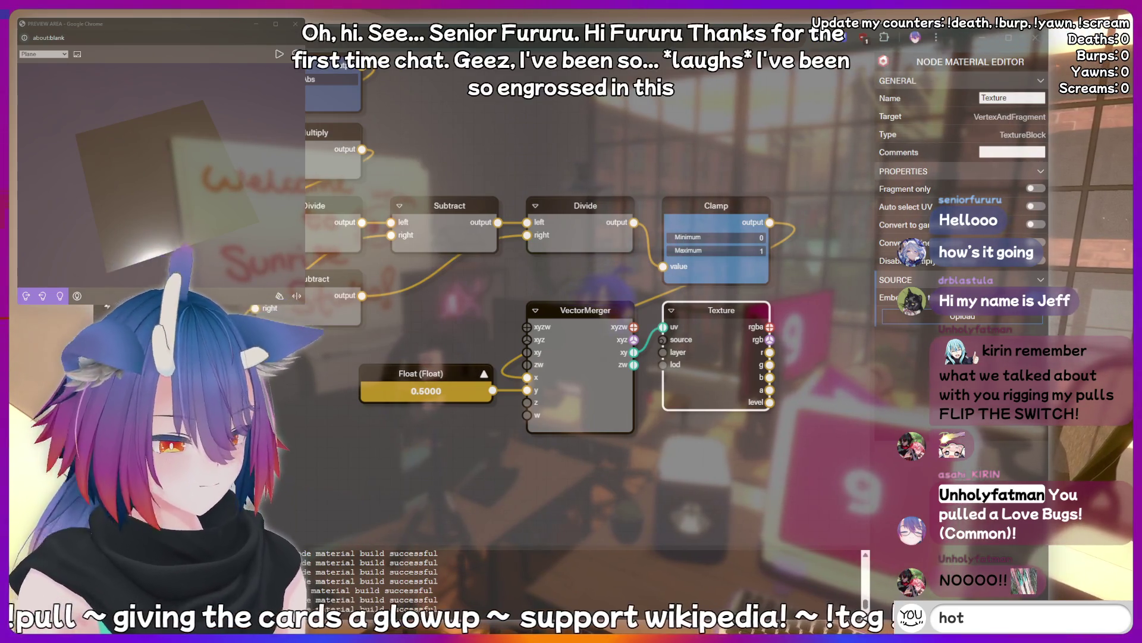
type("inking har")
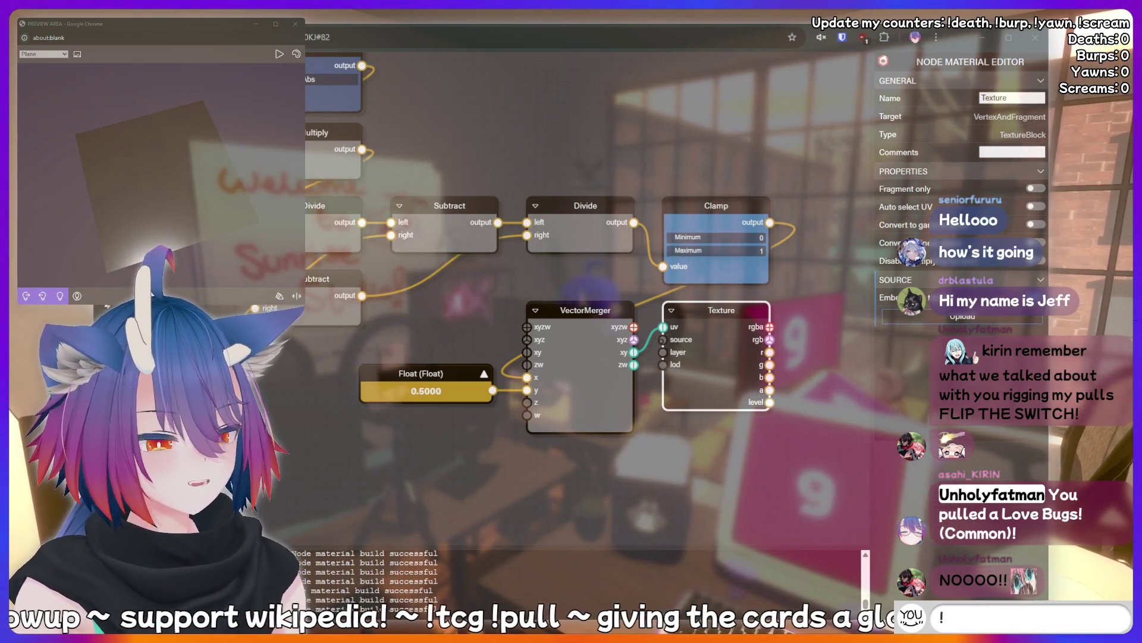
type("!cha")
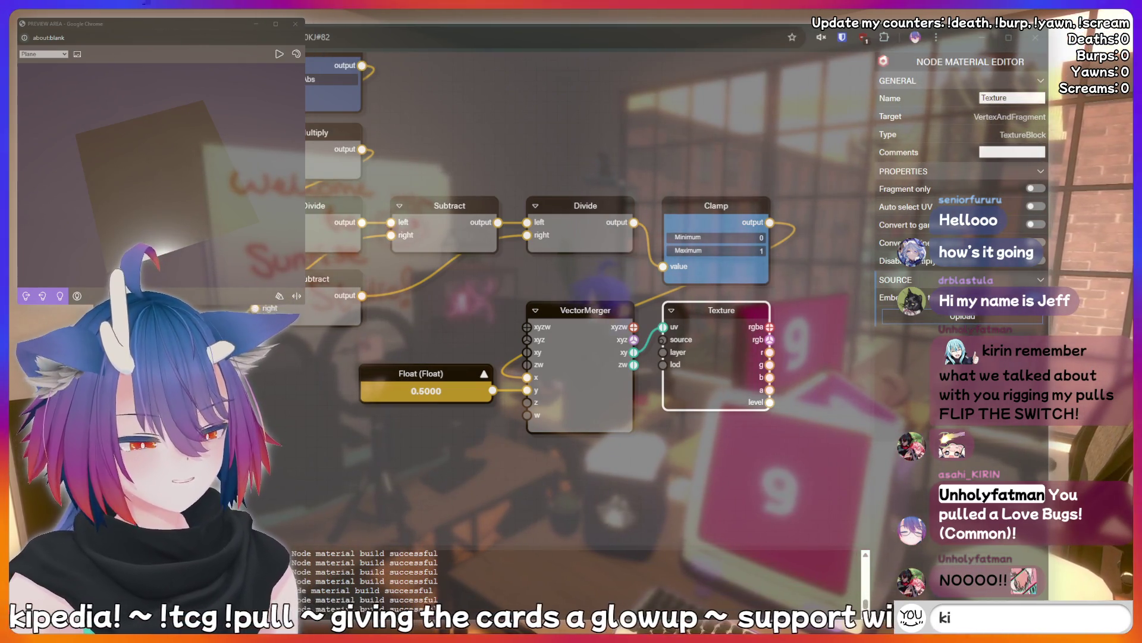
type("kirin is a bott")
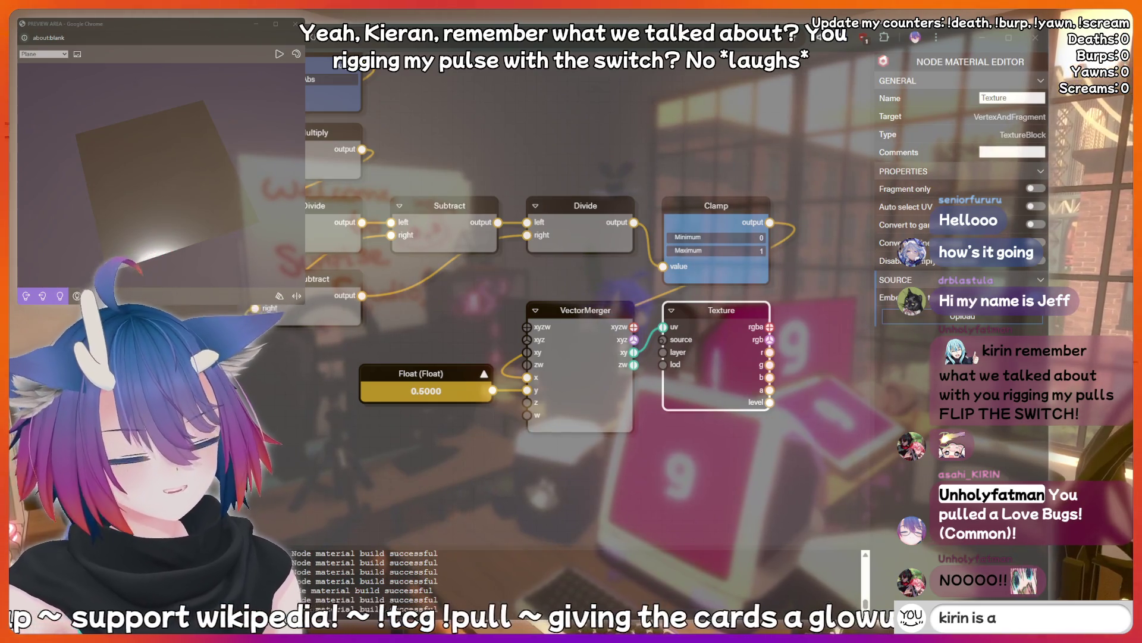
type("ttom")
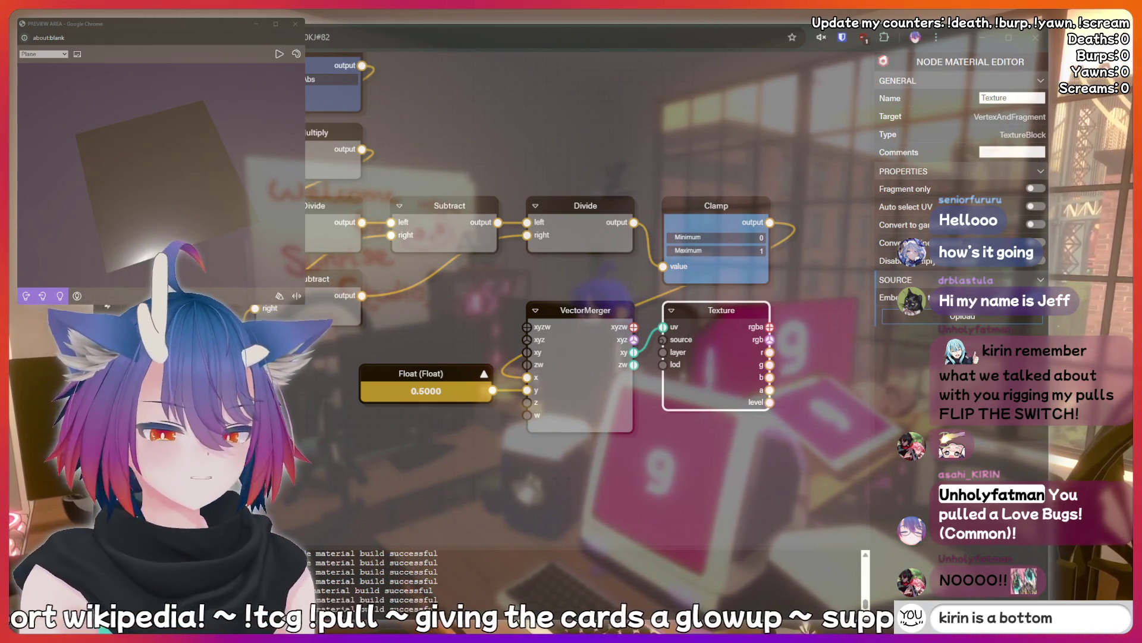
type("cringe")
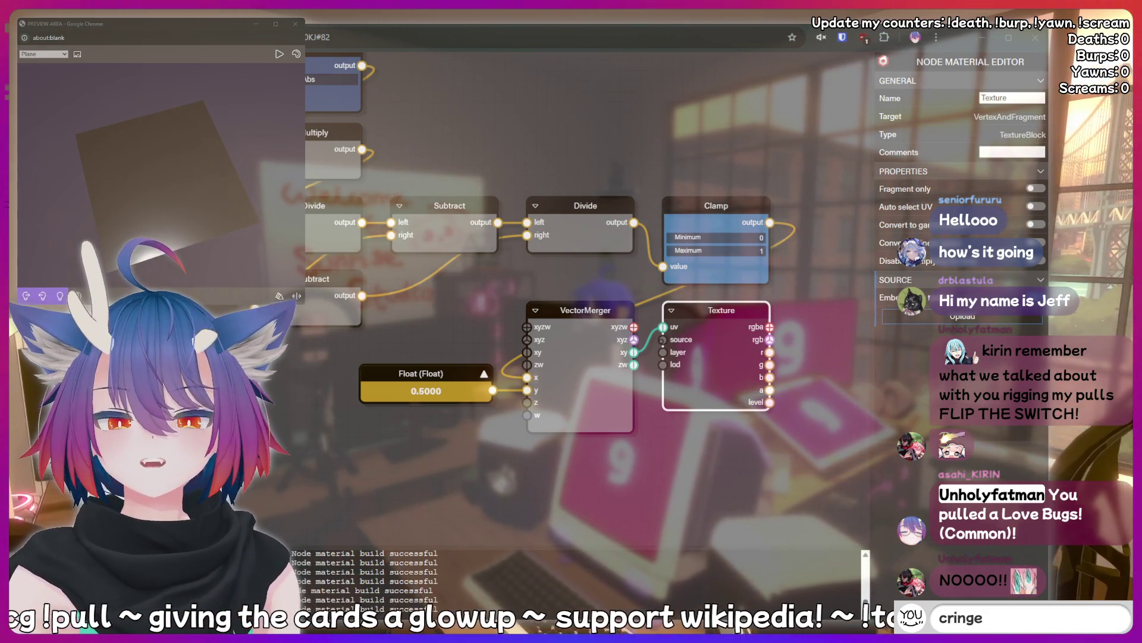
type("thinking h")
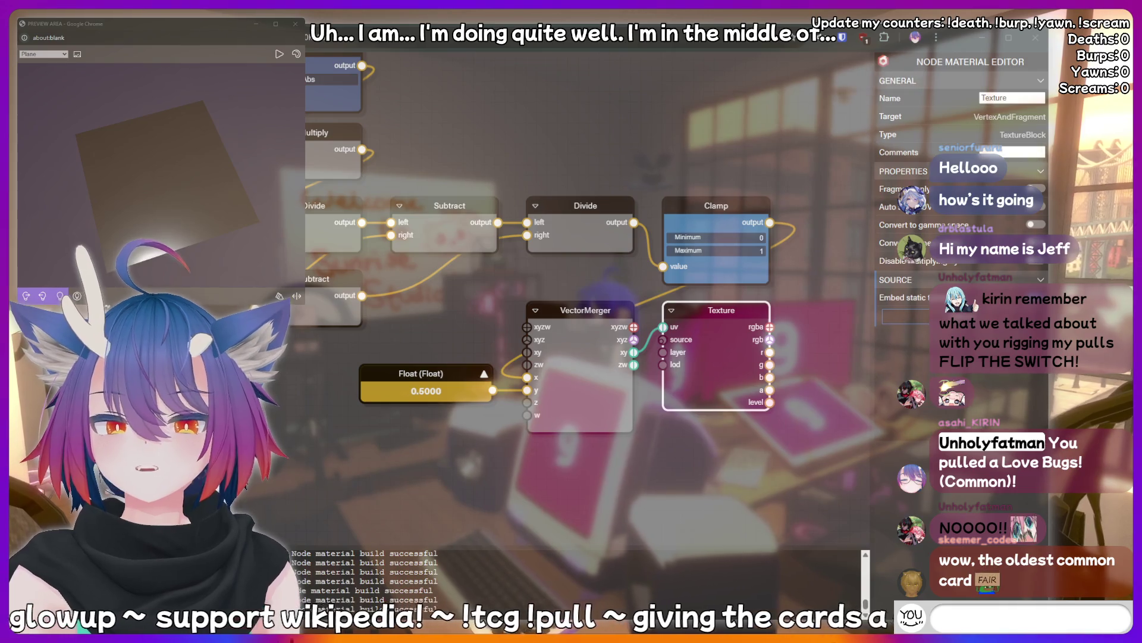
type("rd")
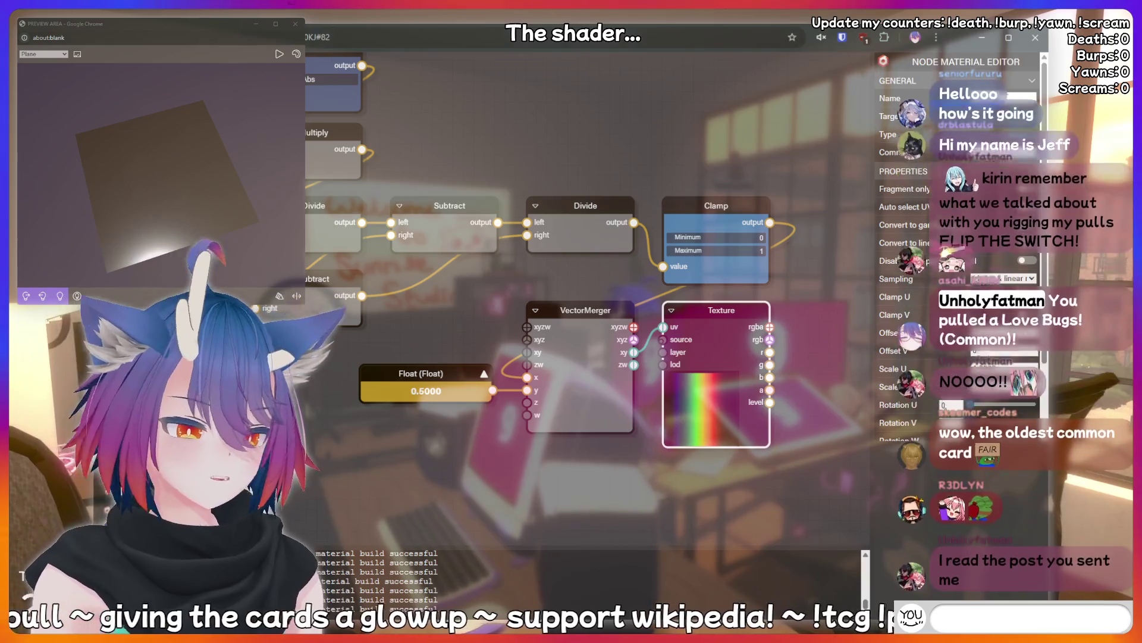
- Move the Vector4 tangent attribute node right and the red Vector node up-left
type("!clip")
scroll(583, 390, "down", 5)
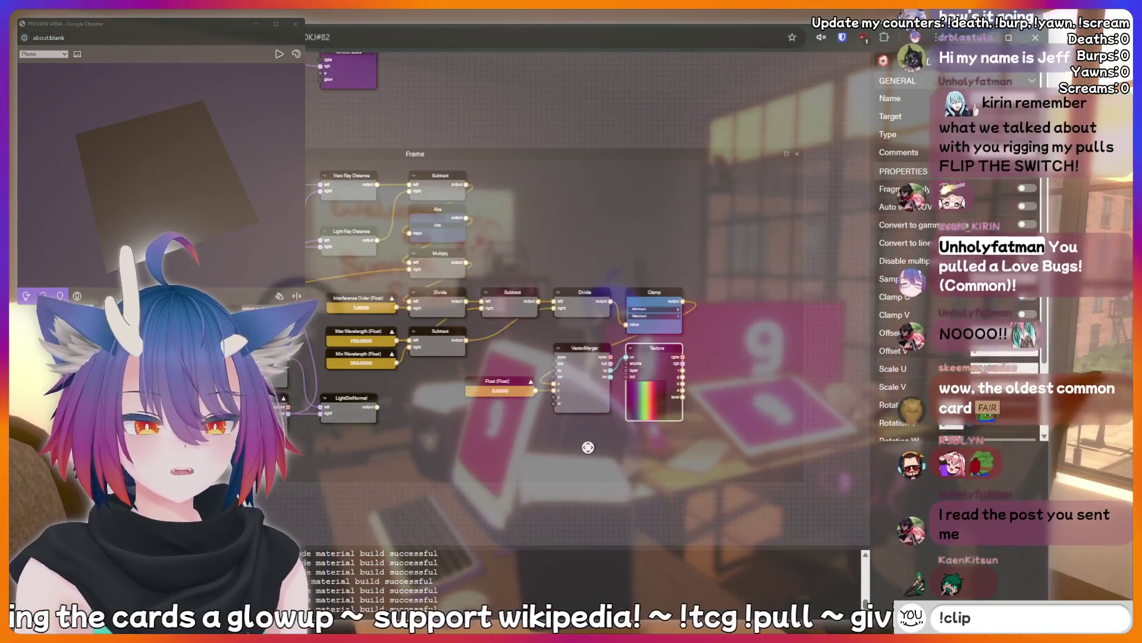
scroll(586, 446, "down", 5)
type("dquote I just")
mouse_move(605, 415)
left_mouse_down()
mouse_move(482, 422)
mouse_move(556, 416)
left_mouse_up()
type(" said something sus")
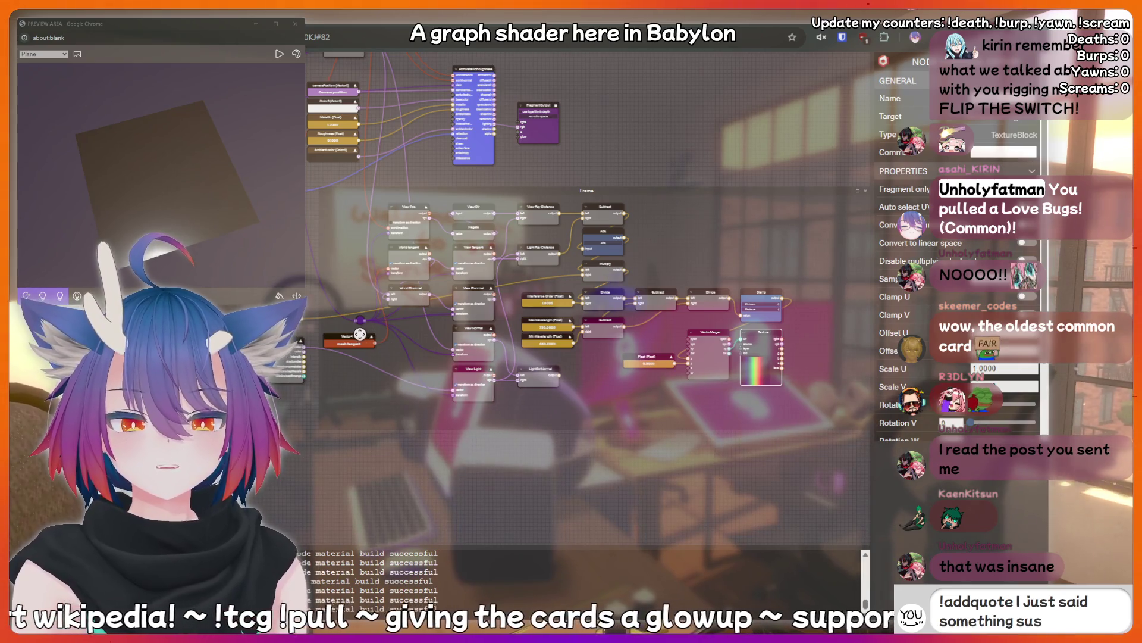
mouse_move(360, 334)
left_mouse_down()
mouse_move(425, 325)
mouse_move(412, 322)
left_mouse_up()
type("should be re")
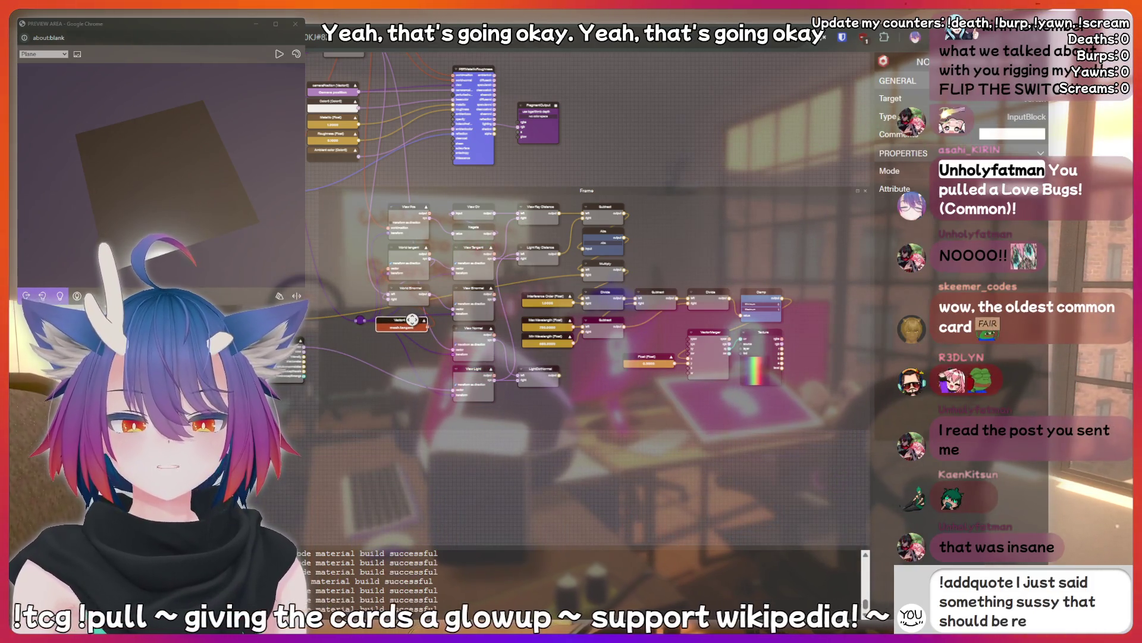
type("corded foreve")
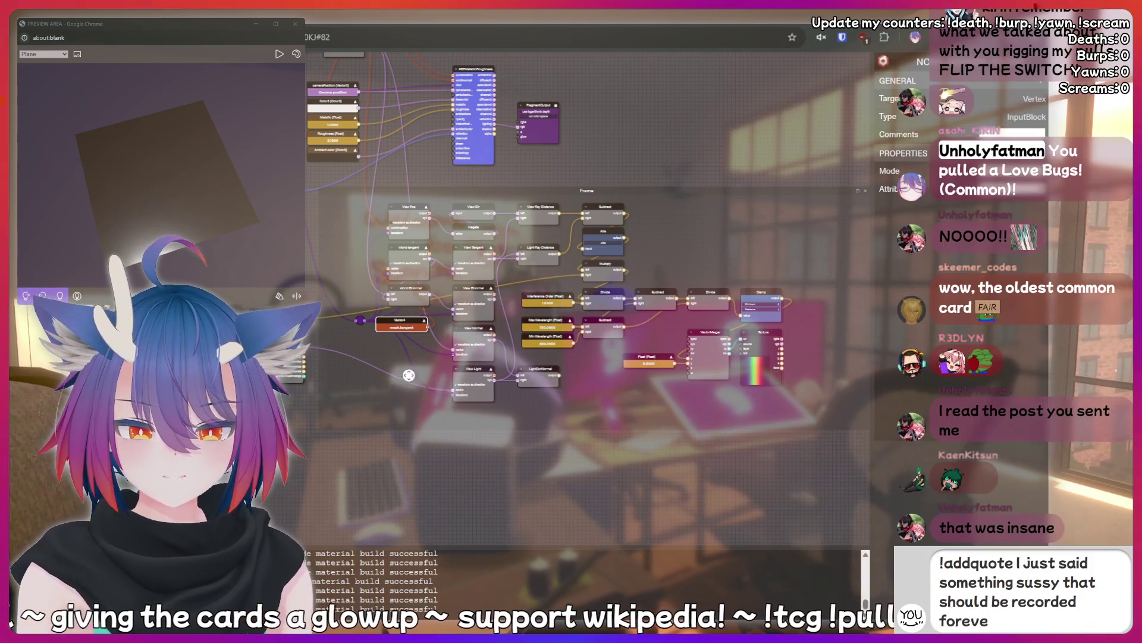
left_click_drag(409, 318, 371, 282)
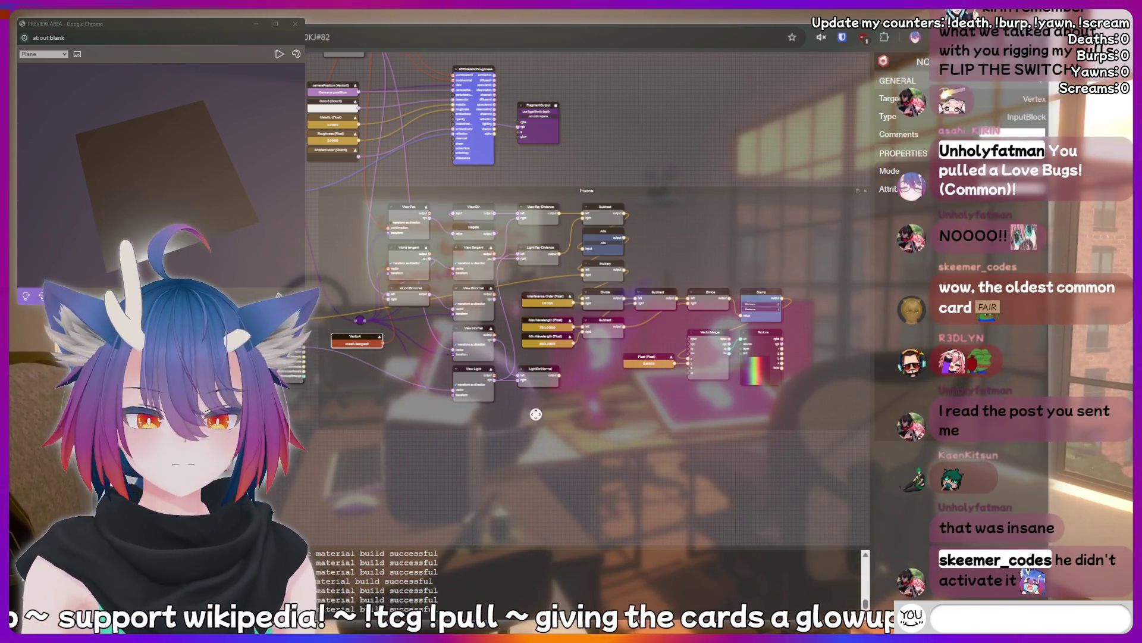
left_click_drag(569, 458, 554, 477)
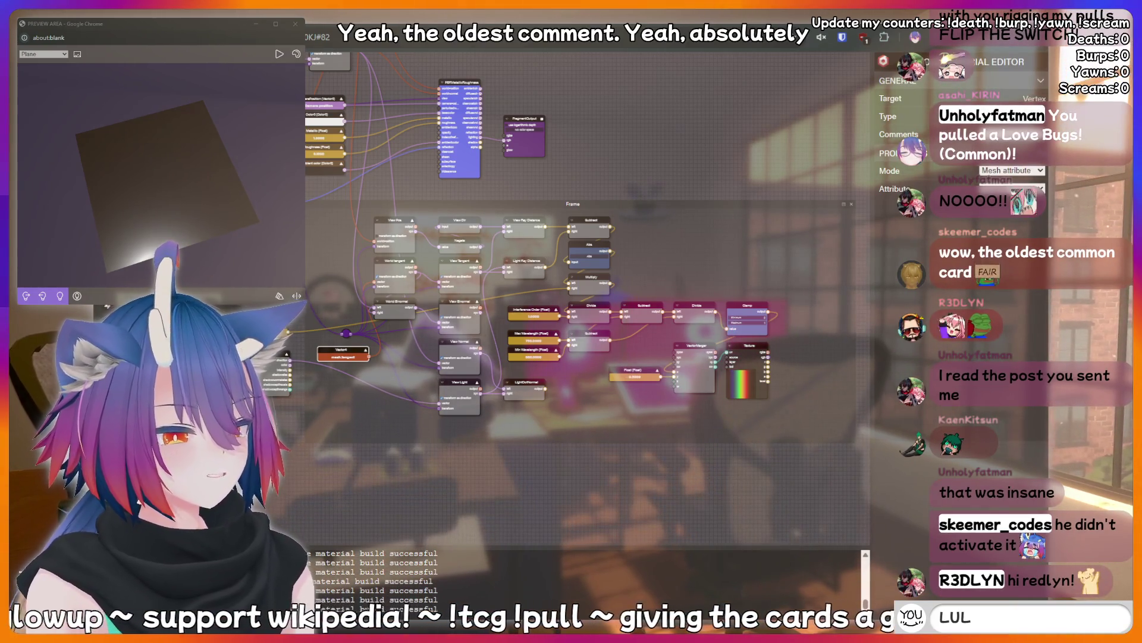
type("!addquote I ju")
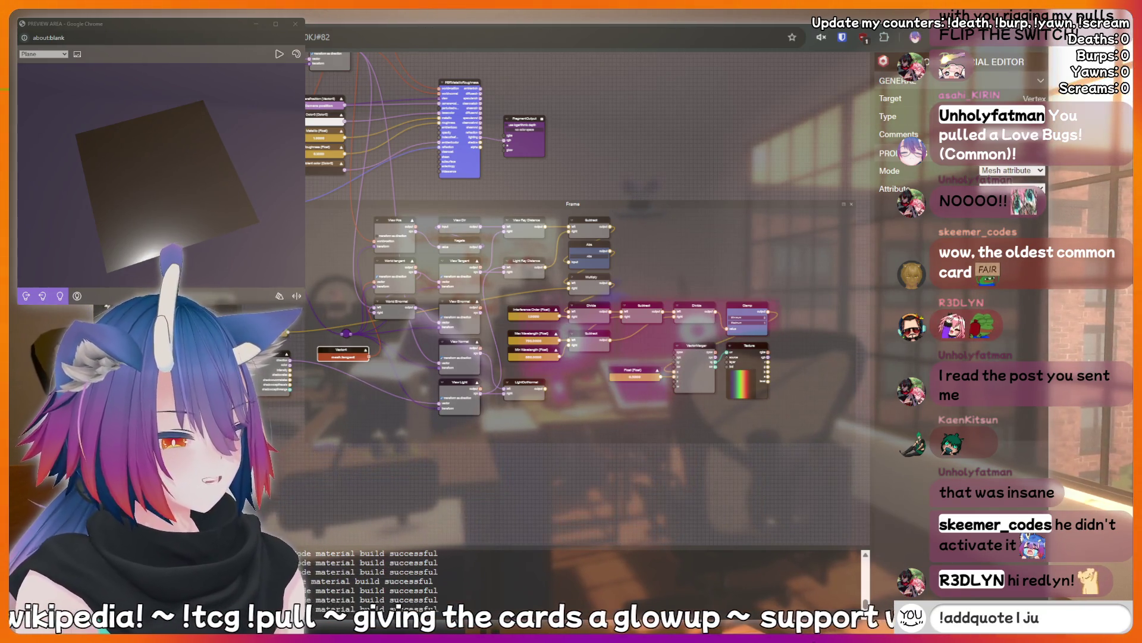
type("st said something suss")
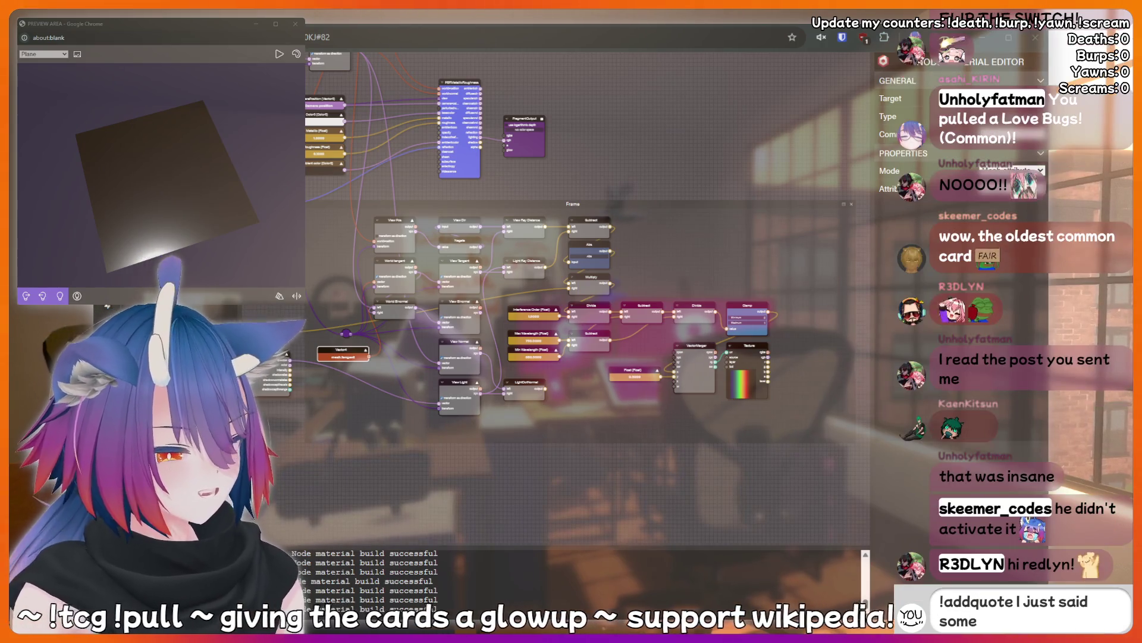
type("y t")
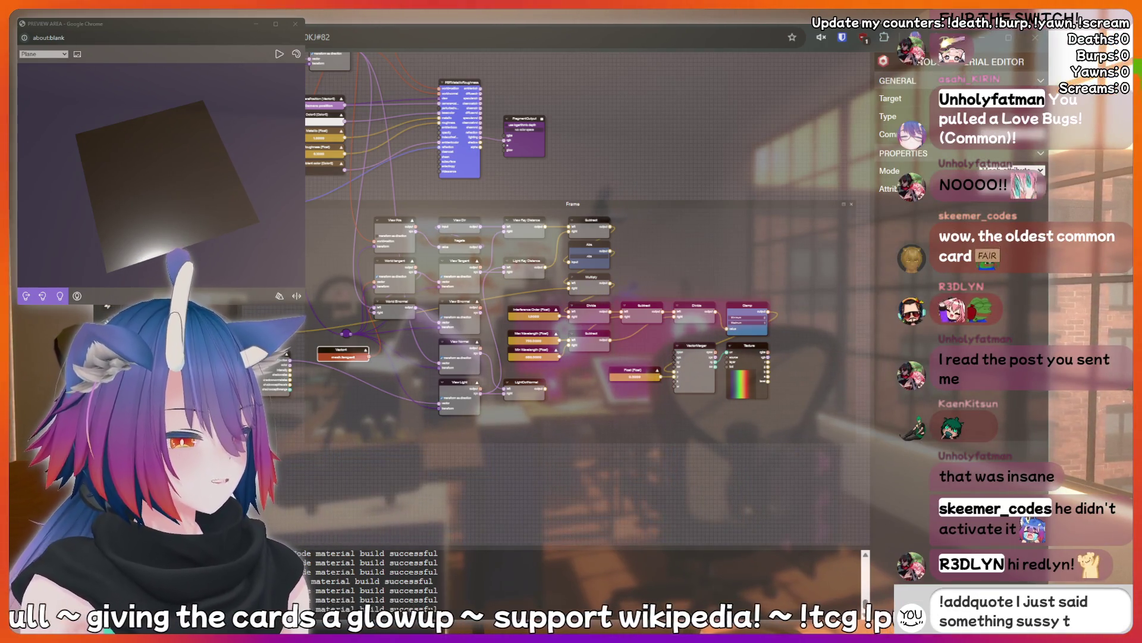
type("hat should be")
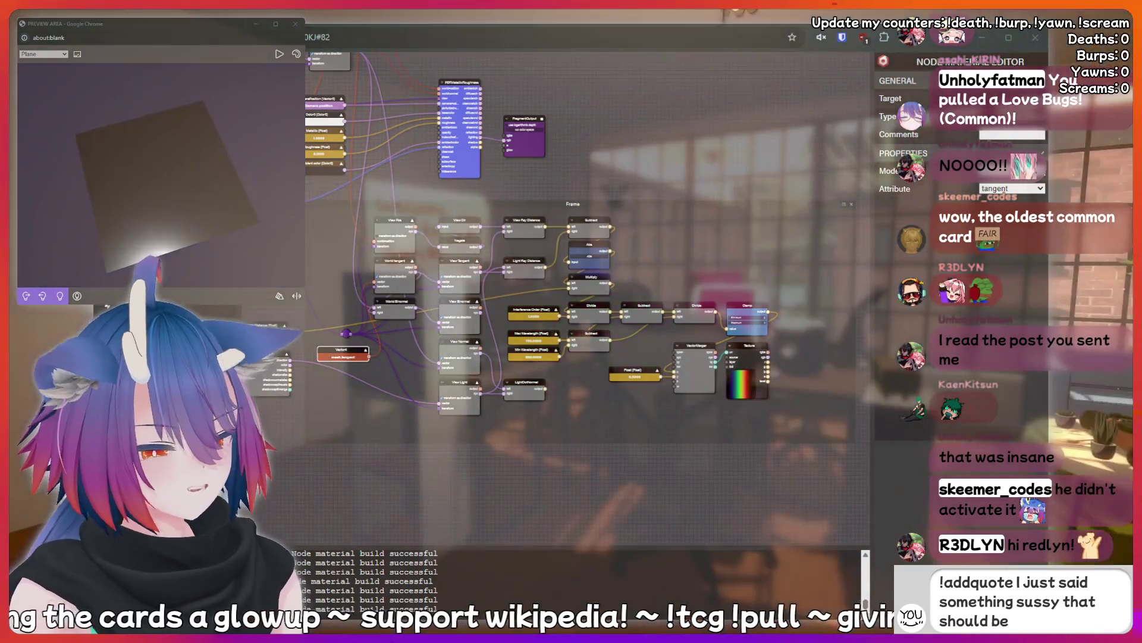
type(" recorded forever")
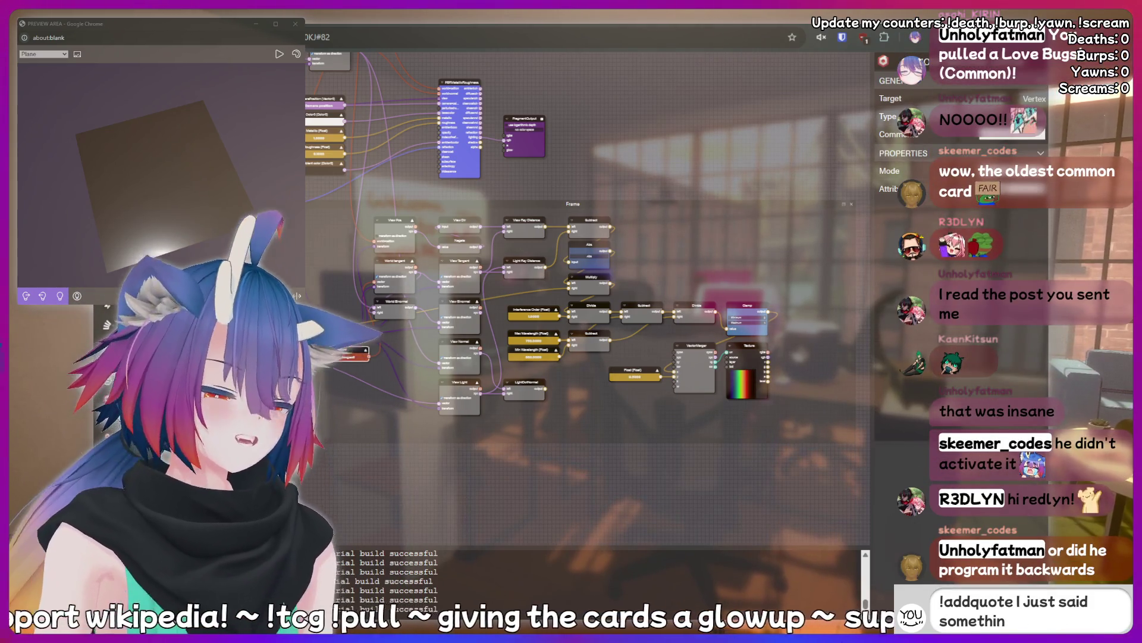
key("BackSpace")
key("BackSpace")
key("BackSpace")
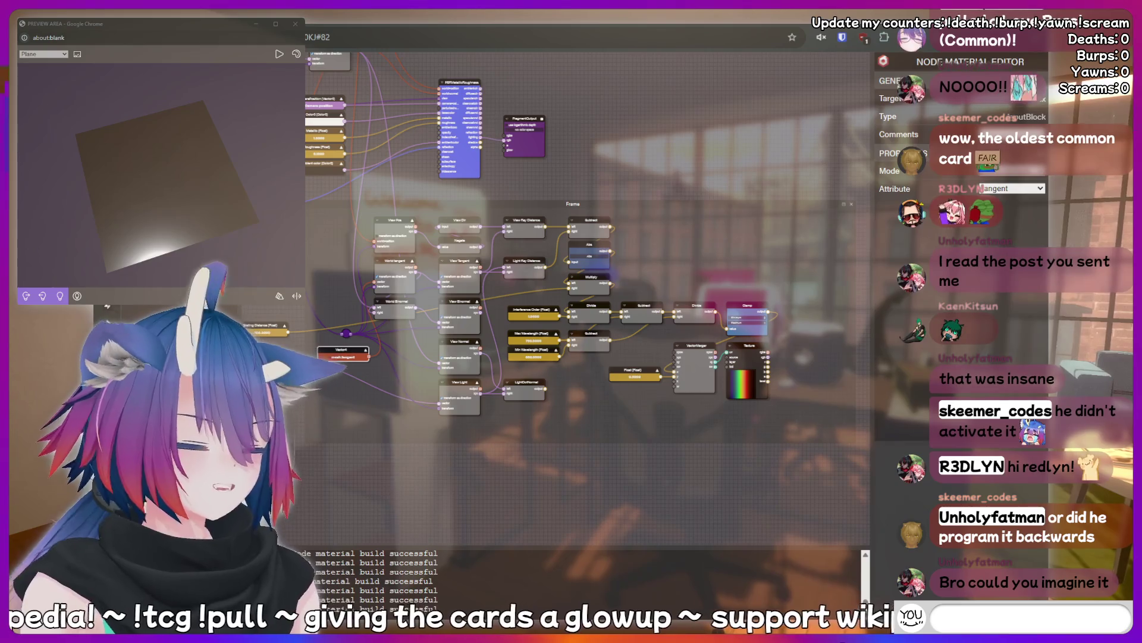
type("cringe")
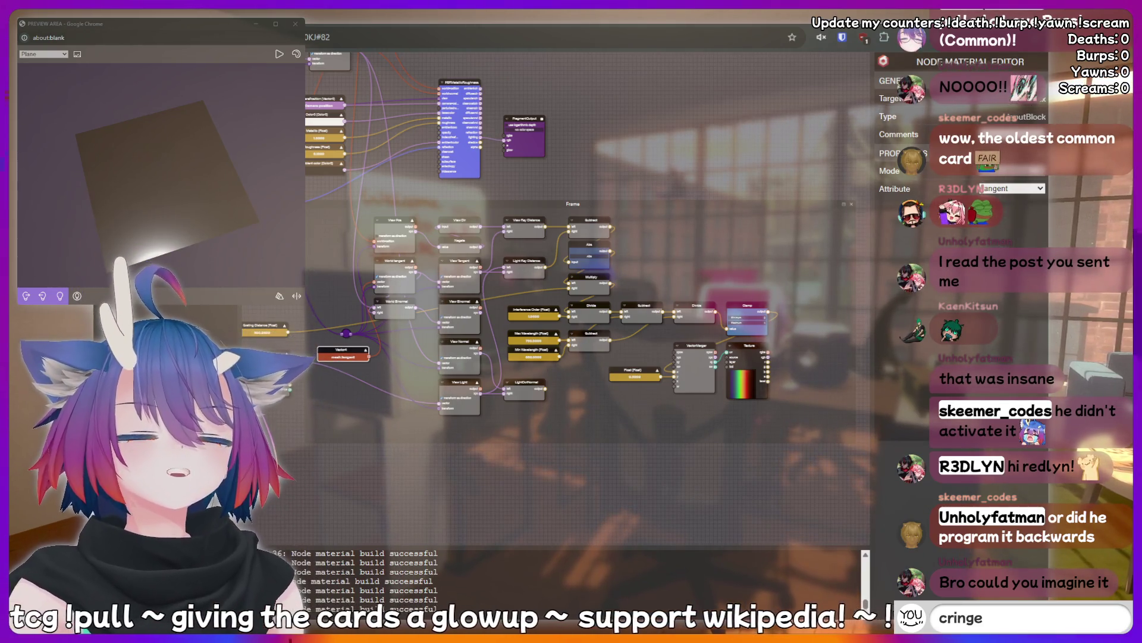
key("BackSpace")
key("BackSpace")
key("BackSpace")
type("POG")
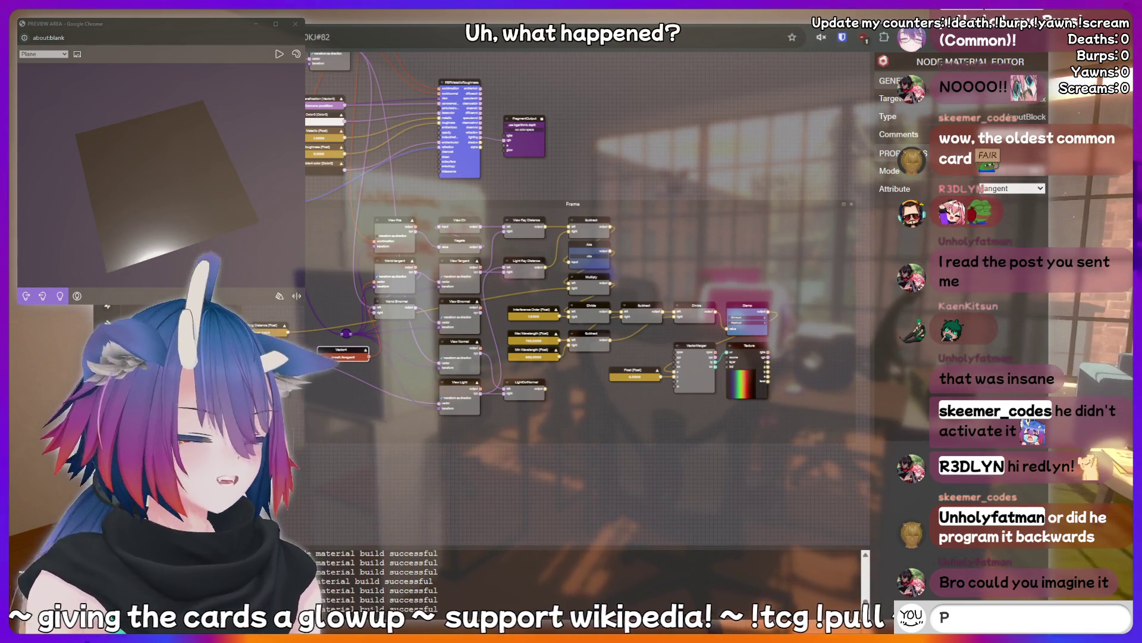
key("BackSpace")
key("BackSpace")
key("BackSpace")
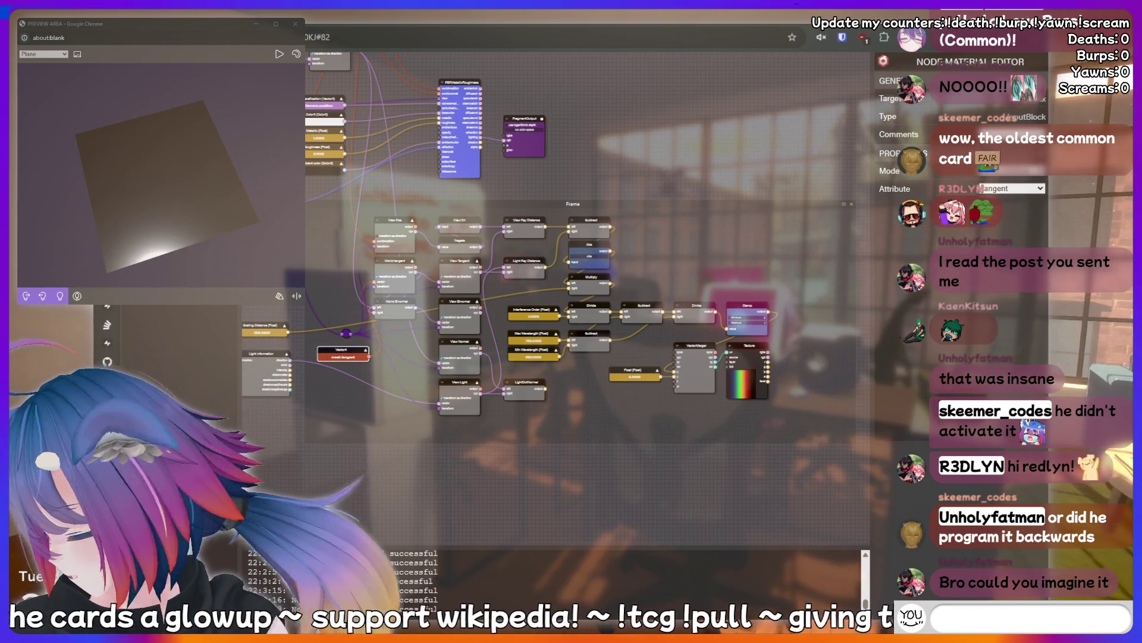
type("peepee poopoo")
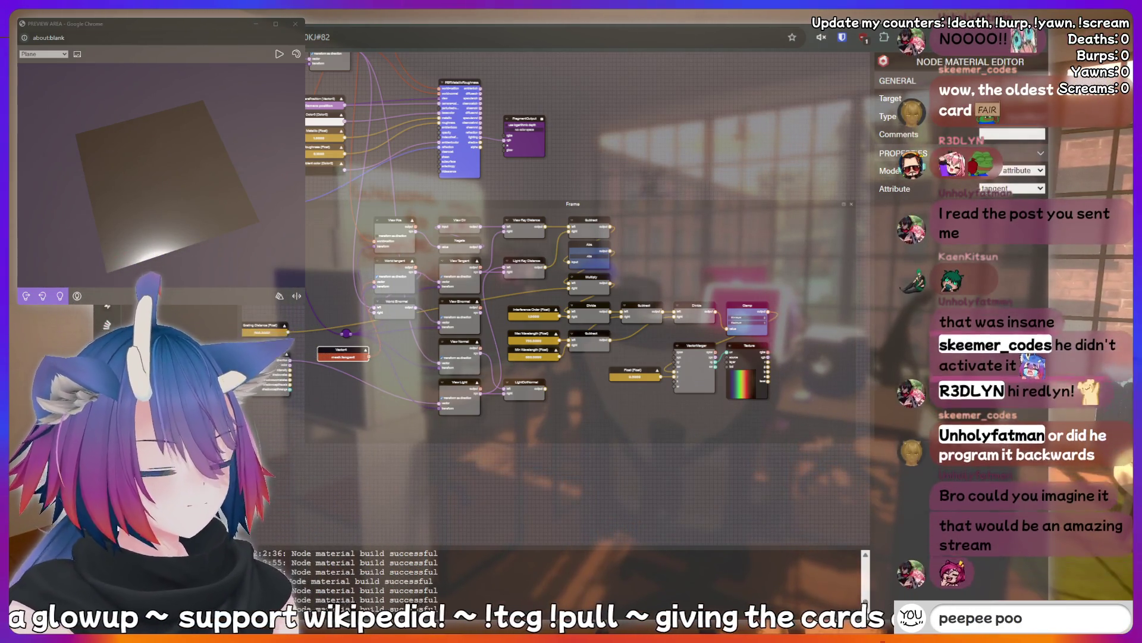
key("BackSpace")
key("BackSpace")
key("BackSpace")
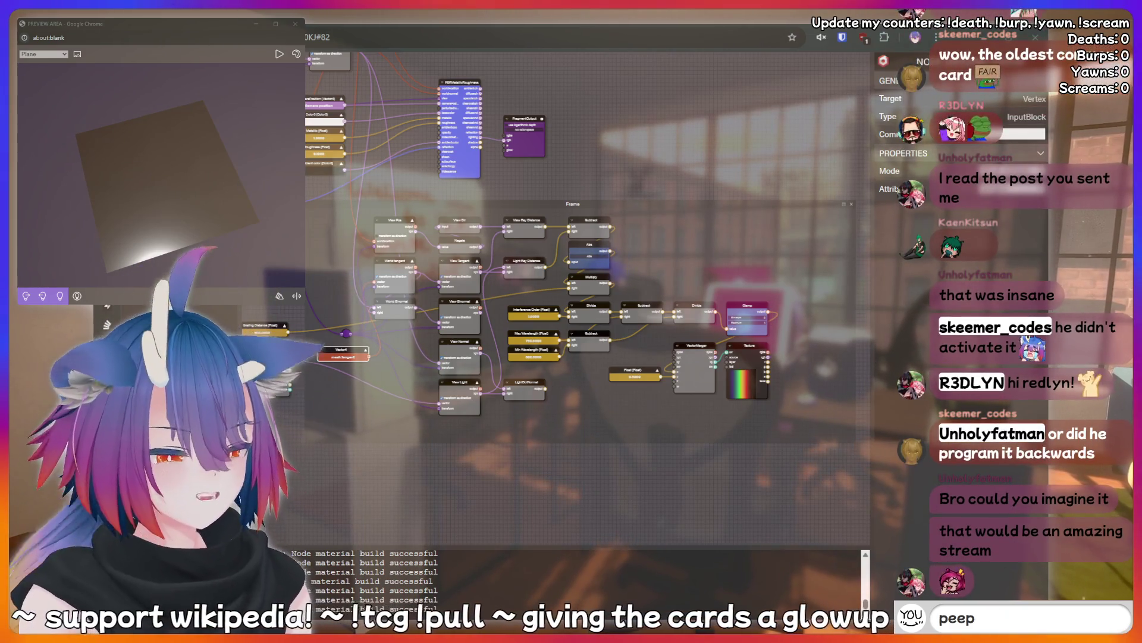
type("kirin")
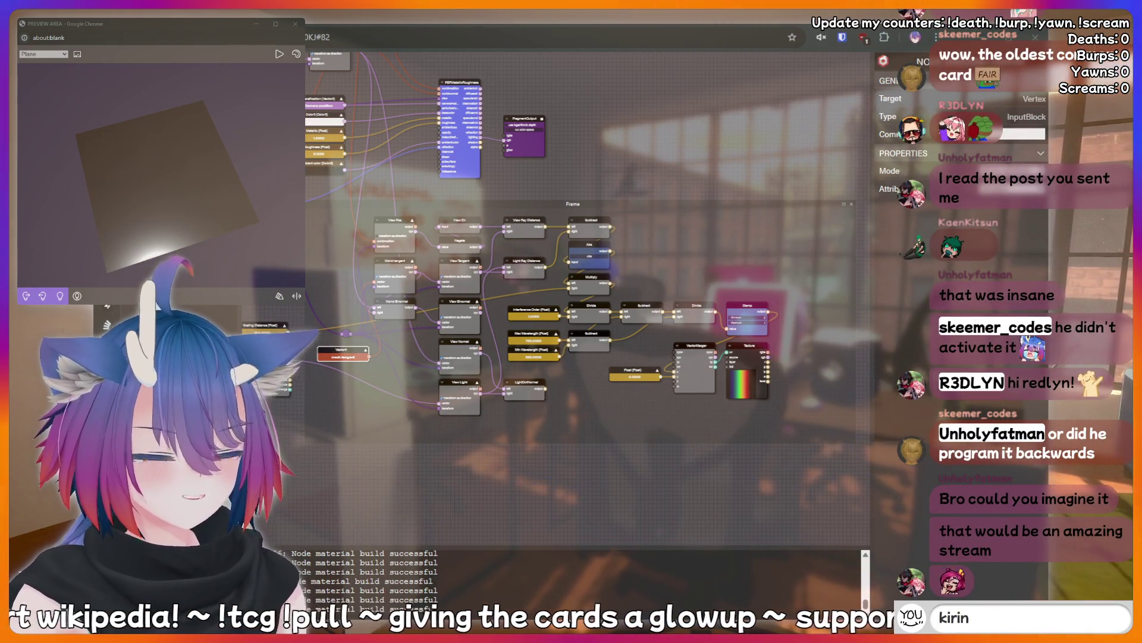
type(" is a bottom")
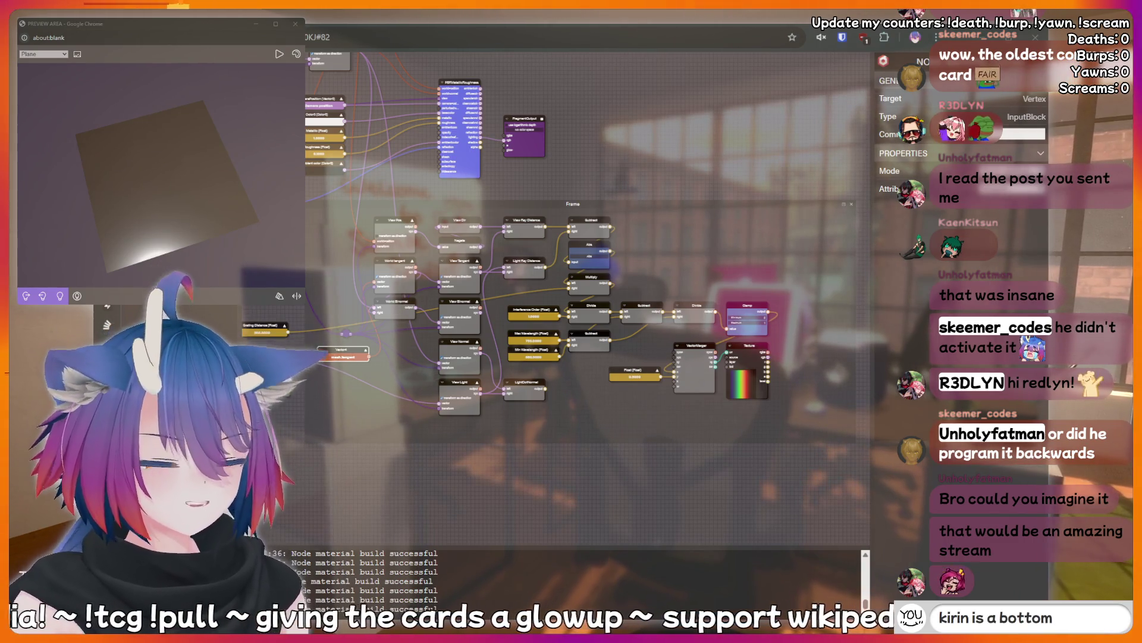
key("BackSpace")
key("BackSpace")
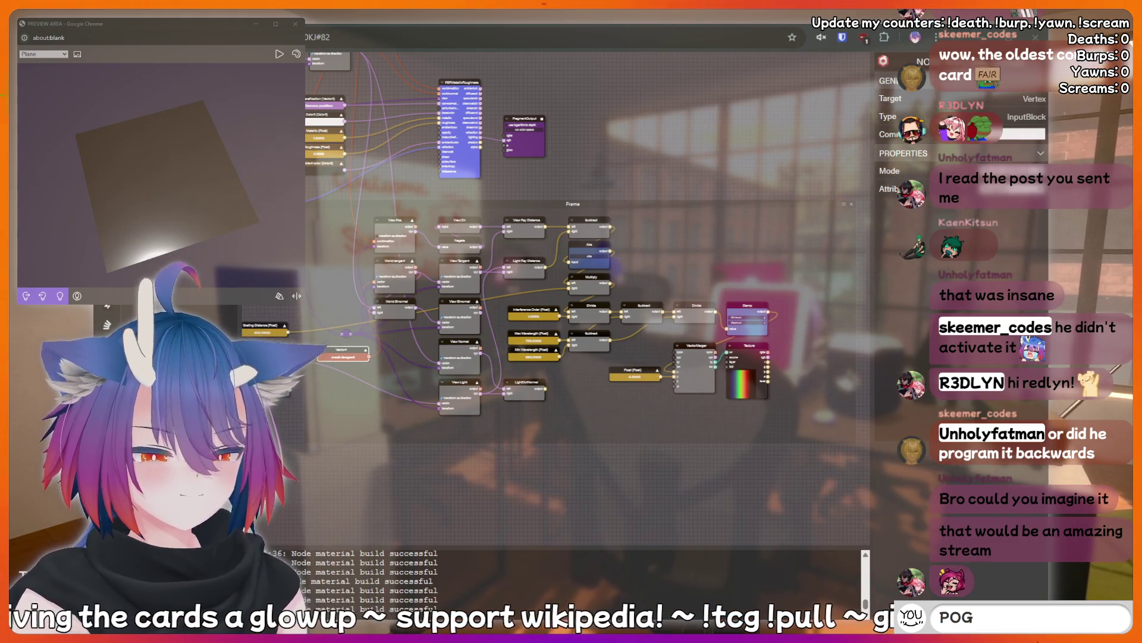
key("Return")
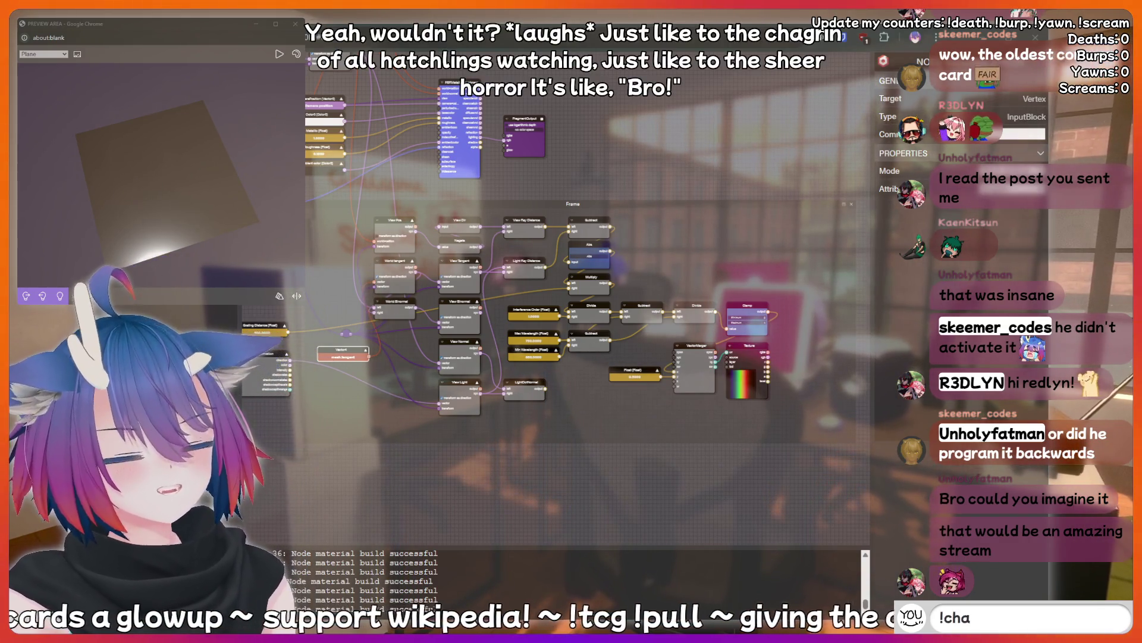
type("rit")
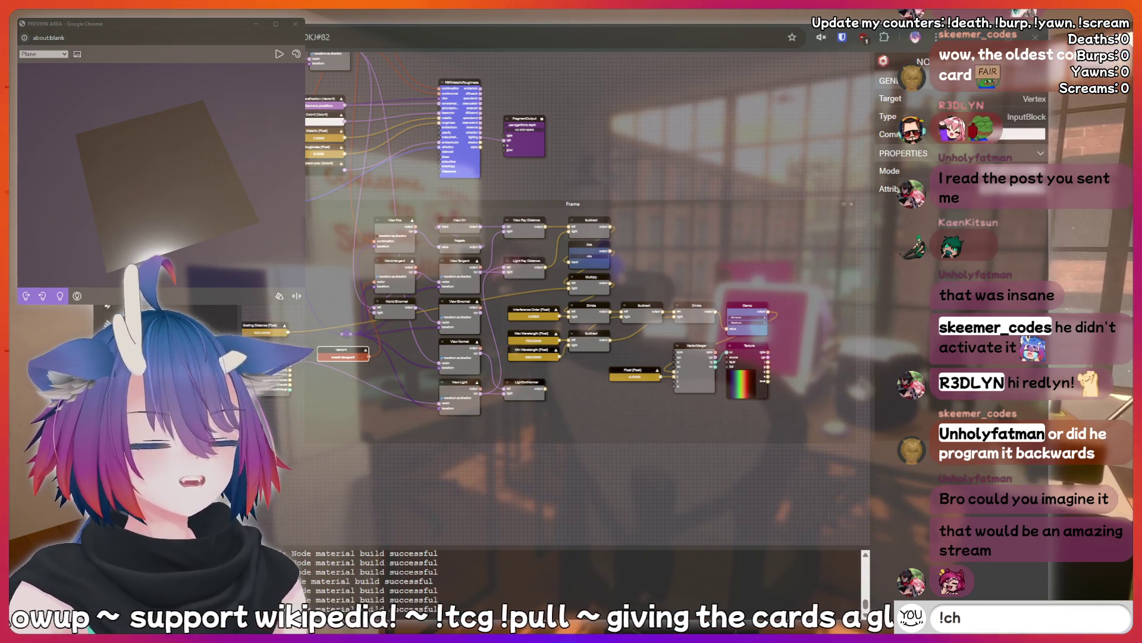
type("G")
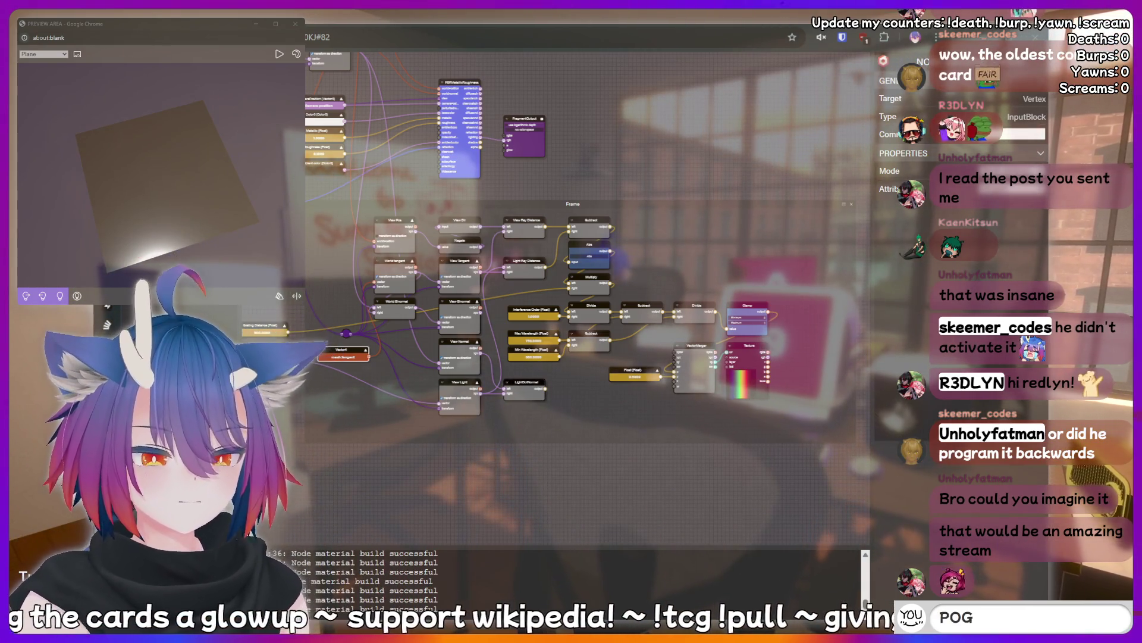
key("Return")
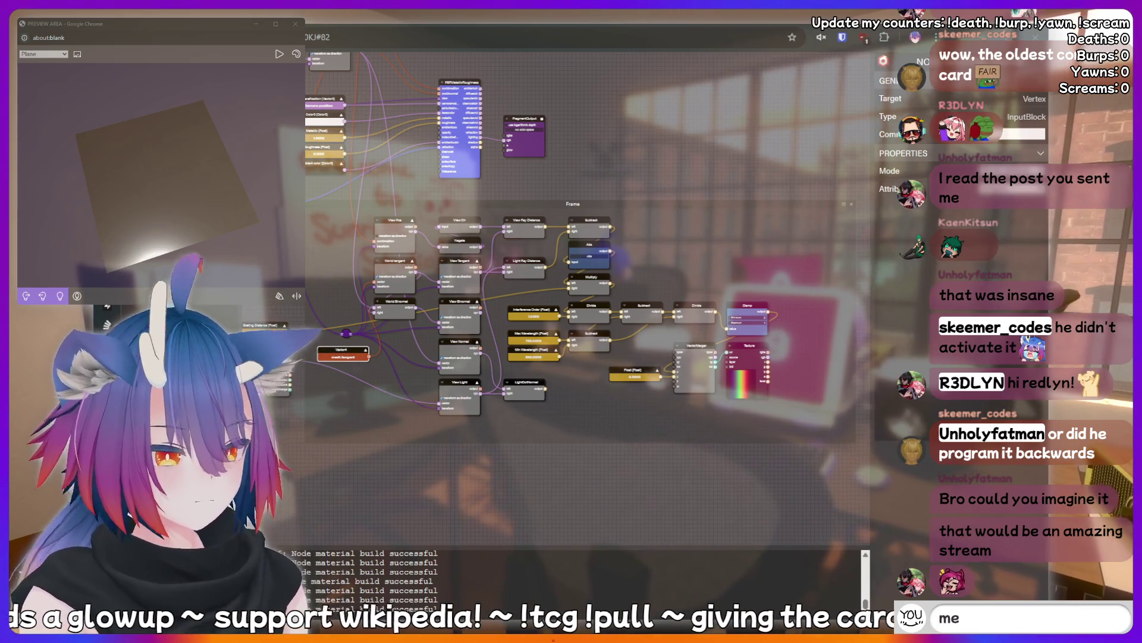
- Connect the rainbow Texture's rgb output to FragmentOutput's rgb input and orbit the preview plane
left_click_drag(712, 469, 563, 465)
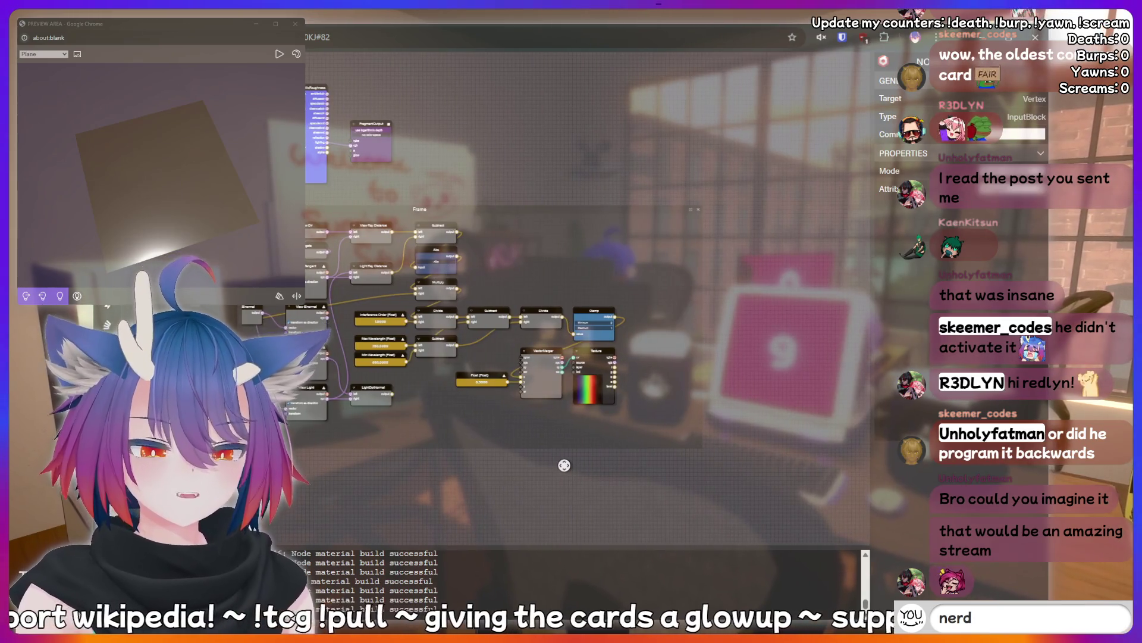
scroll(563, 464, "up", 5)
scroll(580, 460, "down", 5)
type("!charity")
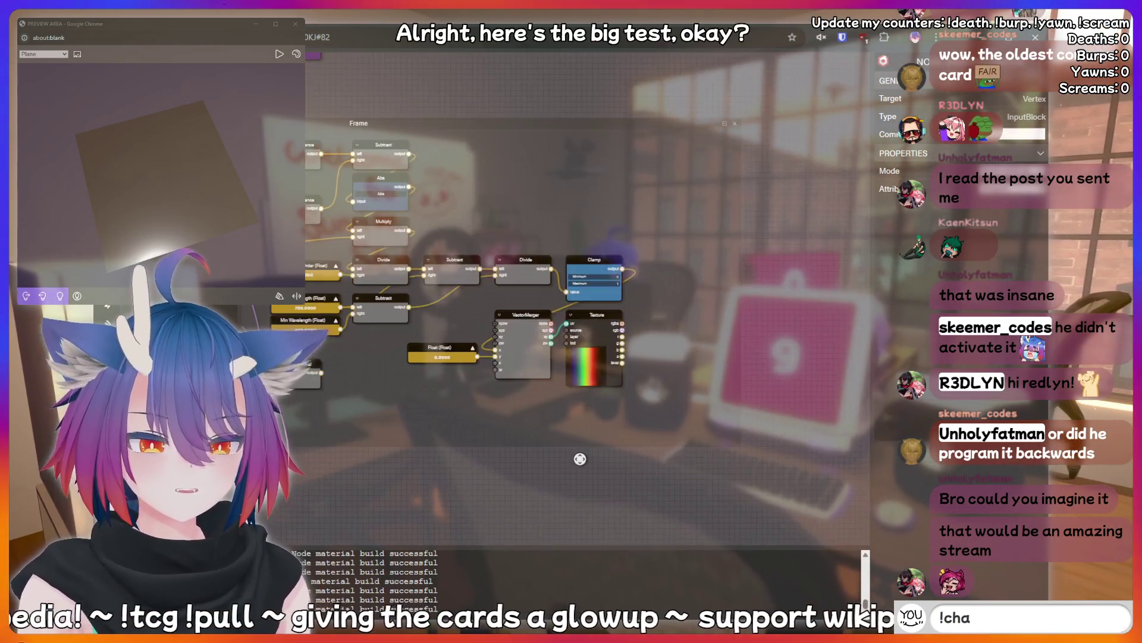
mouse_move(429, 422)
left_mouse_down()
mouse_move(421, 175)
mouse_move(692, 183)
left_mouse_up()
scroll(723, 251, "up", 3)
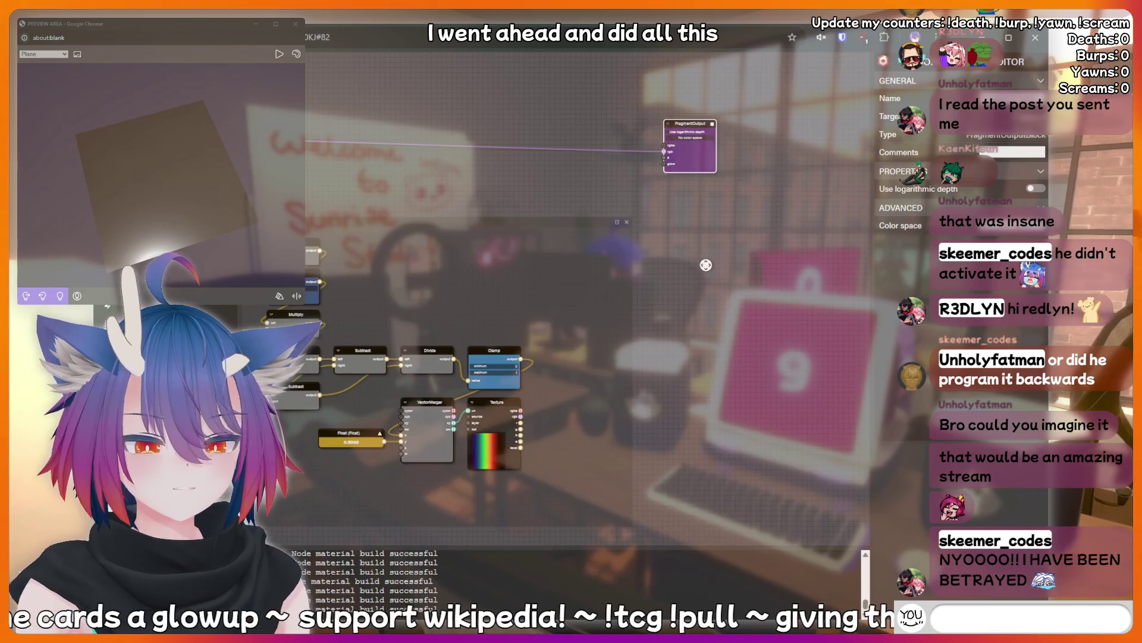
left_click_drag(600, 303, 664, 151)
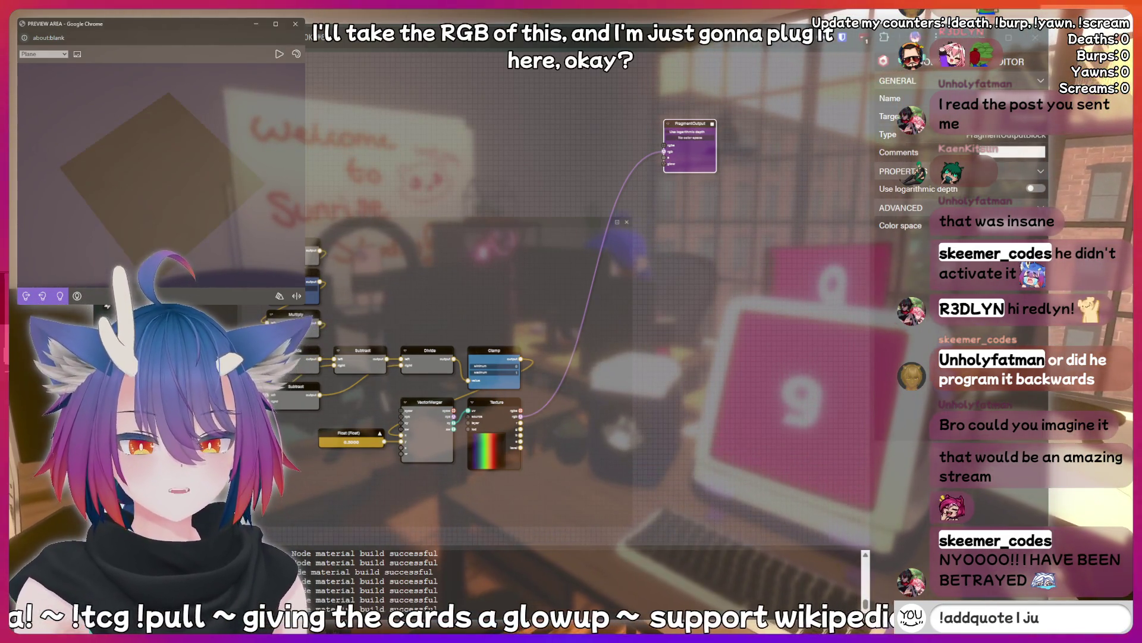
mouse_move(191, 218)
left_mouse_down()
mouse_move(189, 175)
mouse_move(160, 172)
left_mouse_up()
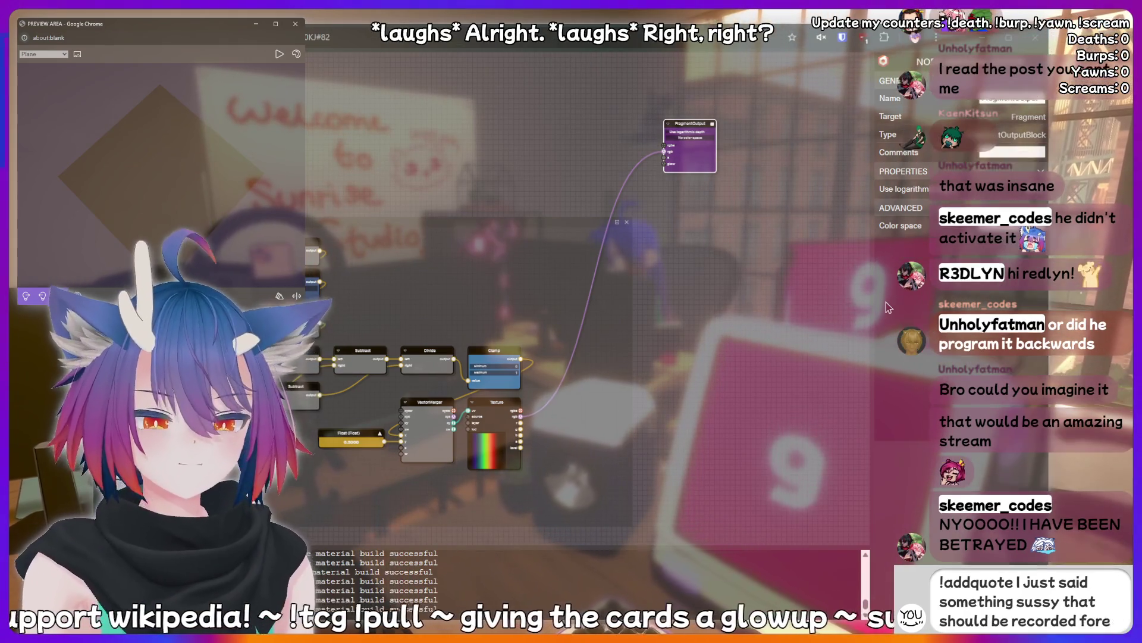
left_click(728, 391)
- Place a new Vector2 input node at (0, 0) under the rainbow Texture node, feeding its uv
left_click_drag(656, 393, 791, 367)
scroll(791, 367, "up", 1)
scroll(791, 367, "up", 1)
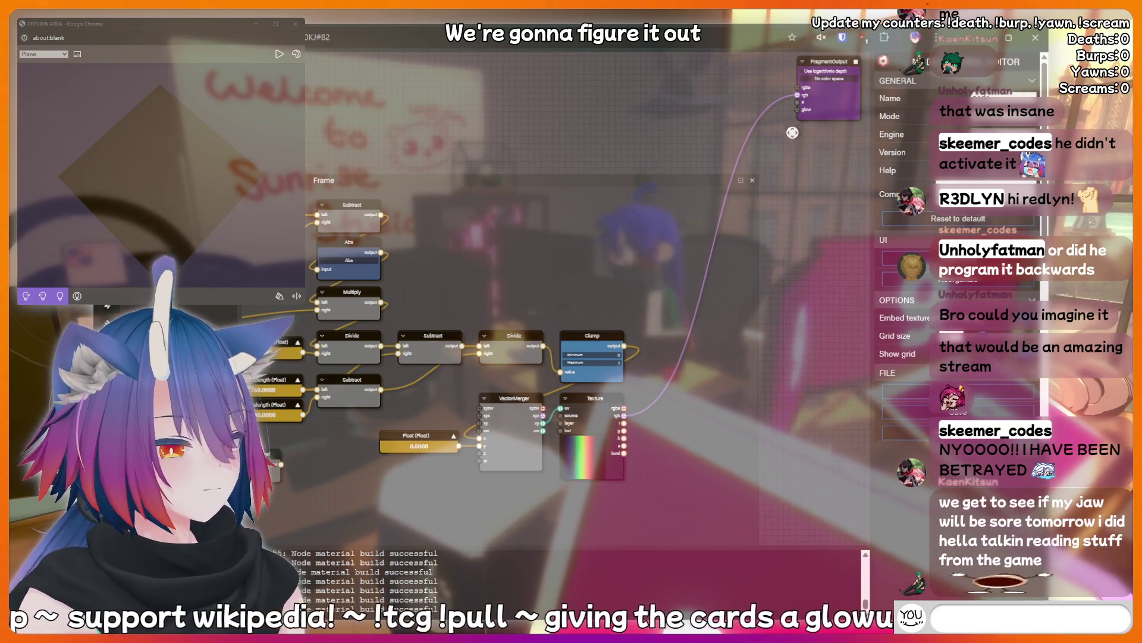
left_click_drag(76, 225, 226, 154)
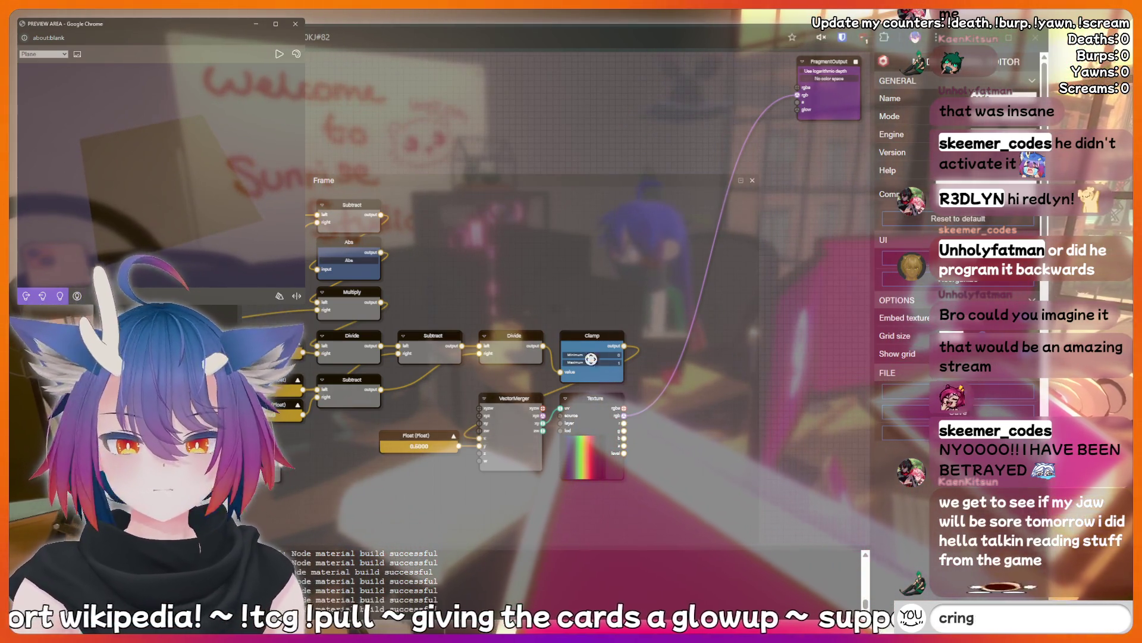
mouse_move(392, 142)
left_mouse_down()
mouse_move(333, 36)
mouse_move(357, 77)
mouse_move(576, 200)
left_mouse_up()
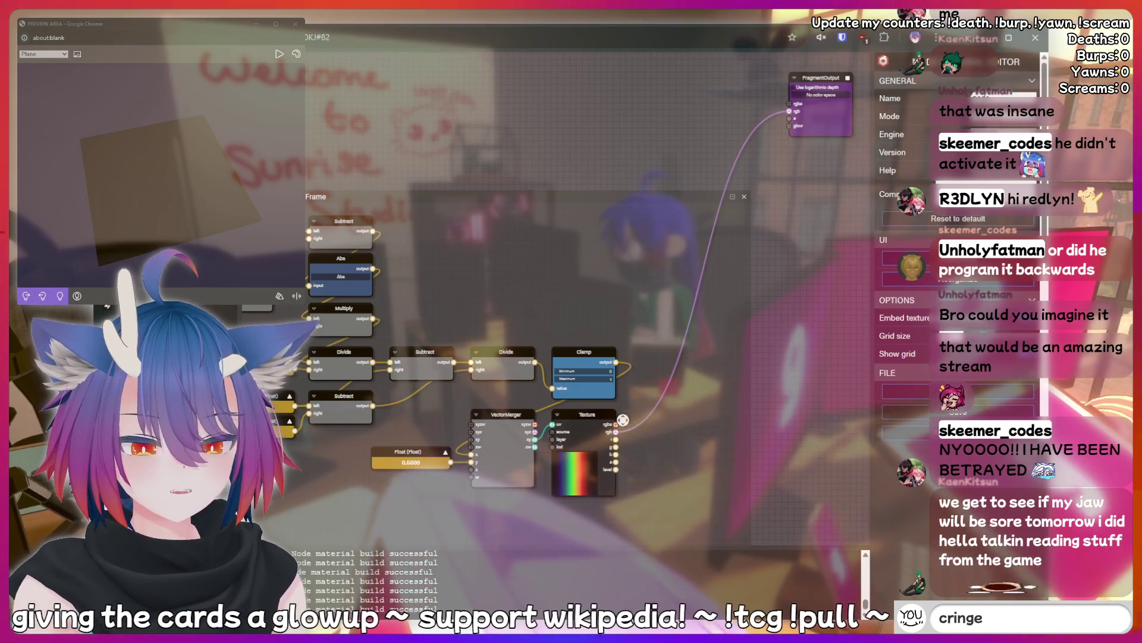
mouse_move(554, 425)
left_mouse_down()
mouse_move(647, 463)
mouse_move(609, 501)
left_mouse_up()
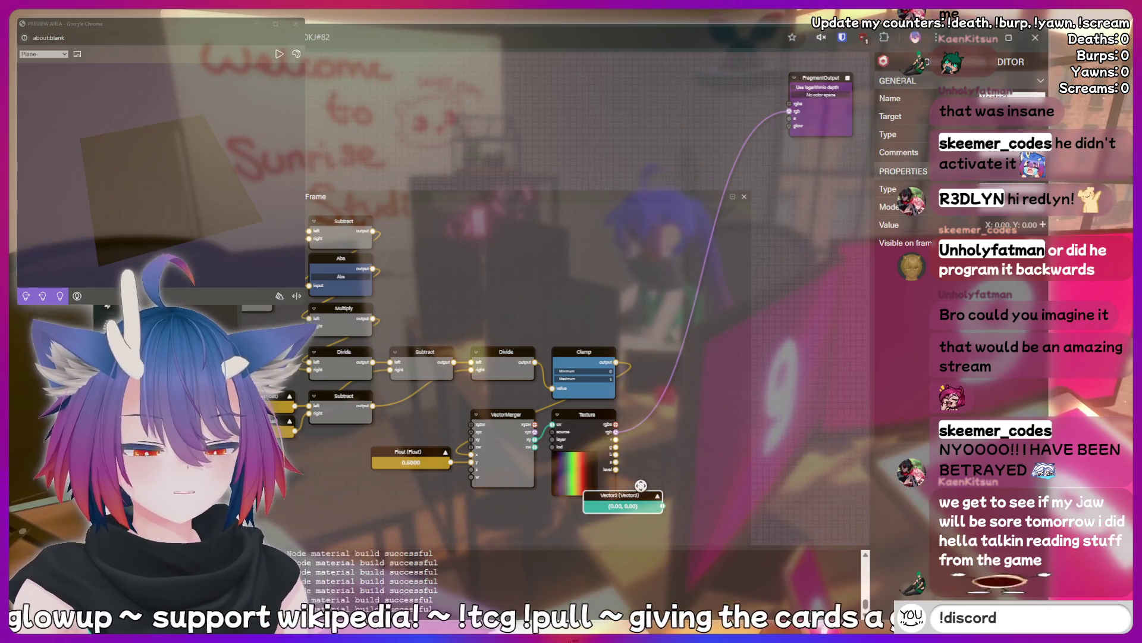
- Delete the test Vector2 node and wire VectorMerger xyz into FragmentOutput rgb, turning the preview green
key("Delete")
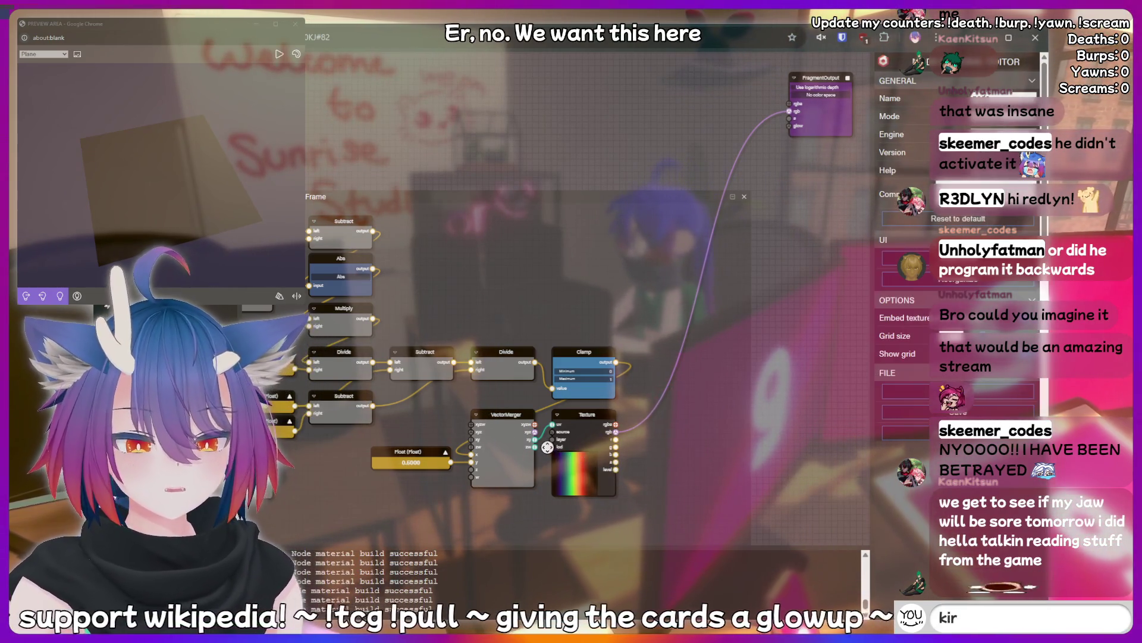
left_click_drag(710, 139, 789, 111)
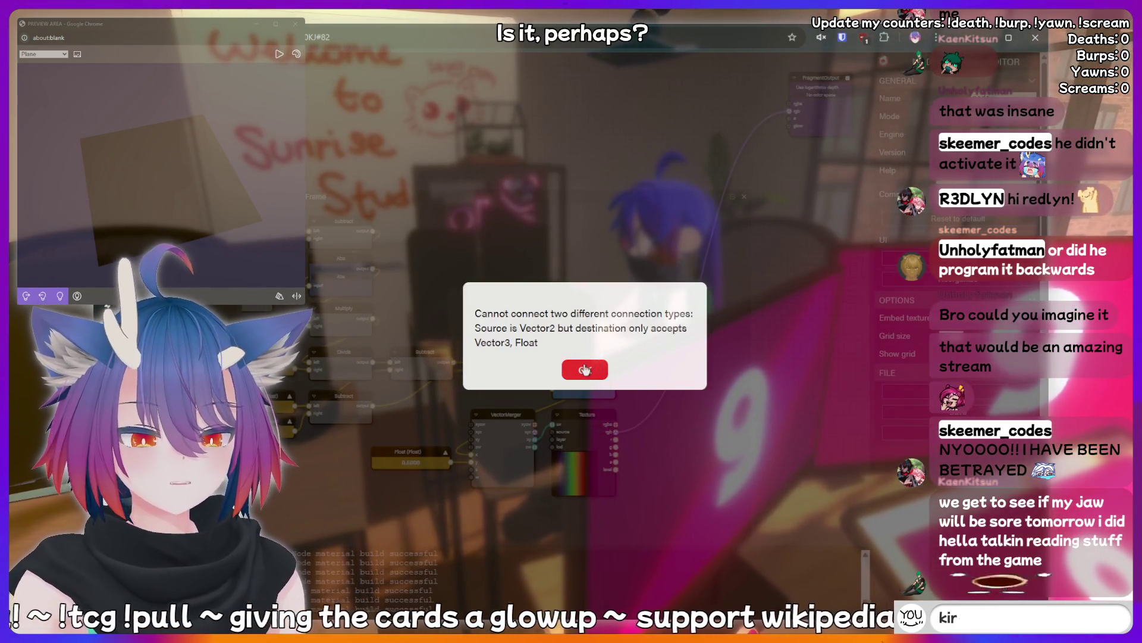
left_click(585, 369)
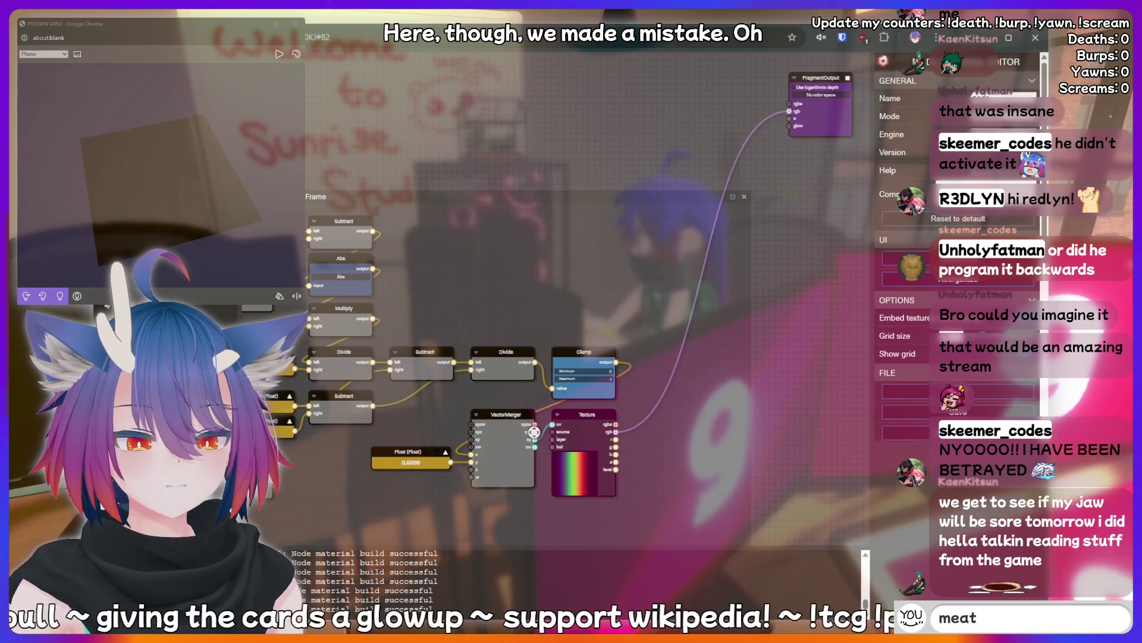
left_click_drag(534, 434, 789, 111)
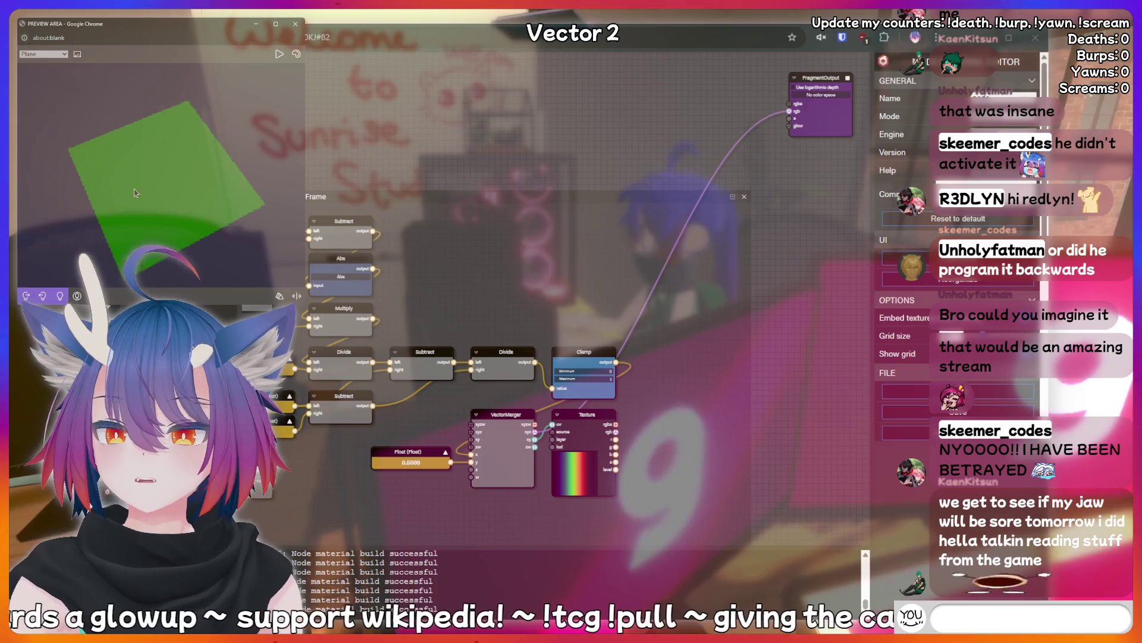
mouse_move(374, 167)
left_mouse_down()
mouse_move(521, 127)
mouse_move(492, 144)
left_mouse_up()
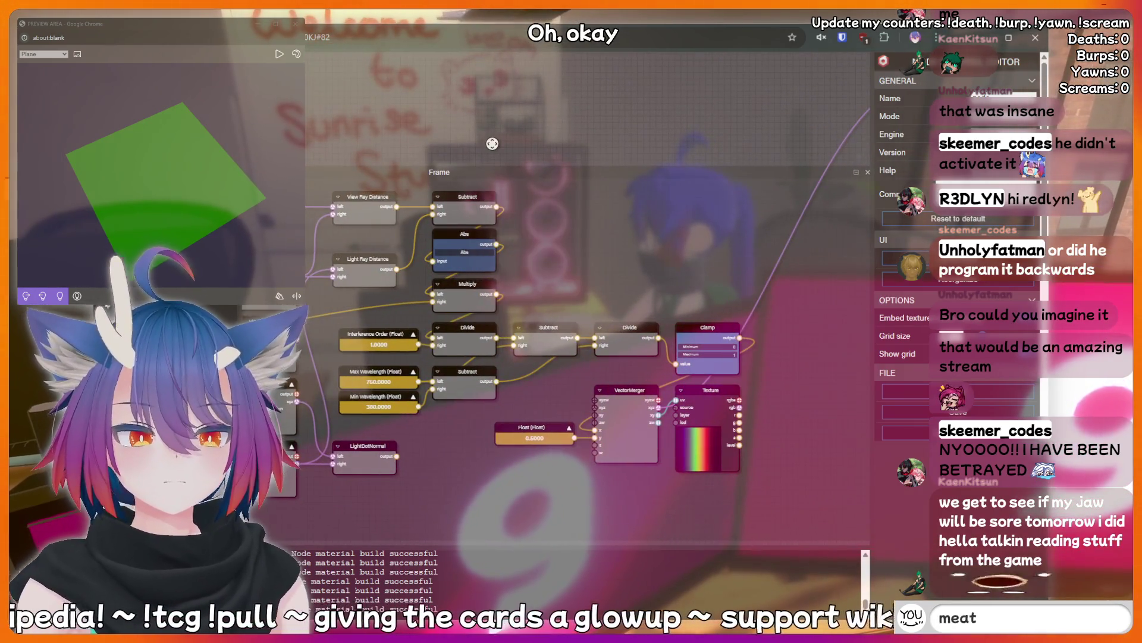
type("!add")
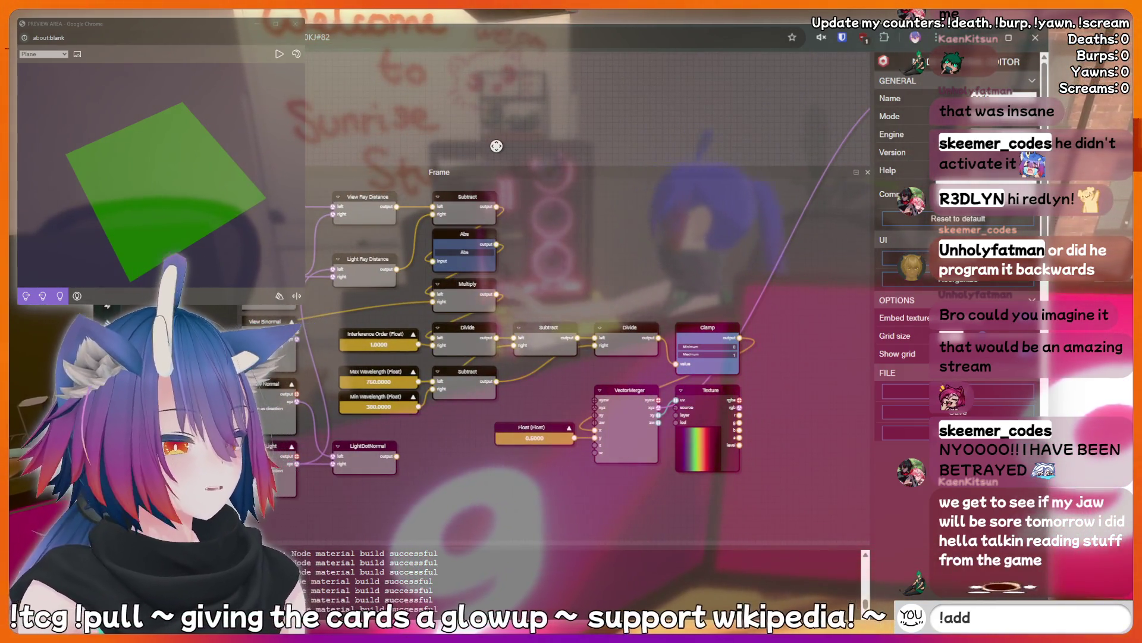
type("quote I just")
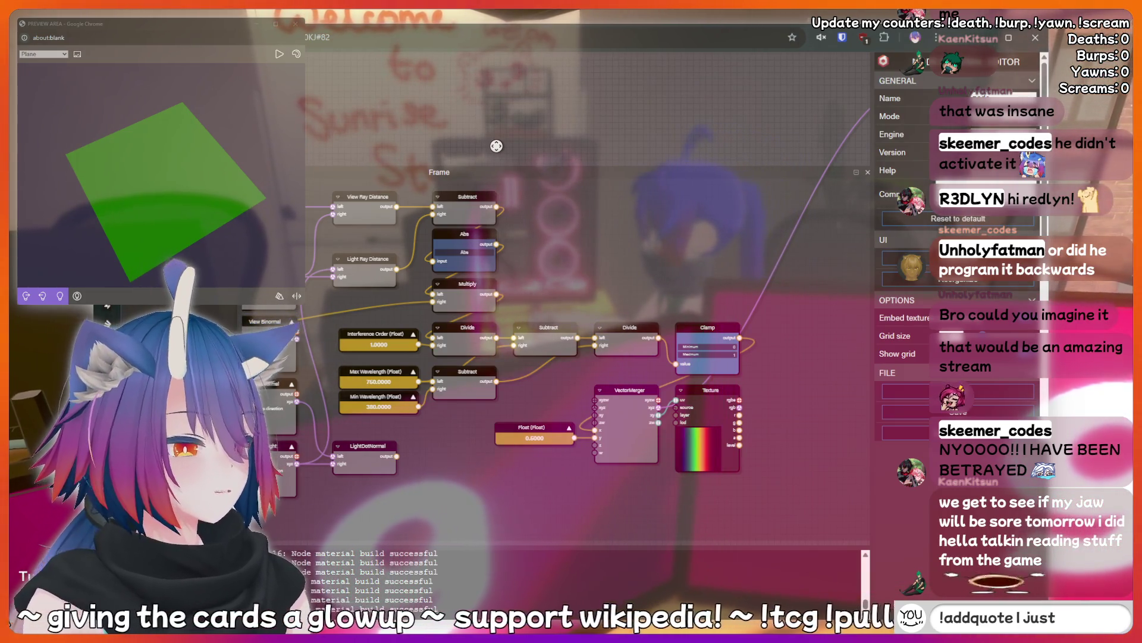
type(" said somethin")
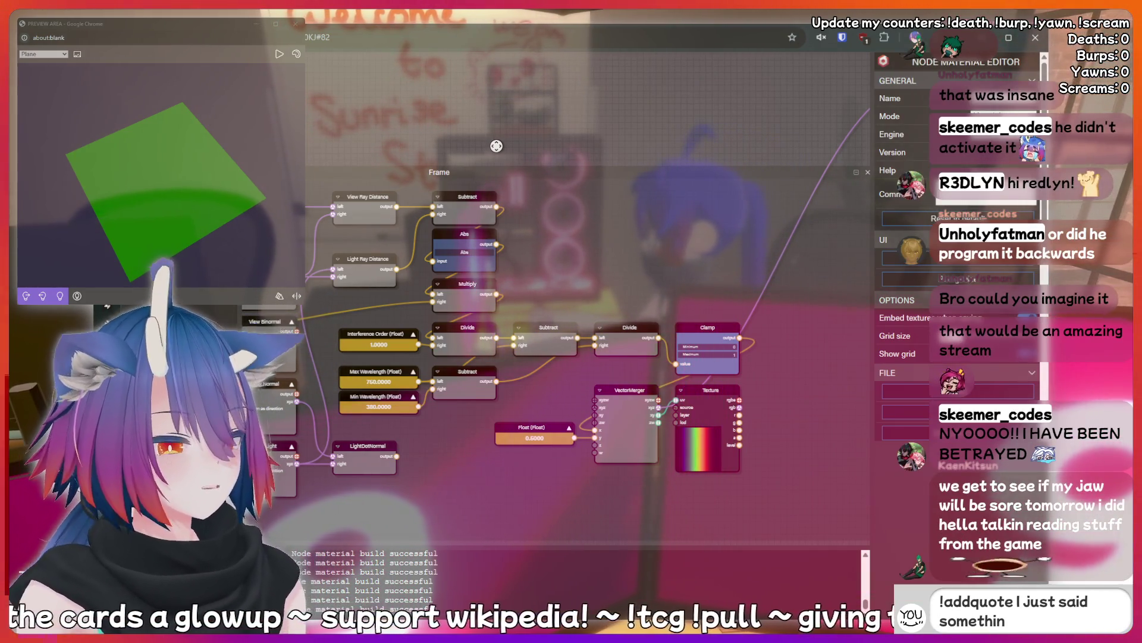
type("g sussy that should")
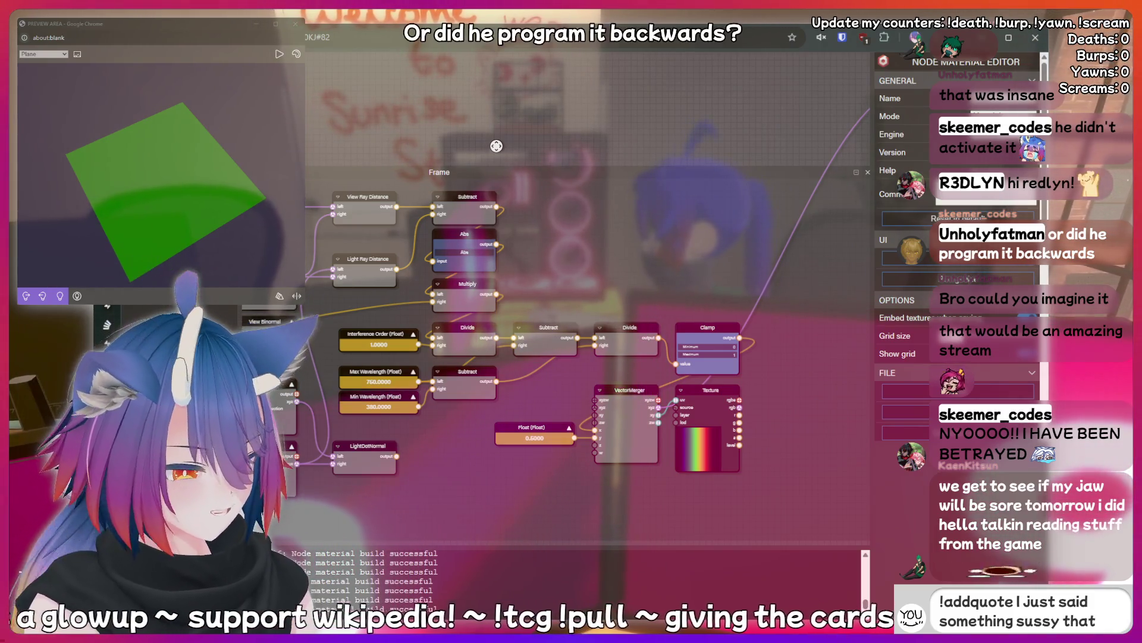
type(" be recorded foreve")
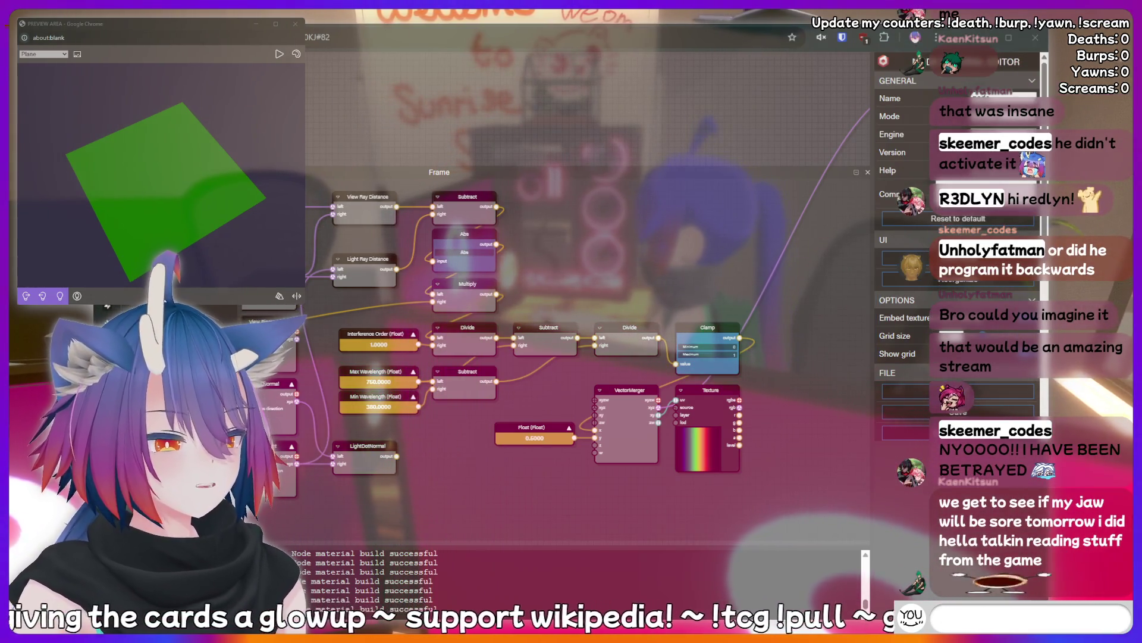
type("kirin is a")
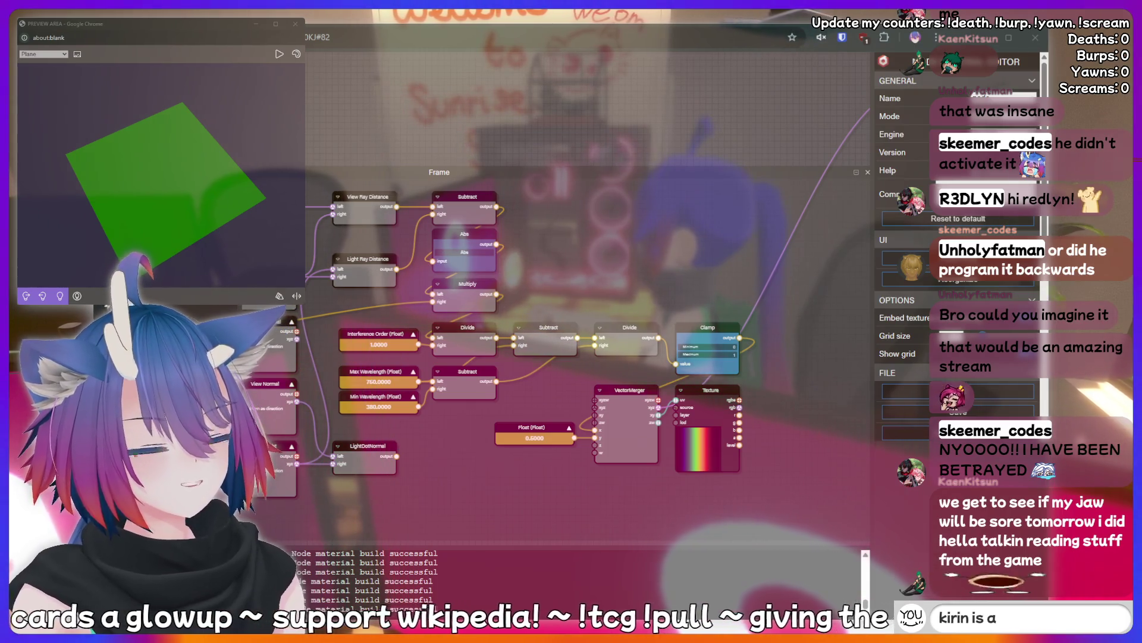
type(" bottom")
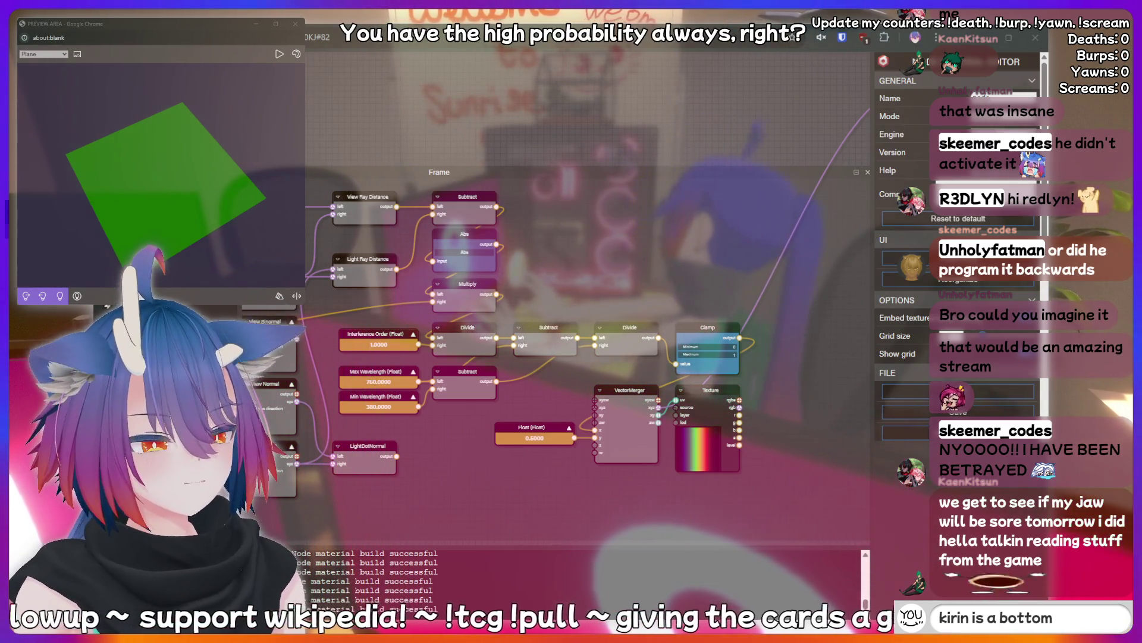
key("BackSpace")
key("BackSpace")
key("BackSpace")
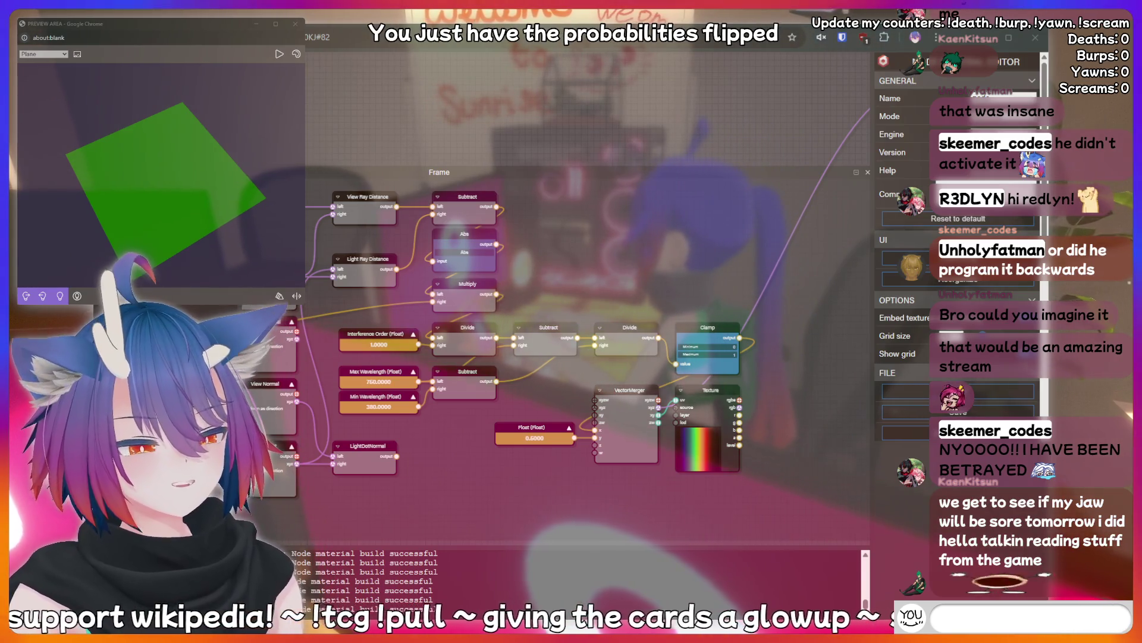
type("hotdog")
key("BackSpace")
key("BackSpace")
key("BackSpace")
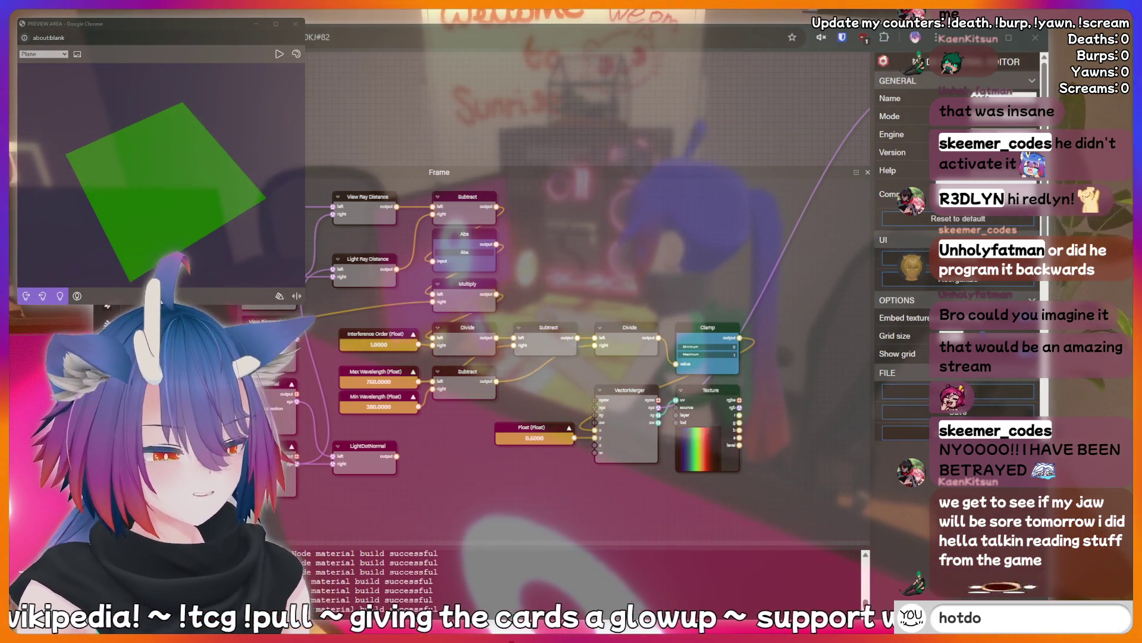
type("peepee poopoo")
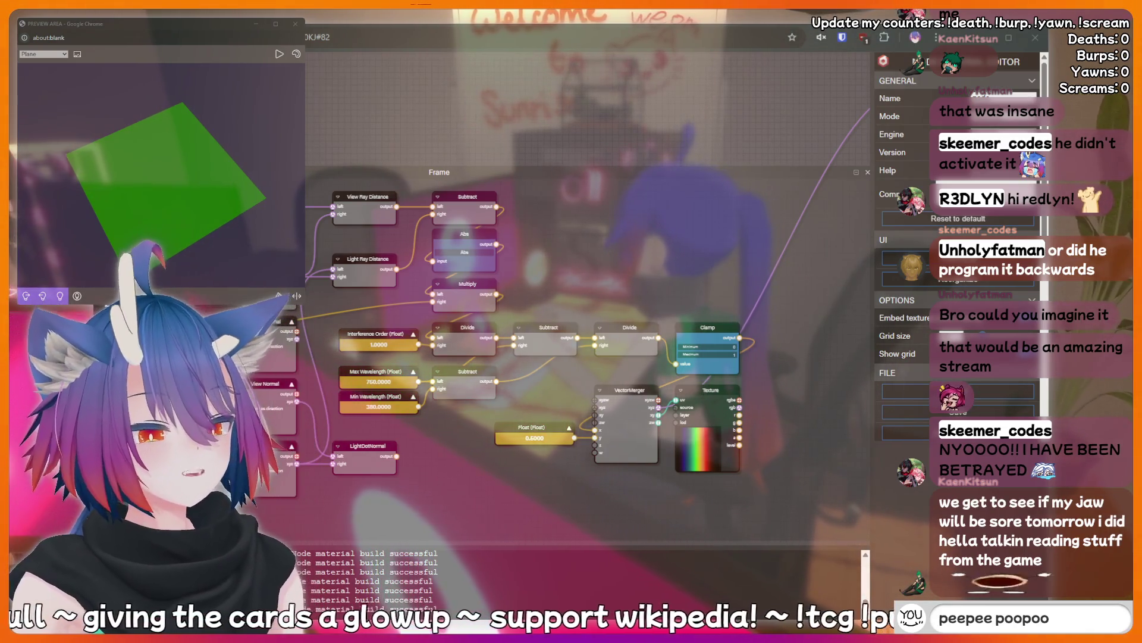
key("BackSpace")
key("BackSpace")
key("BackSpace")
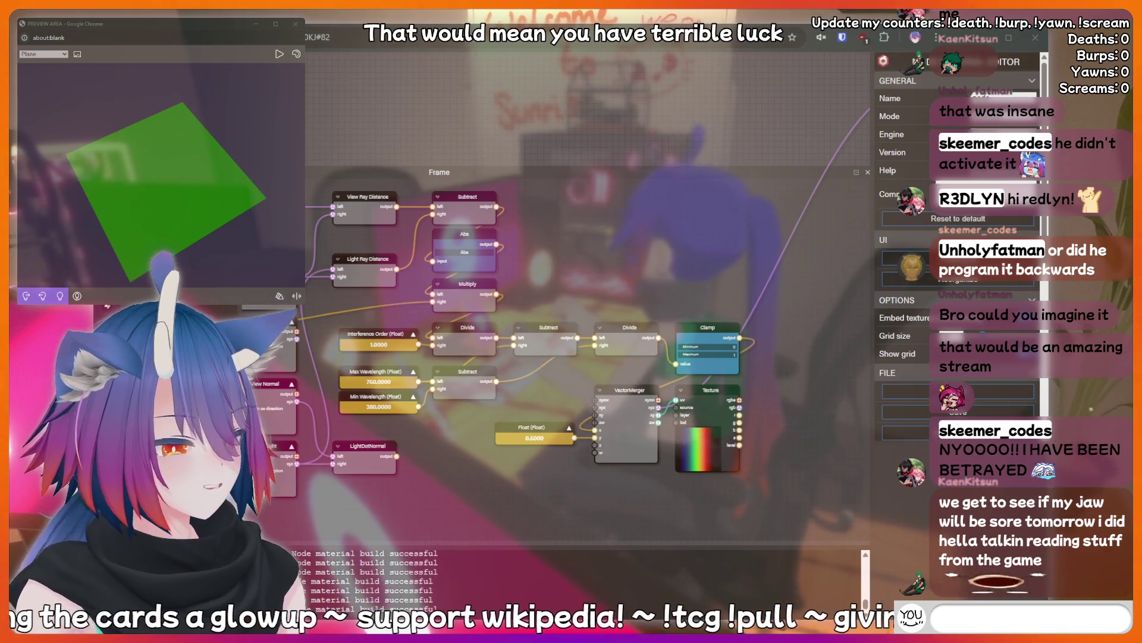
type("fish")
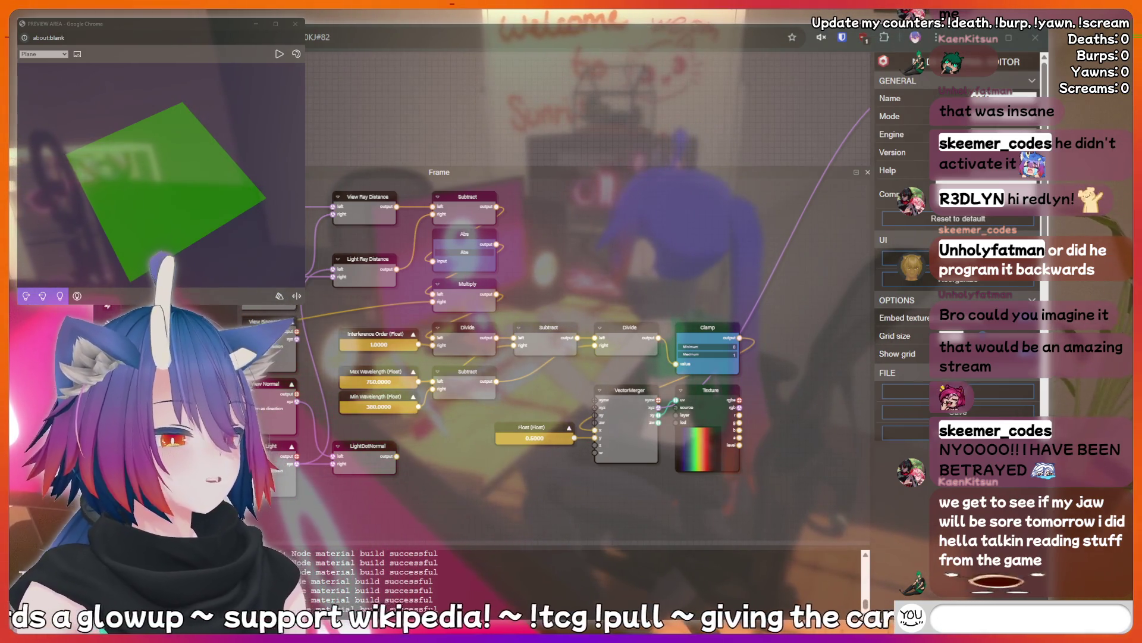
key("BackSpace")
key("BackSpace")
key("BackSpace")
type("ish")
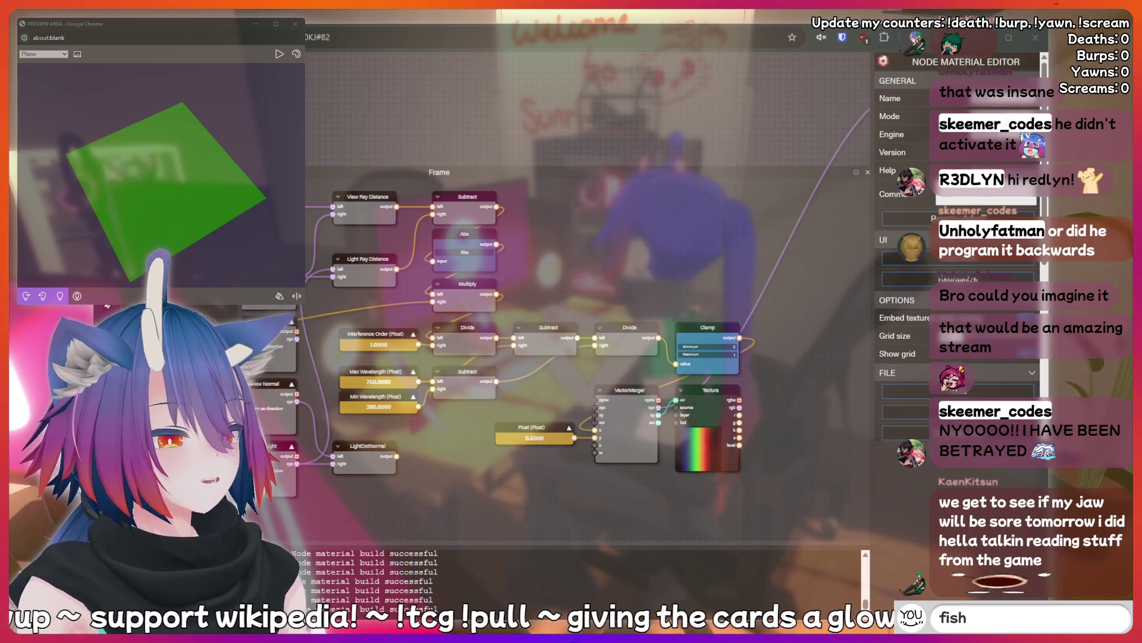
type("!fish")
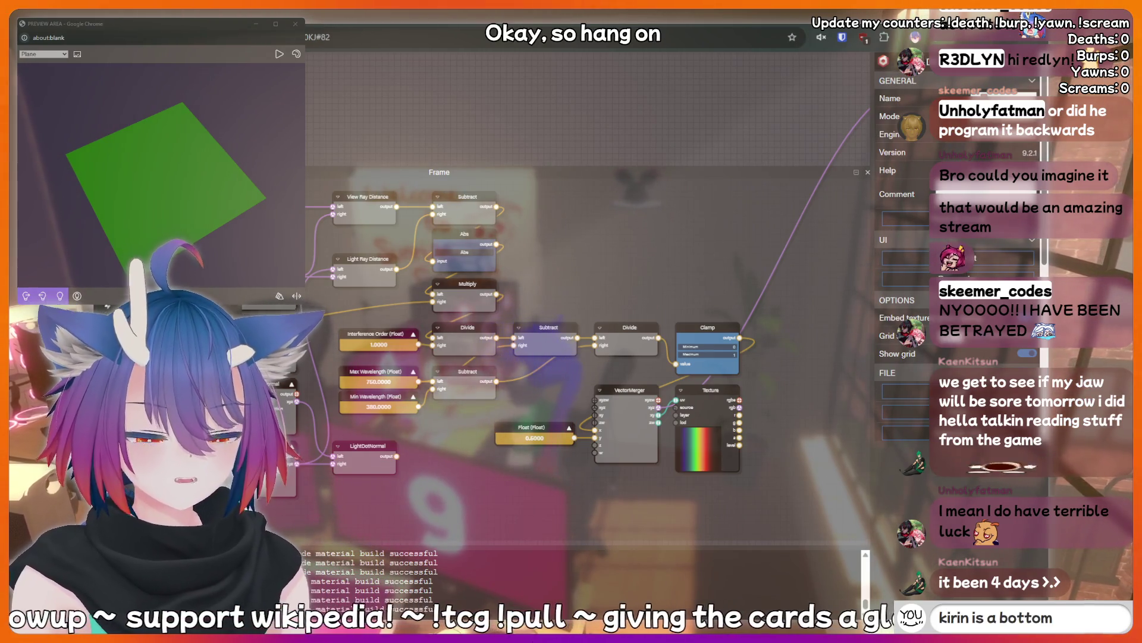
left_click_drag(154, 179, 280, 214)
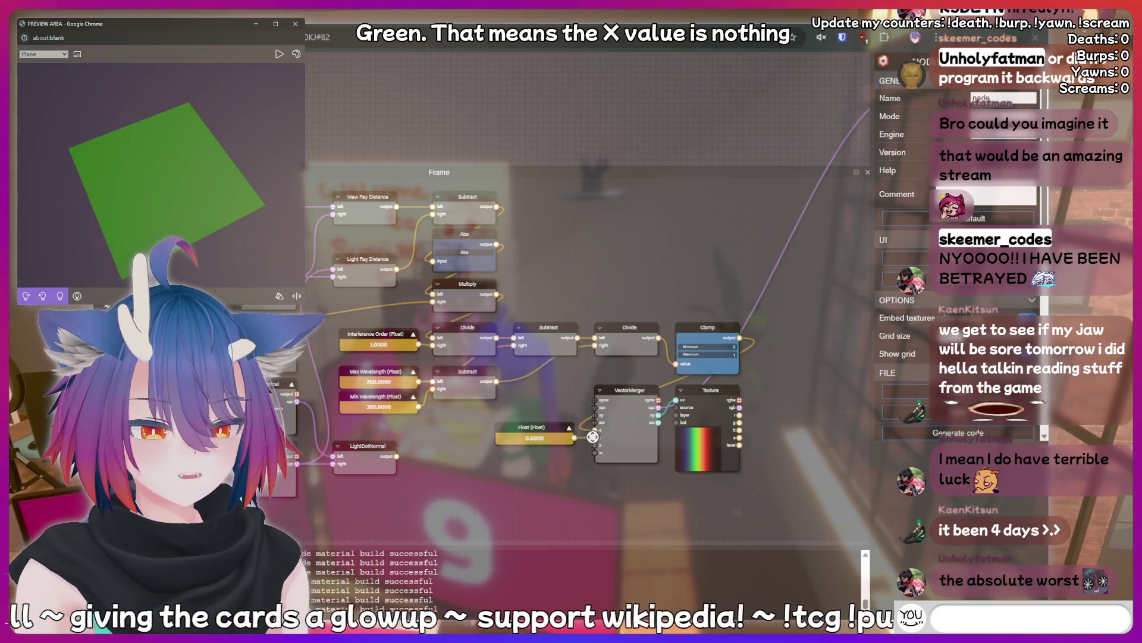
left_click(623, 341)
left_click(462, 373)
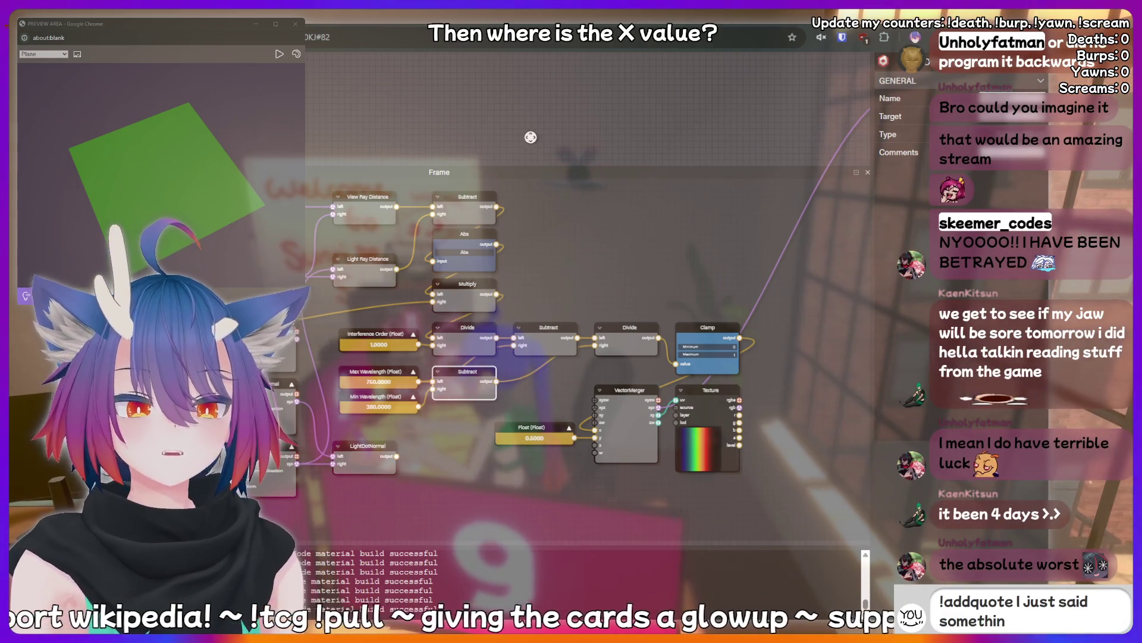
mouse_move(521, 206)
left_mouse_down()
mouse_move(535, 133)
mouse_move(614, 95)
mouse_move(588, 93)
mouse_move(640, 111)
mouse_move(620, 109)
left_mouse_up()
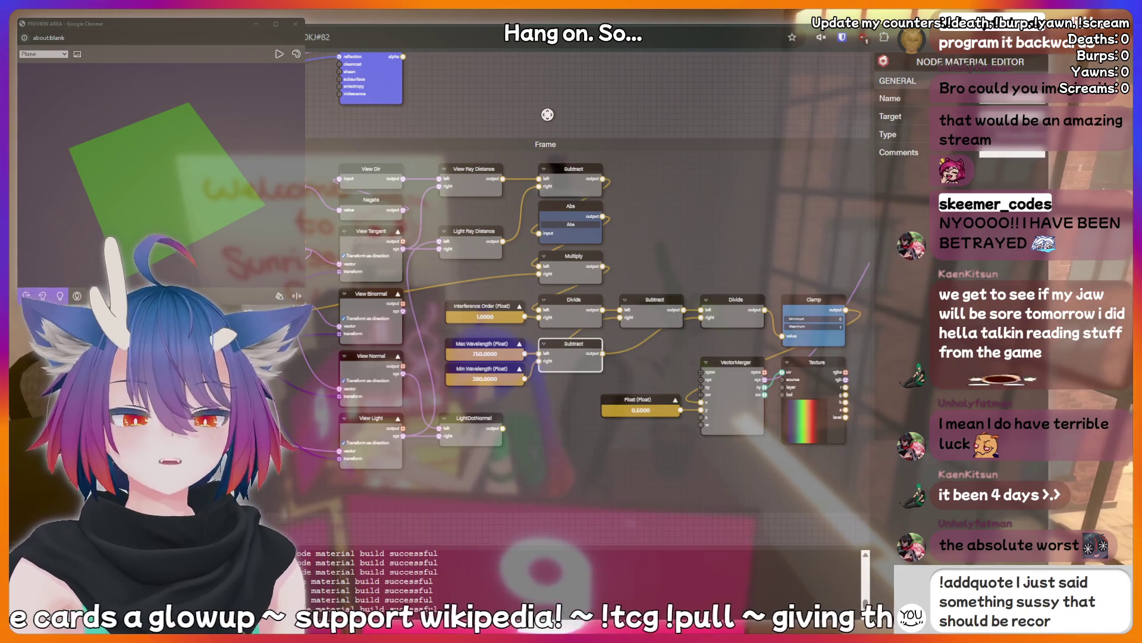
scroll(552, 108, "down", 1)
mouse_move(551, 109)
left_mouse_down()
mouse_move(650, 111)
mouse_move(624, 156)
left_mouse_up()
left_click_drag(698, 154, 584, 267)
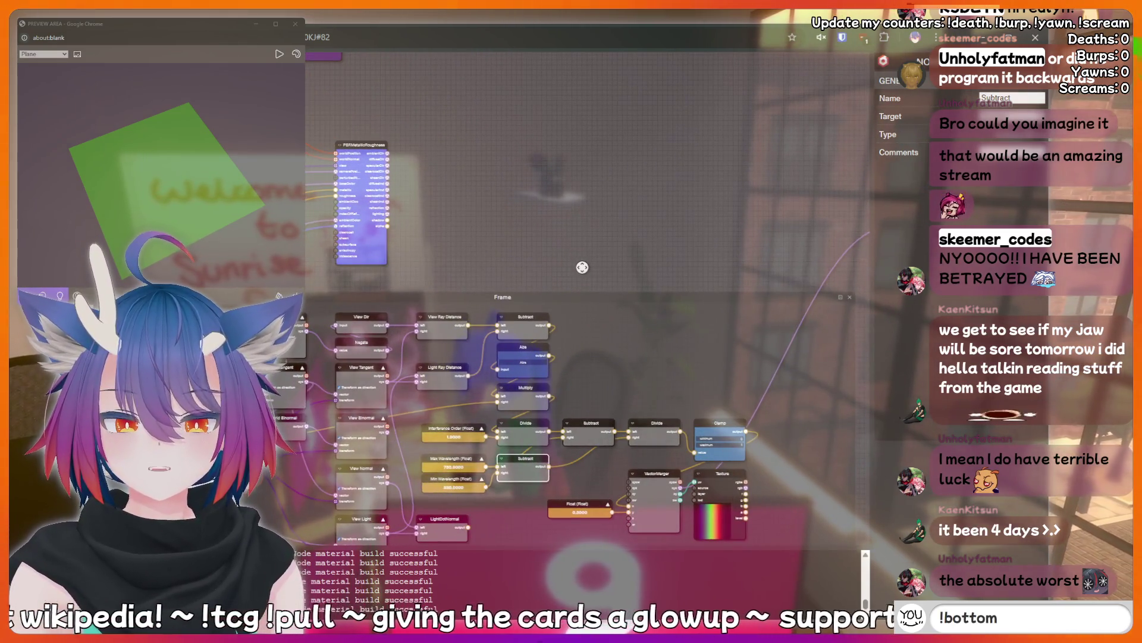
scroll(582, 268, "down", 2)
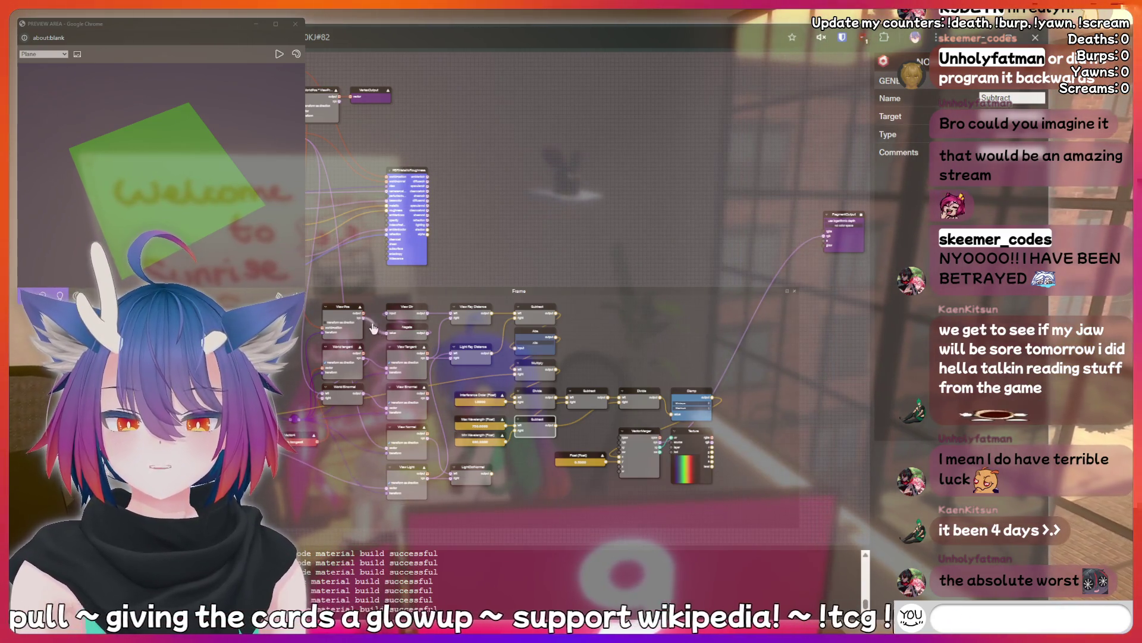
scroll(354, 337, "up", 3)
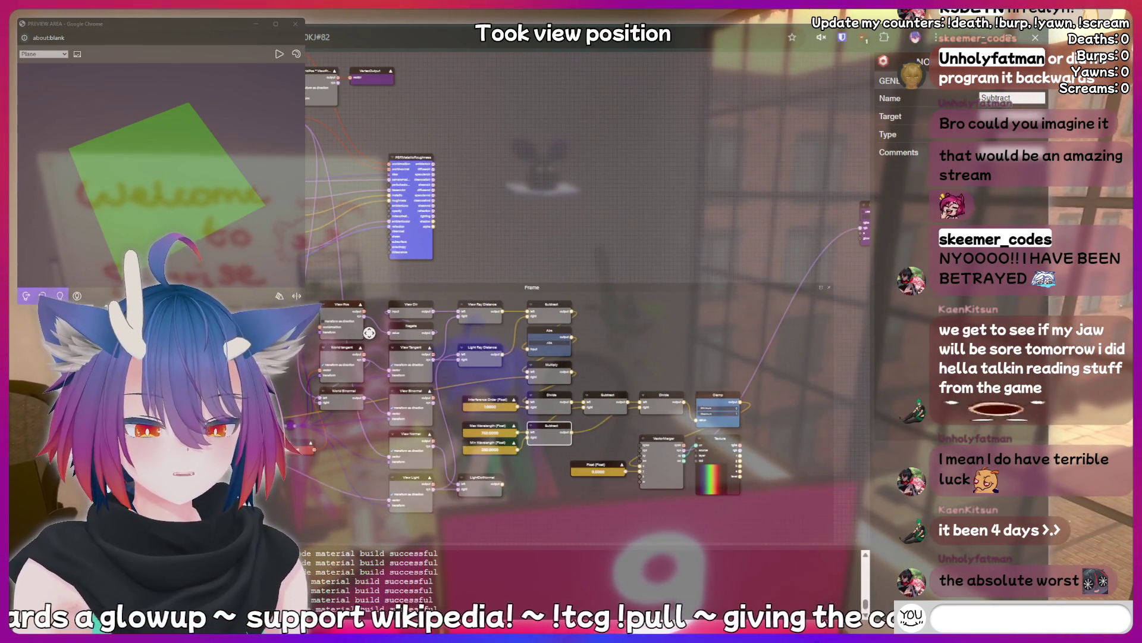
scroll(368, 333, "up", 4)
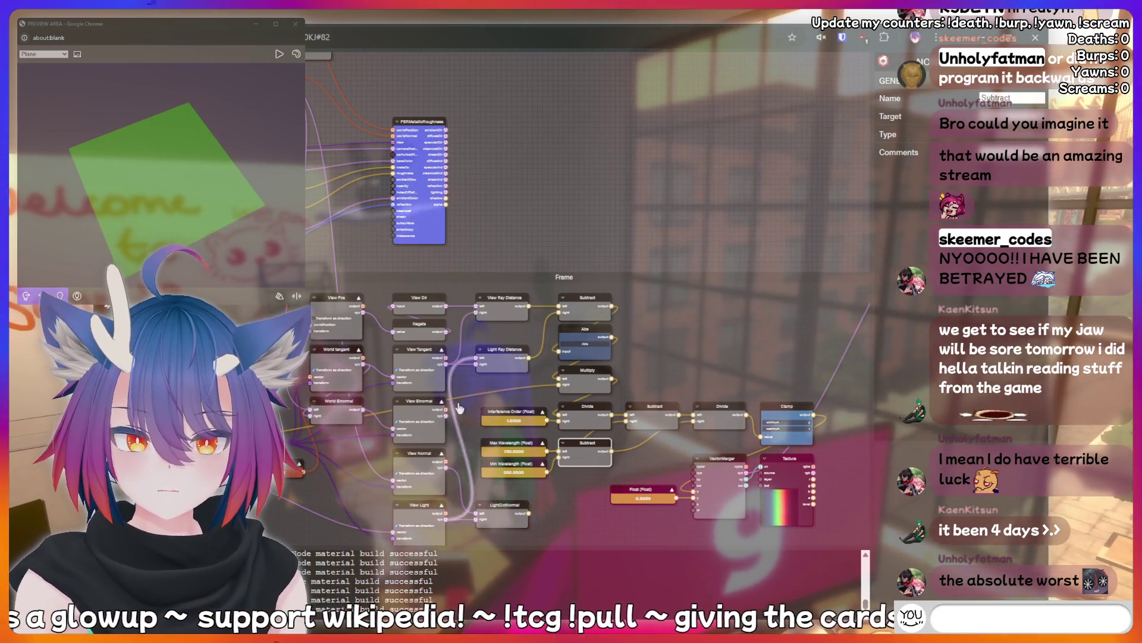
- Unhook the Clamp result from the FragmentOutput socket so the preview plane turns white
left_click(431, 349)
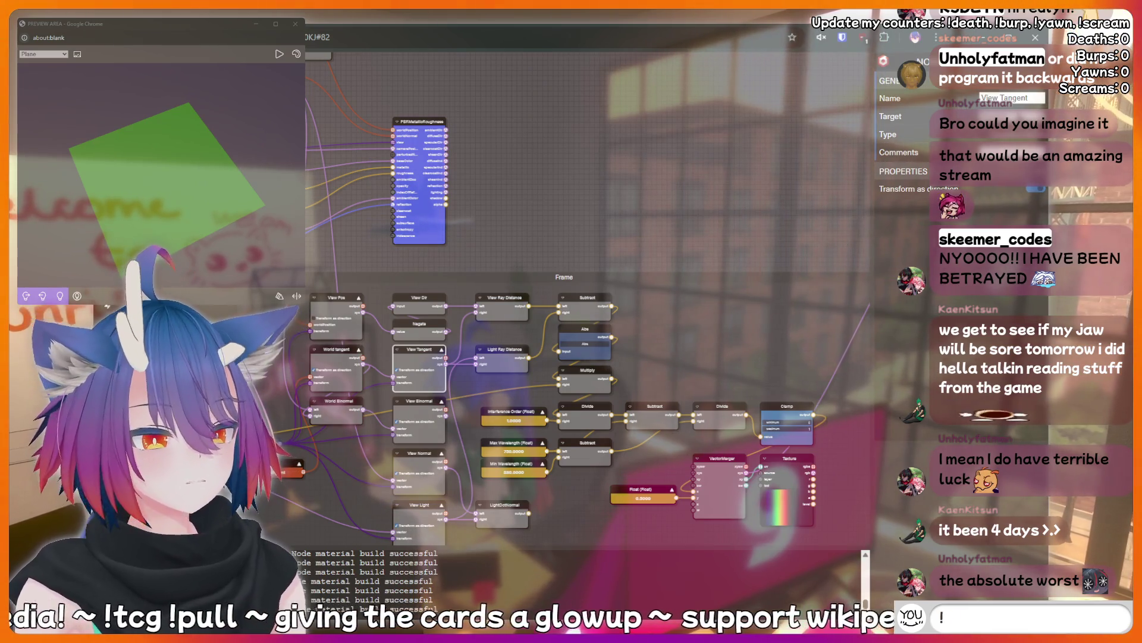
type("!chari")
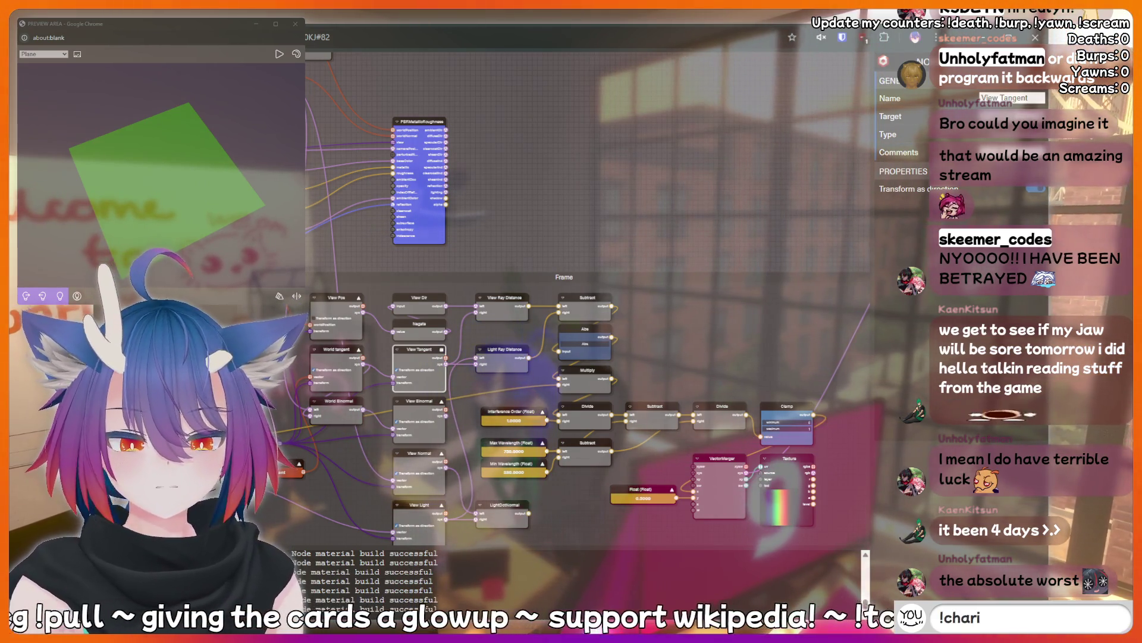
type("ty")
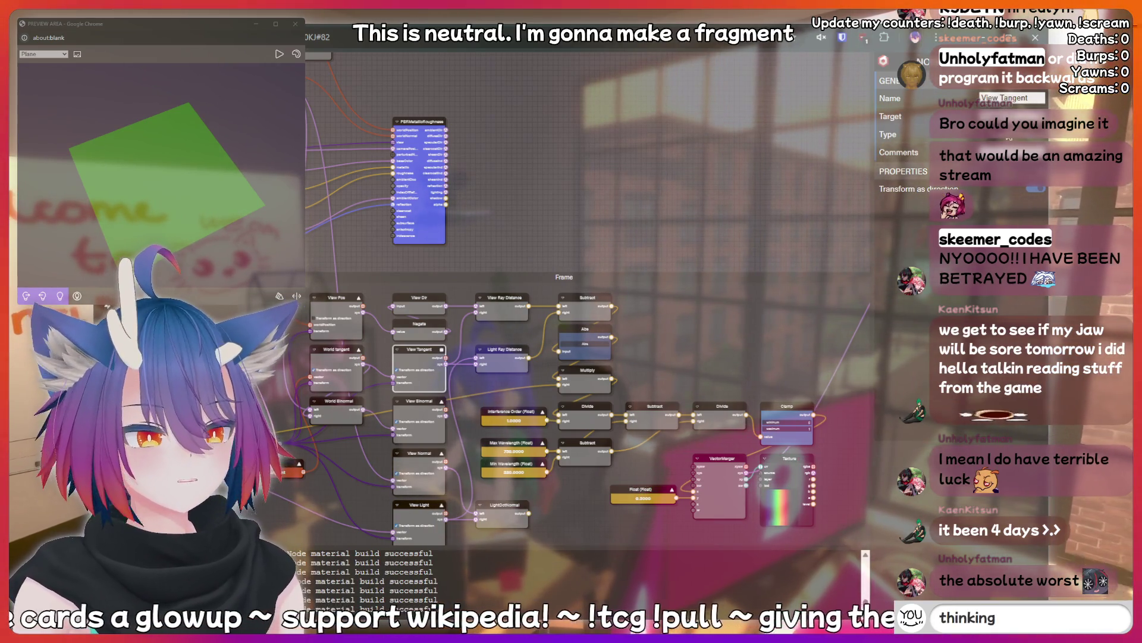
type("rd")
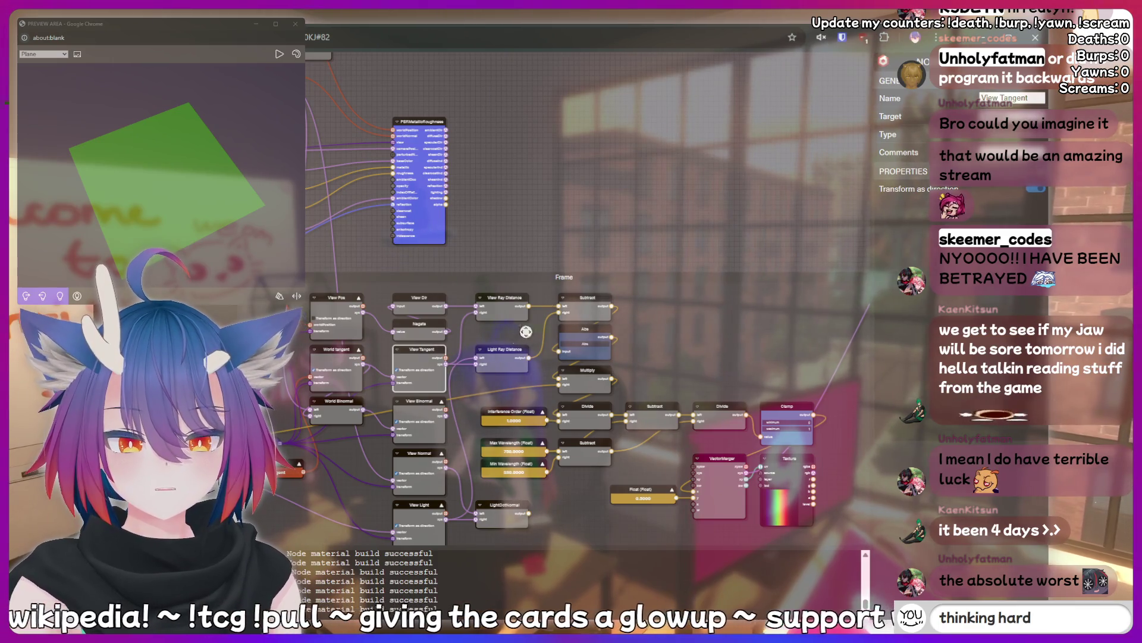
mouse_move(606, 213)
left_mouse_down()
mouse_move(654, 214)
mouse_move(535, 250)
mouse_move(396, 248)
mouse_move(334, 354)
left_mouse_up()
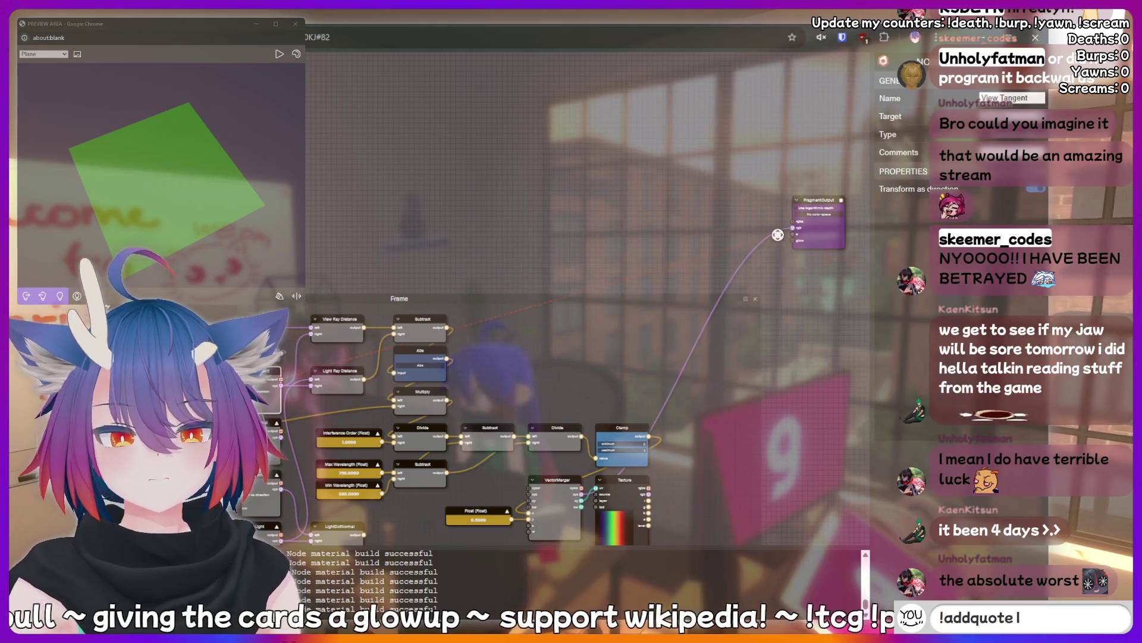
left_click_drag(793, 220, 683, 213)
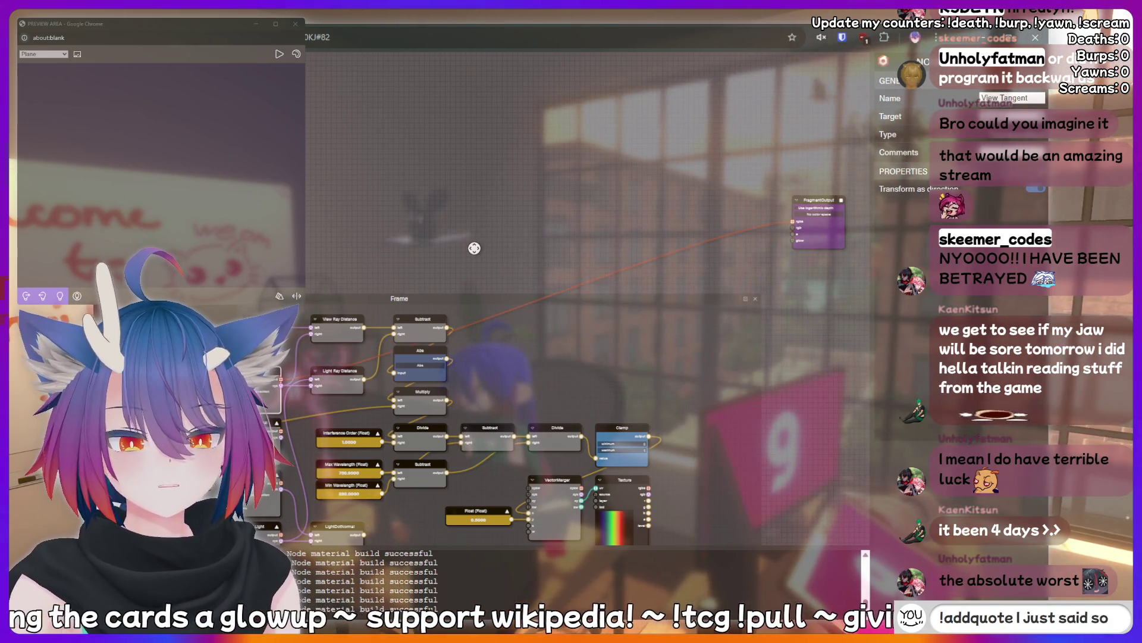
left_click_drag(474, 248, 641, 189)
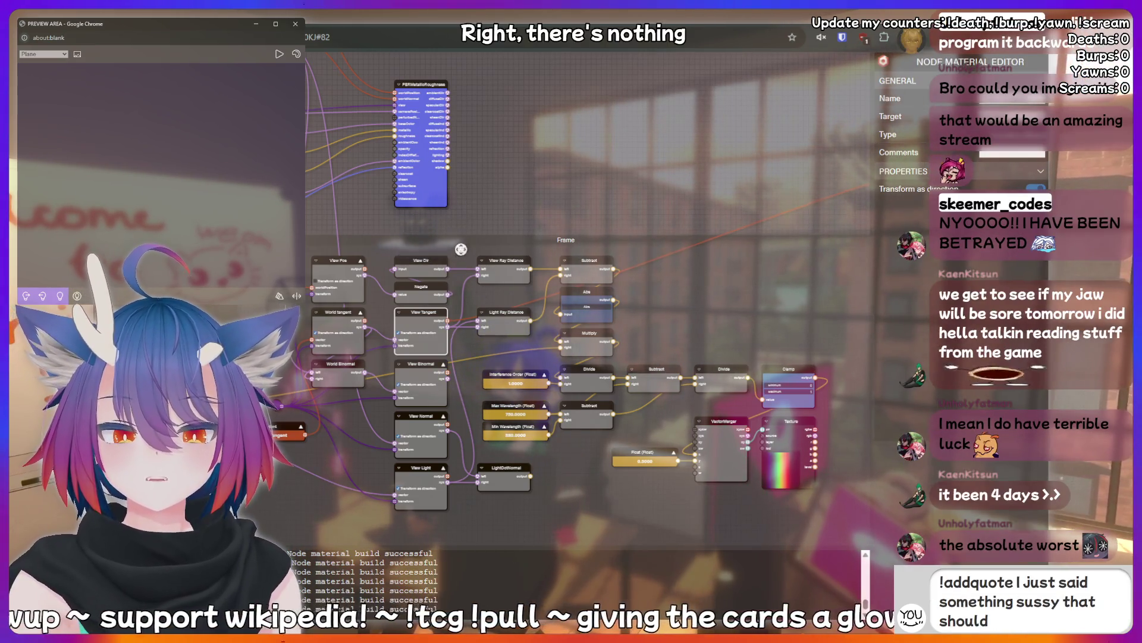
mouse_move(508, 202)
left_mouse_down()
mouse_move(556, 188)
mouse_move(517, 207)
left_mouse_up()
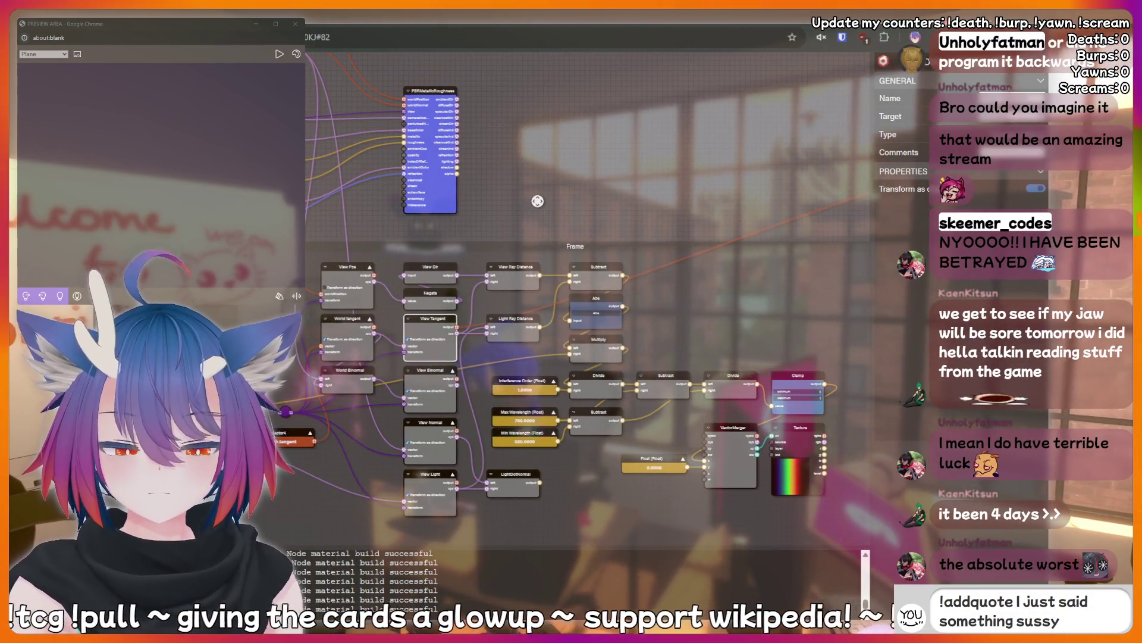
mouse_move(483, 289)
left_mouse_down()
mouse_move(395, 276)
mouse_move(784, 236)
mouse_move(745, 226)
left_mouse_up()
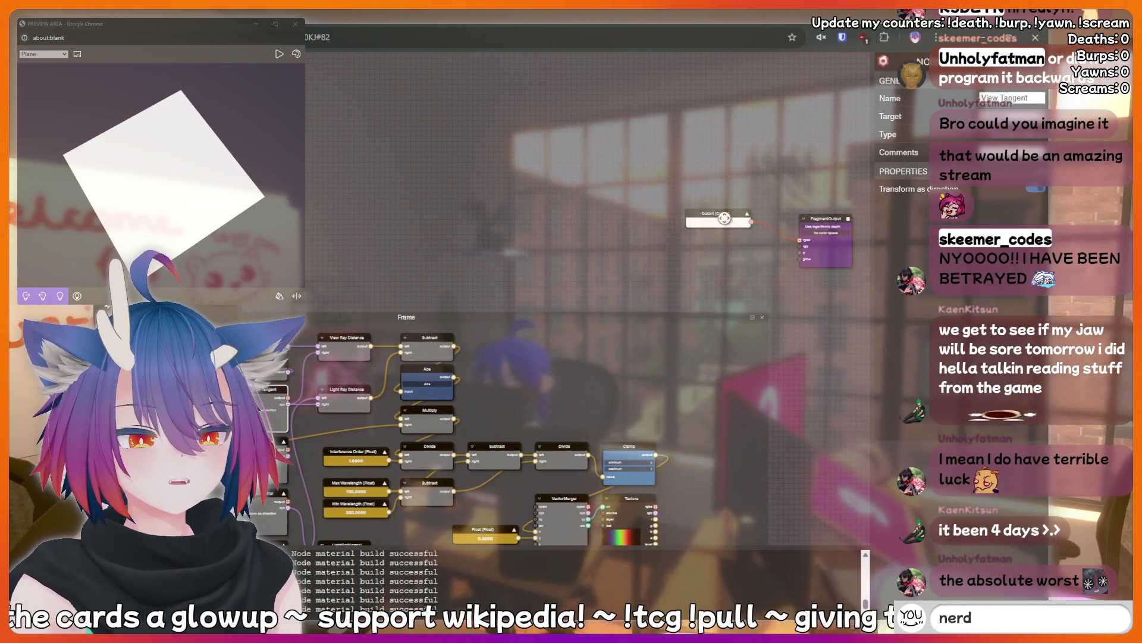
- Delete the Color4 node and link another node into FragmentOutput, giving a translucent blue preview
left_click(727, 213)
key("Delete")
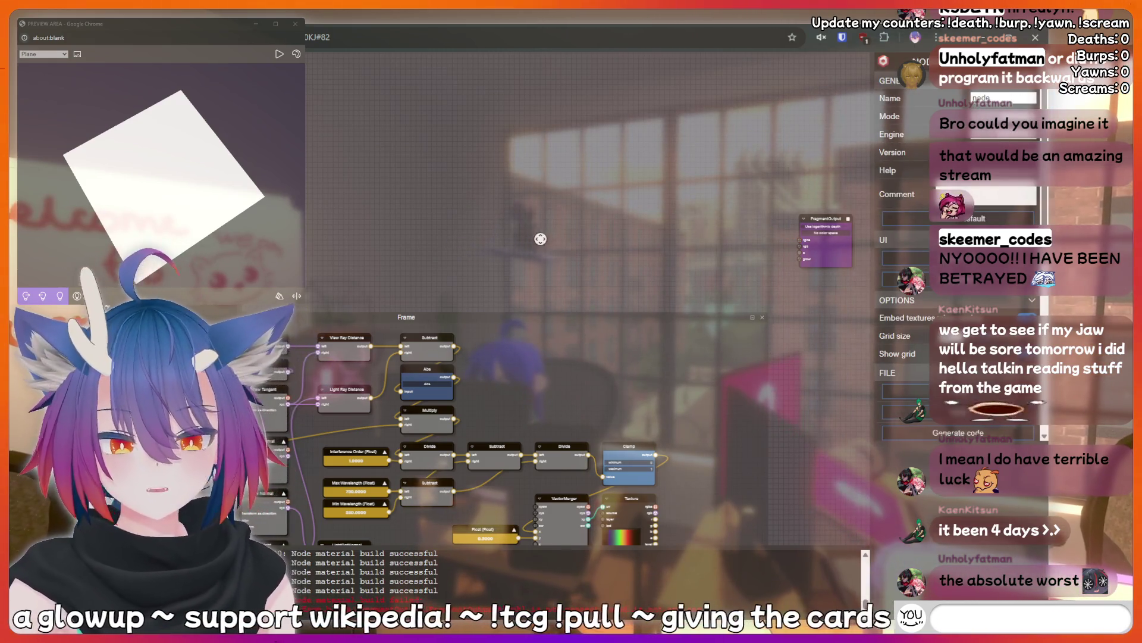
left_click_drag(386, 359, 392, 346)
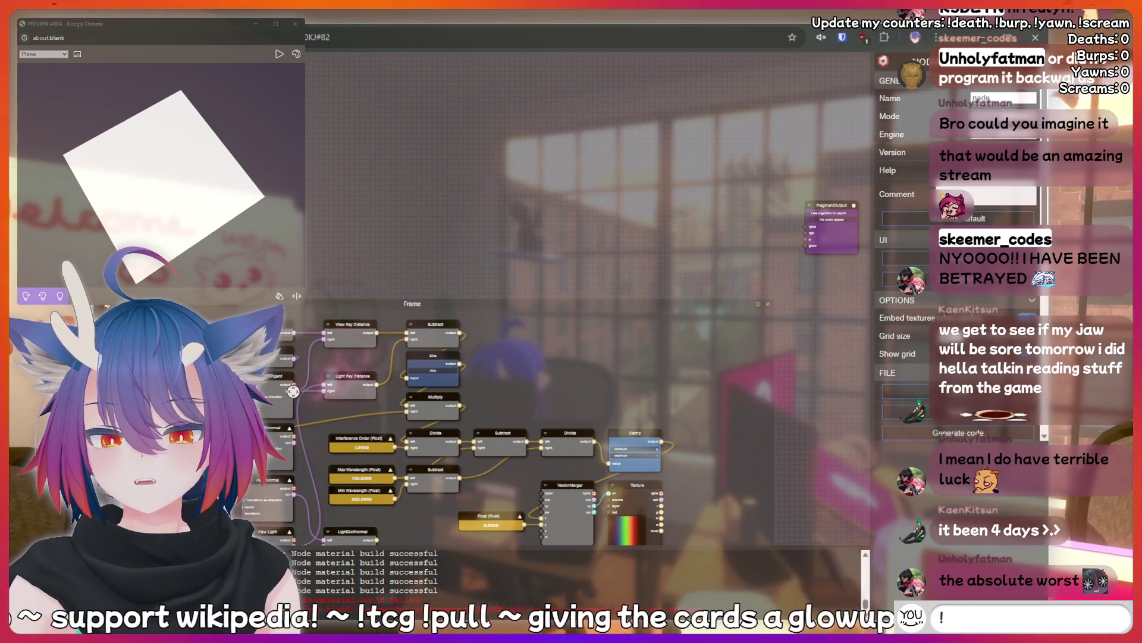
left_click_drag(759, 222, 805, 233)
left_click_drag(165, 173, 92, 212)
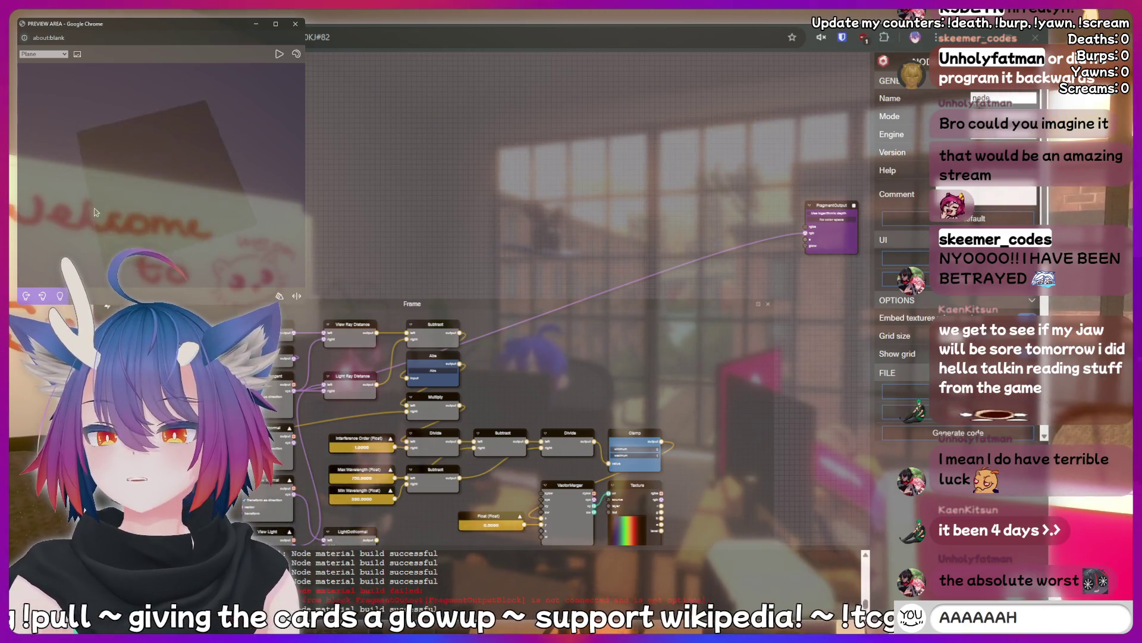
mouse_move(268, 203)
left_mouse_down()
mouse_move(165, 204)
mouse_move(194, 200)
mouse_move(133, 170)
mouse_move(213, 210)
mouse_move(500, 245)
left_mouse_up()
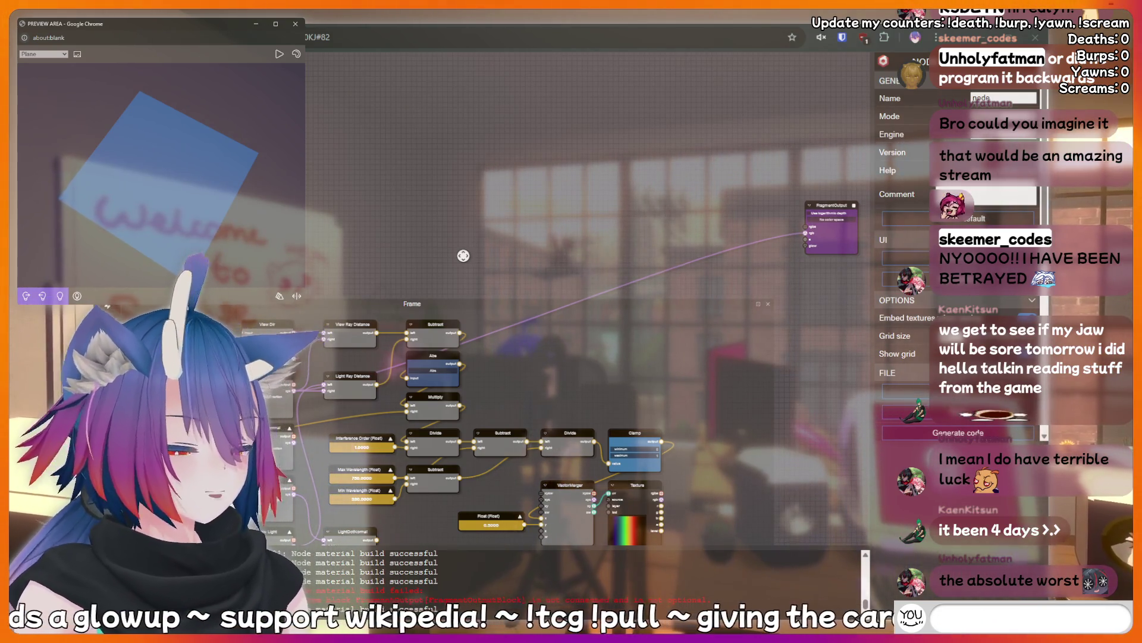
mouse_move(441, 234)
left_mouse_down()
mouse_move(477, 149)
mouse_move(465, 147)
left_mouse_up()
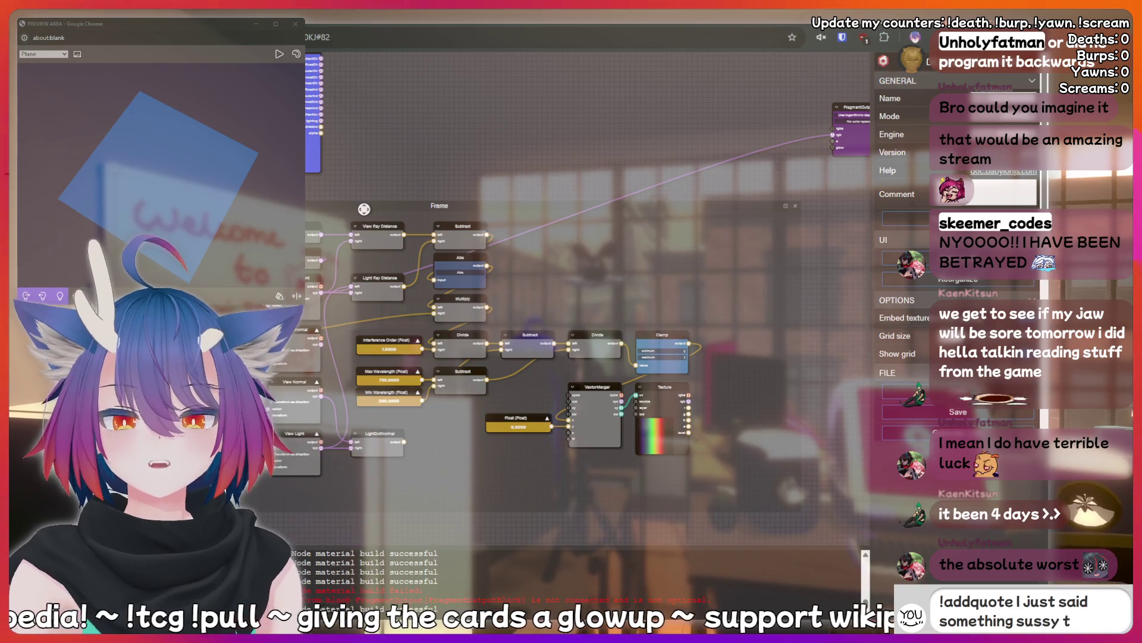
- Link a left-side node's output into FragmentOutput so the preview shows a dark red-to-green gradient
mouse_move(322, 235)
left_mouse_down()
mouse_move(685, 140)
mouse_move(832, 135)
left_mouse_up()
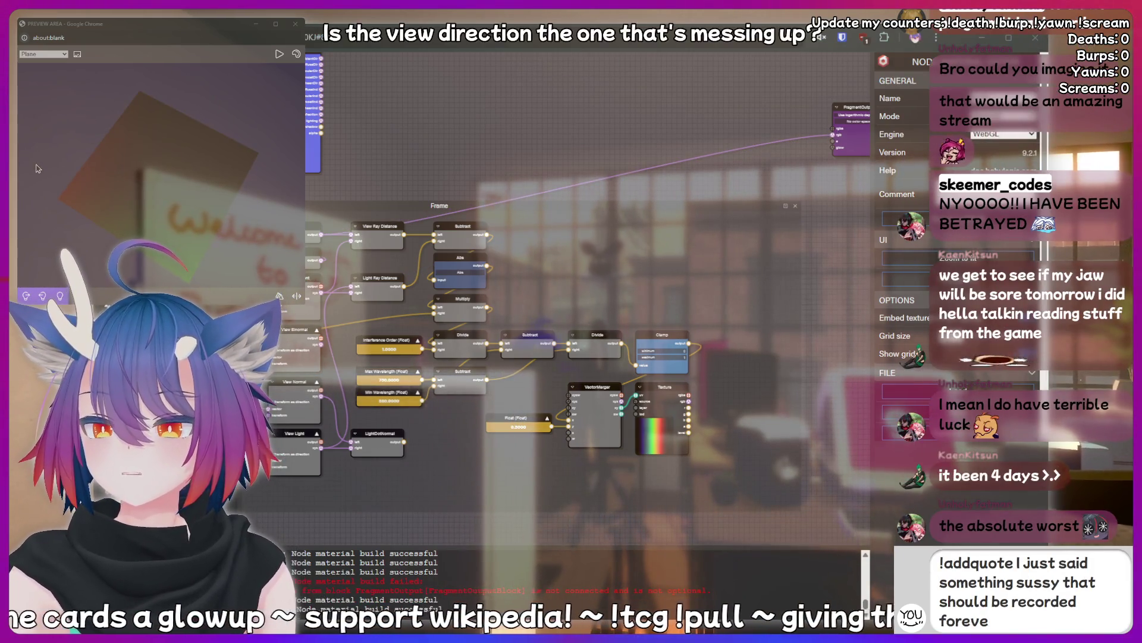
mouse_move(37, 169)
left_mouse_down()
mouse_move(165, 191)
mouse_move(125, 167)
mouse_move(209, 172)
left_mouse_up()
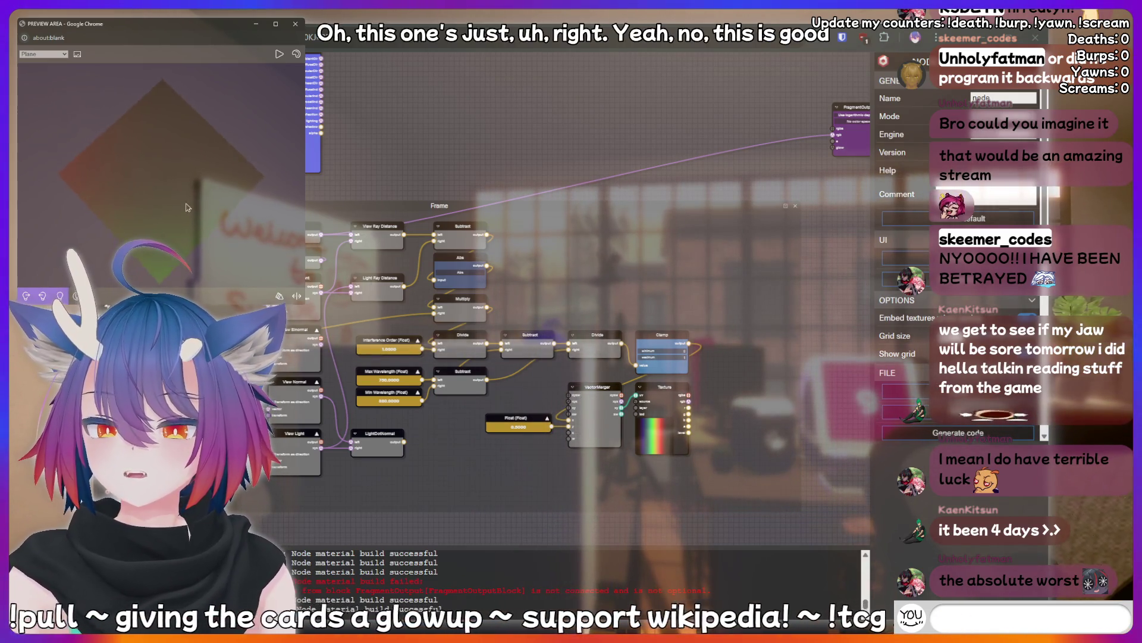
type("!bottom")
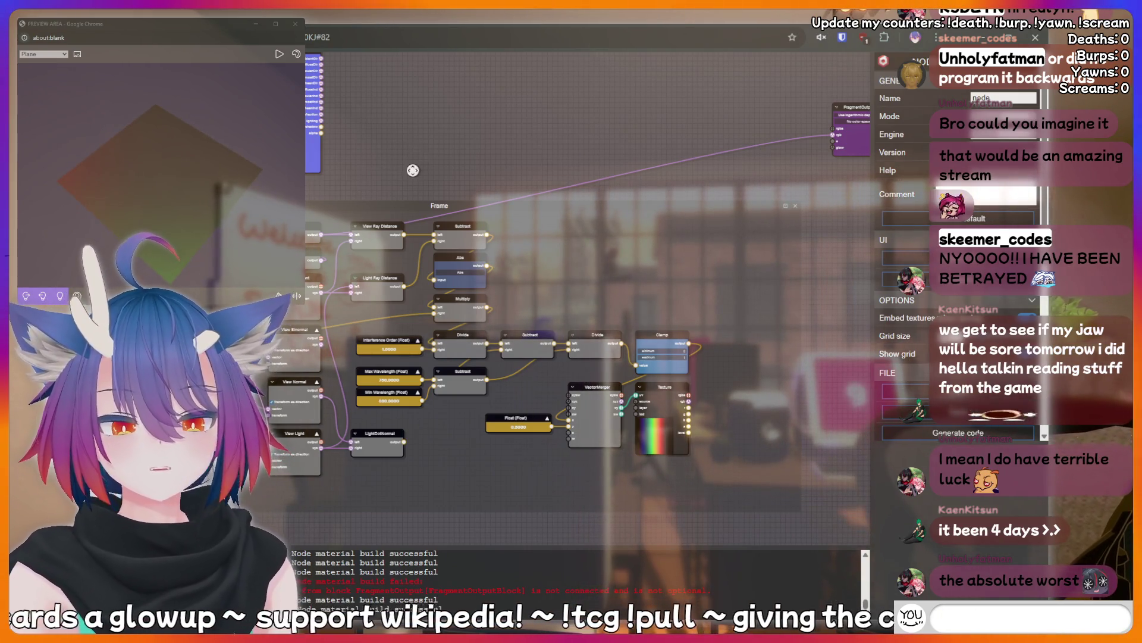
type("c")
type("ge")
key("BackSpace")
key("BackSpace")
key("BackSpace")
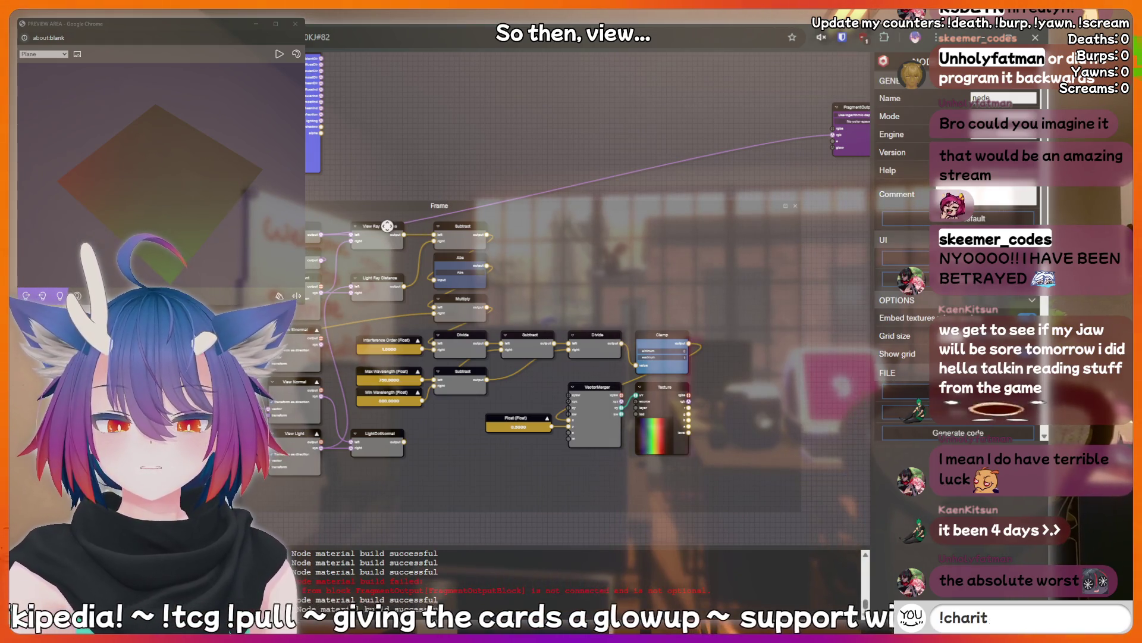
left_click_drag(380, 217, 419, 199)
- Inspect the View Ray Distance node's properties and survey the nodes on the left
type("iri")
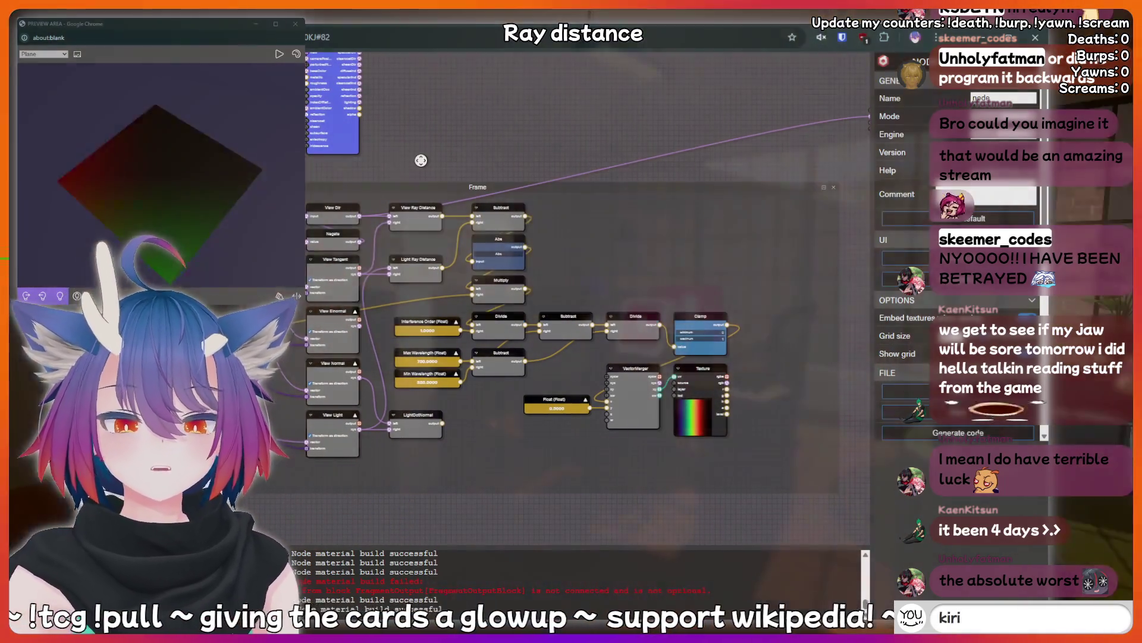
type("n is a bottom")
left_click(415, 210)
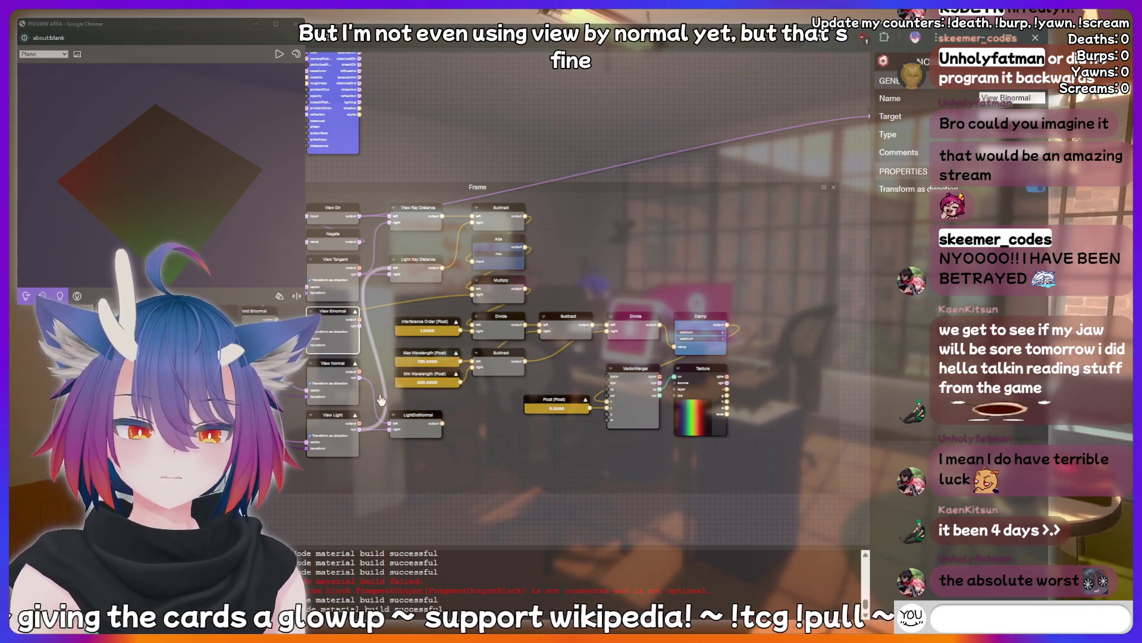
left_click_drag(467, 450, 670, 422)
mouse_move(614, 488)
left_mouse_down()
mouse_move(361, 523)
mouse_move(621, 454)
mouse_move(352, 485)
mouse_move(451, 462)
mouse_move(480, 467)
mouse_move(501, 523)
left_mouse_up()
type("meatcringe")
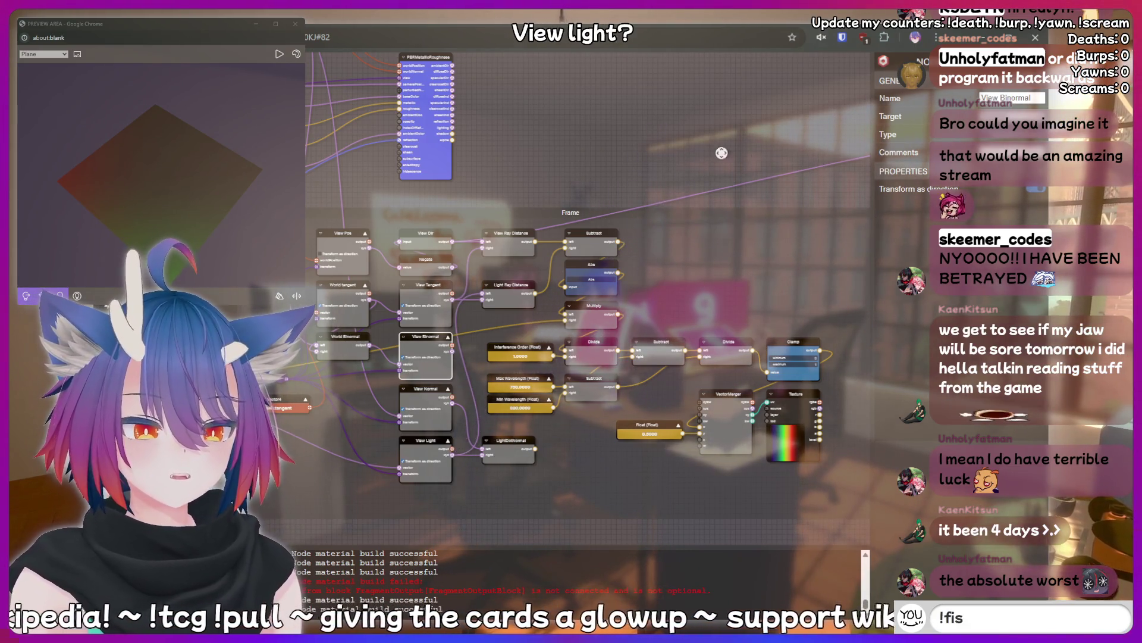
- Move the View Light node and feed its output into FragmentOutput, turning the preview solid green
left_click_drag(708, 156, 567, 170)
left_click_drag(456, 382, 288, 490)
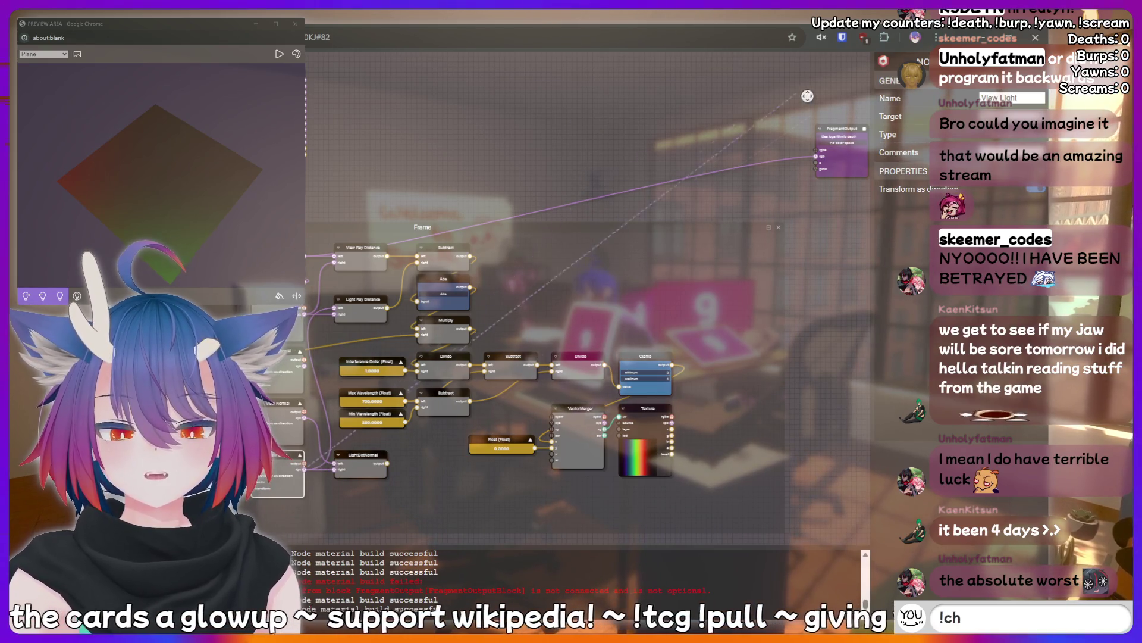
left_click_drag(815, 155, 816, 156)
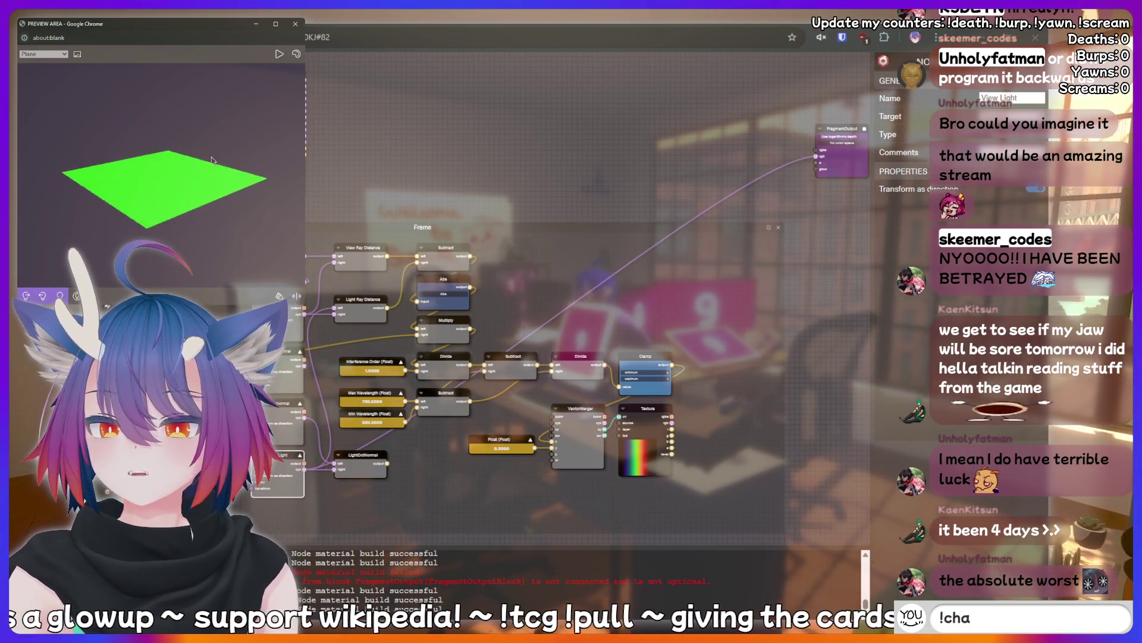
type("peepee po")
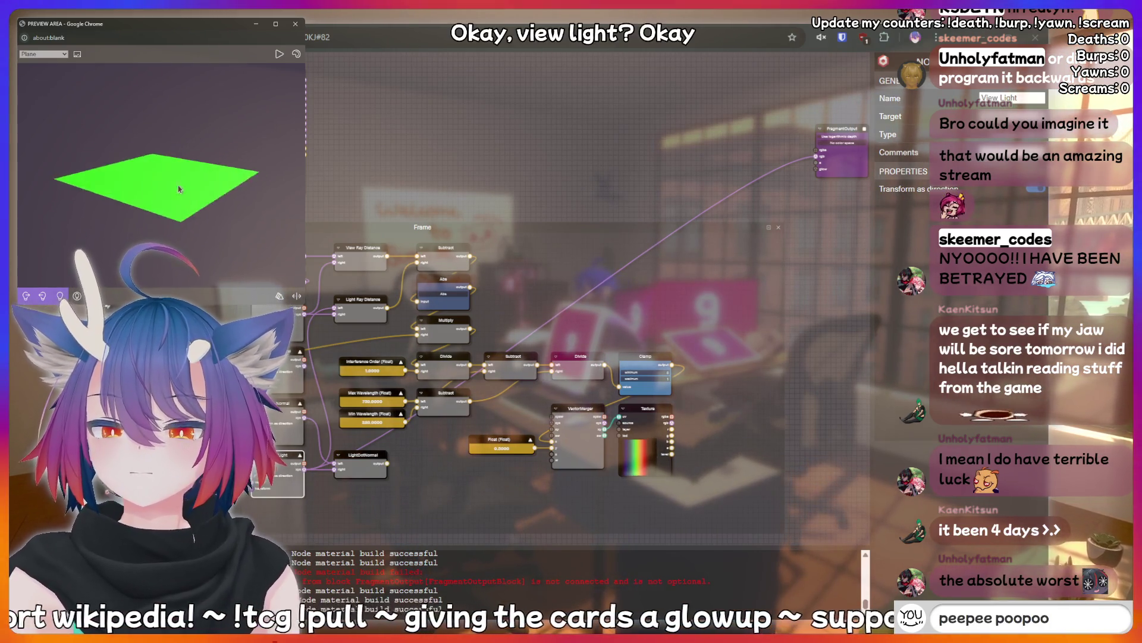
mouse_move(169, 200)
left_mouse_down()
mouse_move(158, 236)
mouse_move(198, 230)
mouse_move(182, 176)
mouse_move(144, 180)
mouse_move(173, 180)
mouse_move(173, 170)
left_mouse_up()
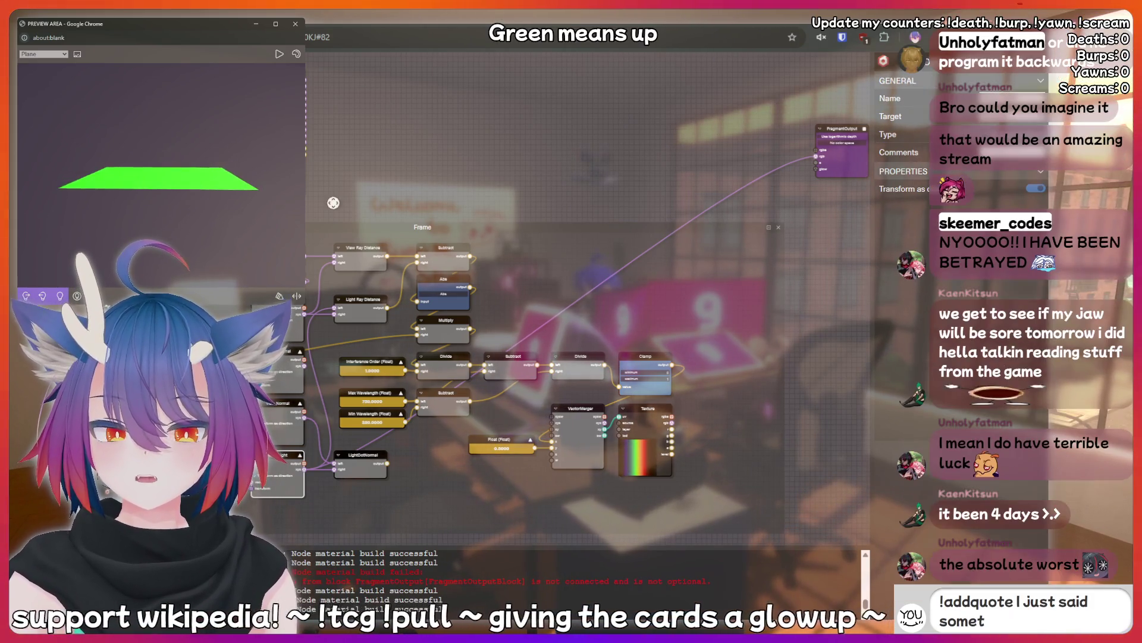
mouse_move(420, 183)
left_mouse_down()
mouse_move(541, 135)
mouse_move(633, 130)
left_mouse_up()
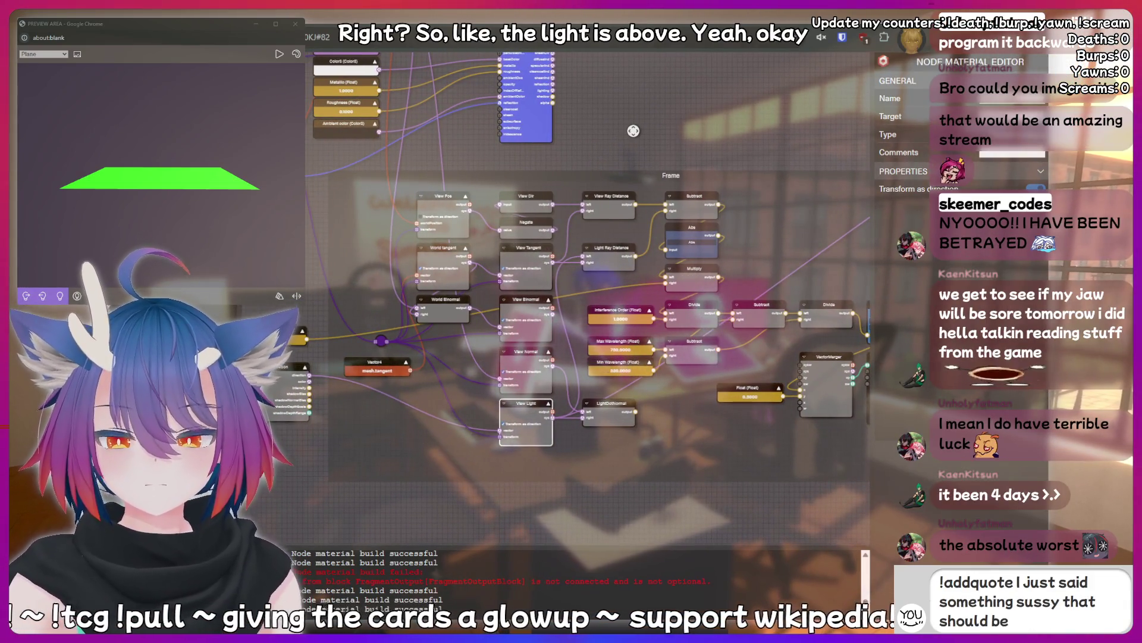
left_click_drag(633, 130, 505, 147)
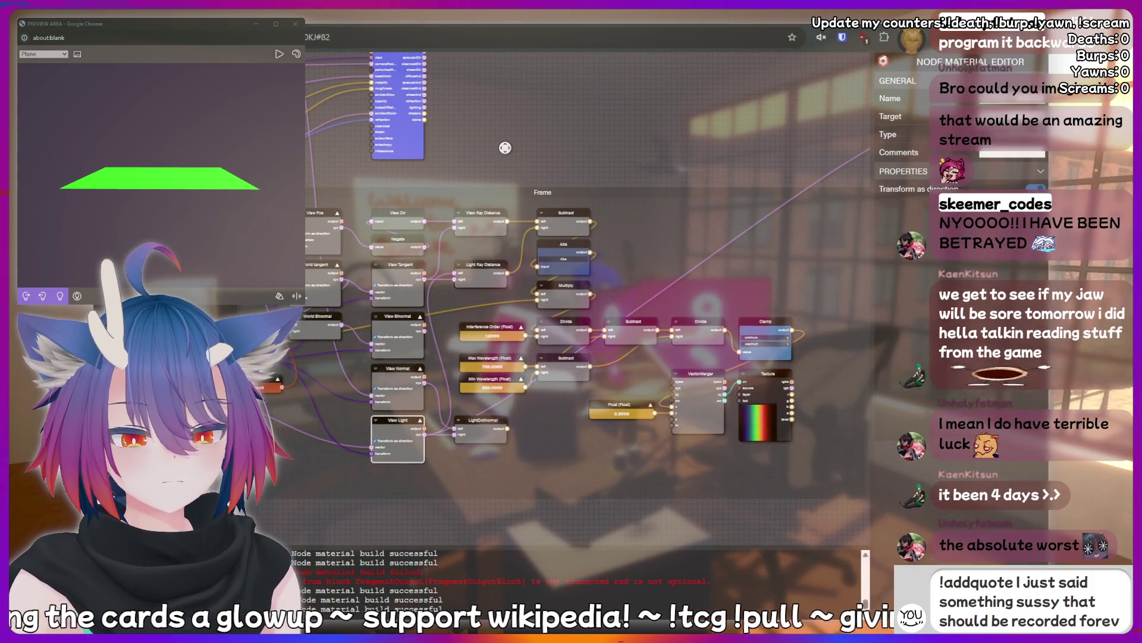
mouse_move(505, 147)
left_mouse_down()
mouse_move(433, 171)
mouse_move(308, 185)
left_mouse_up()
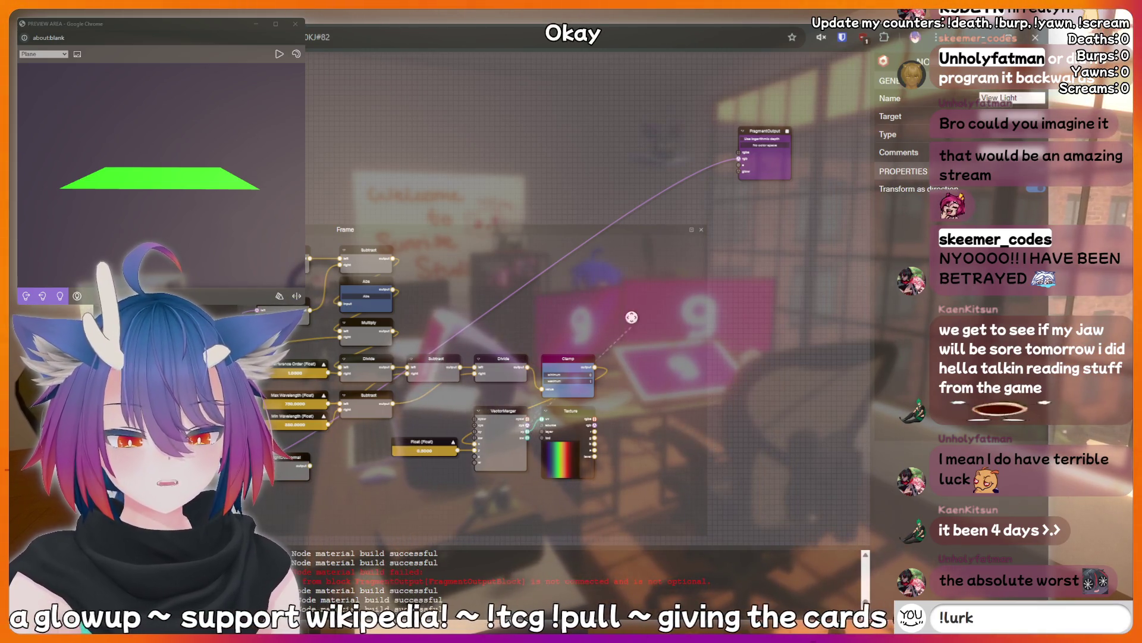
- Connect the Texture node's rgb output to FragmentOutput rgb; the preview plane stays solid green
left_click_drag(740, 158, 738, 158)
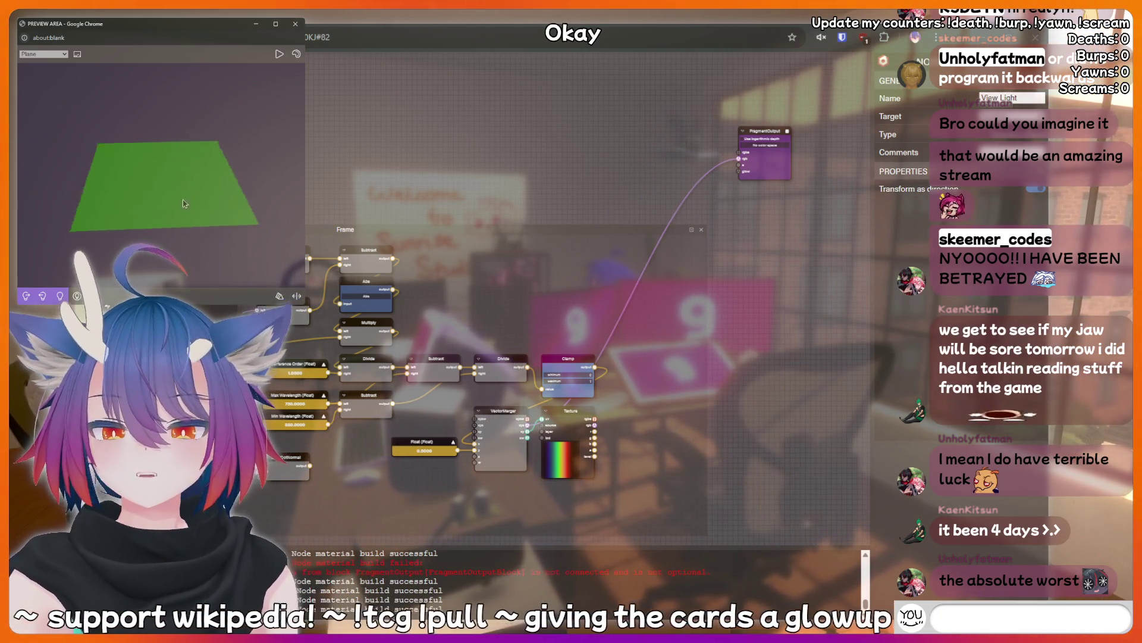
mouse_move(182, 199)
left_mouse_down()
mouse_move(170, 198)
mouse_move(190, 220)
left_mouse_up()
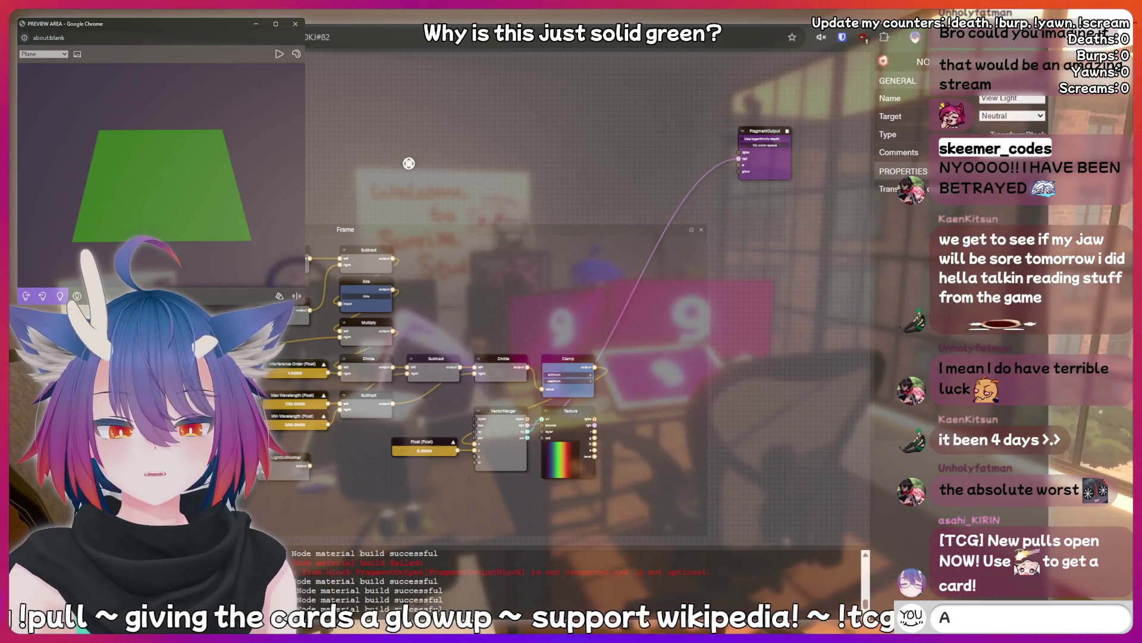
left_click_drag(410, 172, 479, 154)
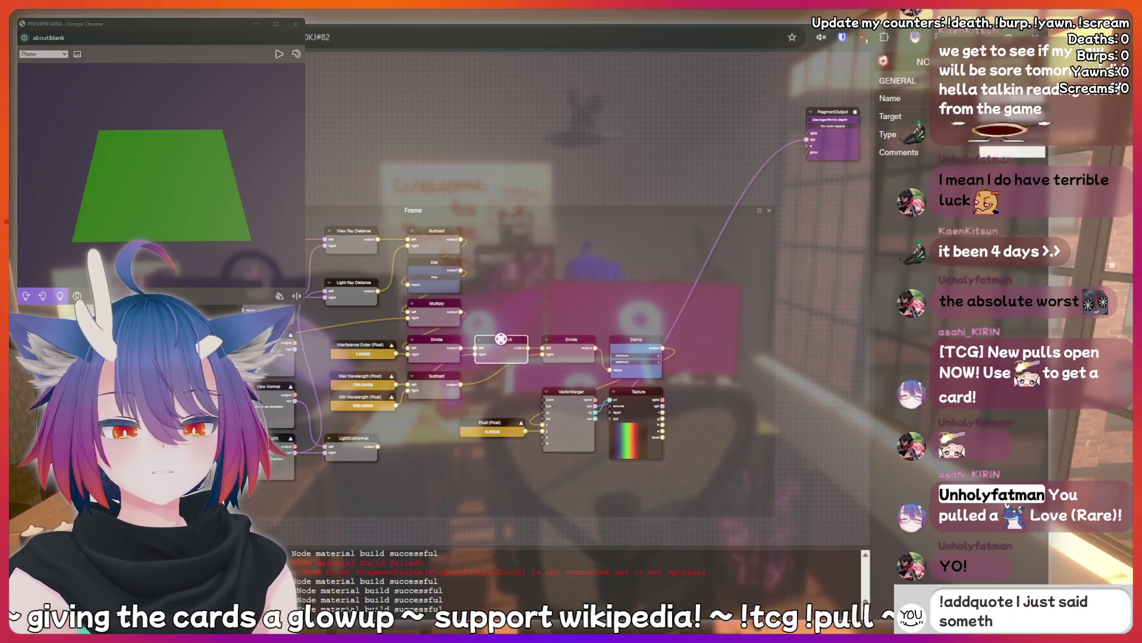
- Raise the Grating Distance slider from 1880 to 2000 and check the preview plane's new colouring
scroll(421, 369, "up", 3)
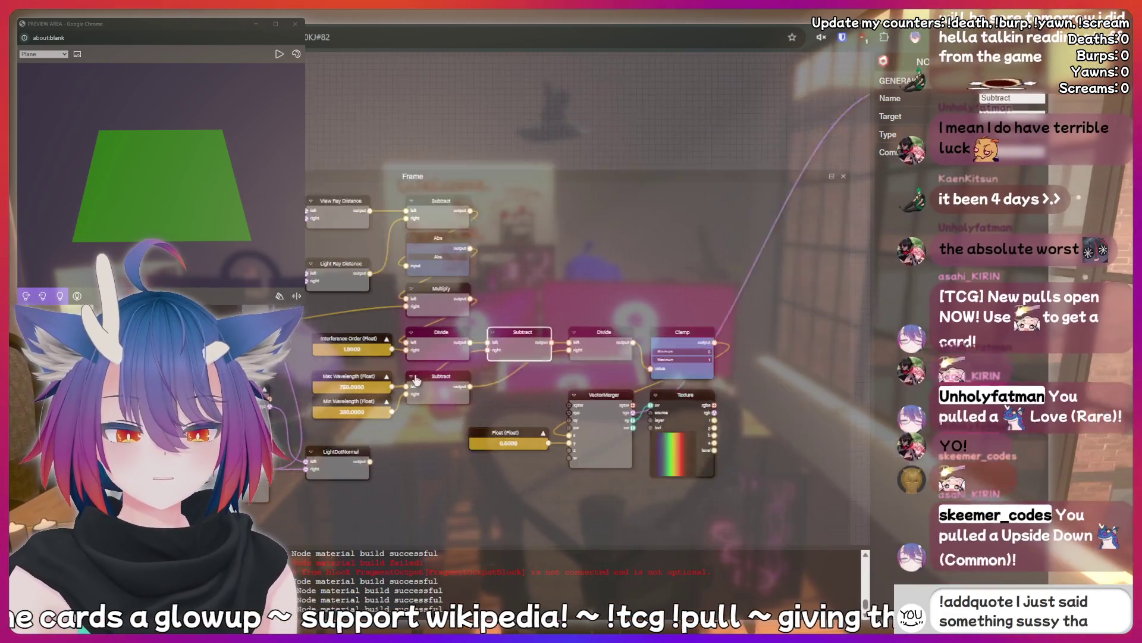
scroll(422, 370, "down", 5)
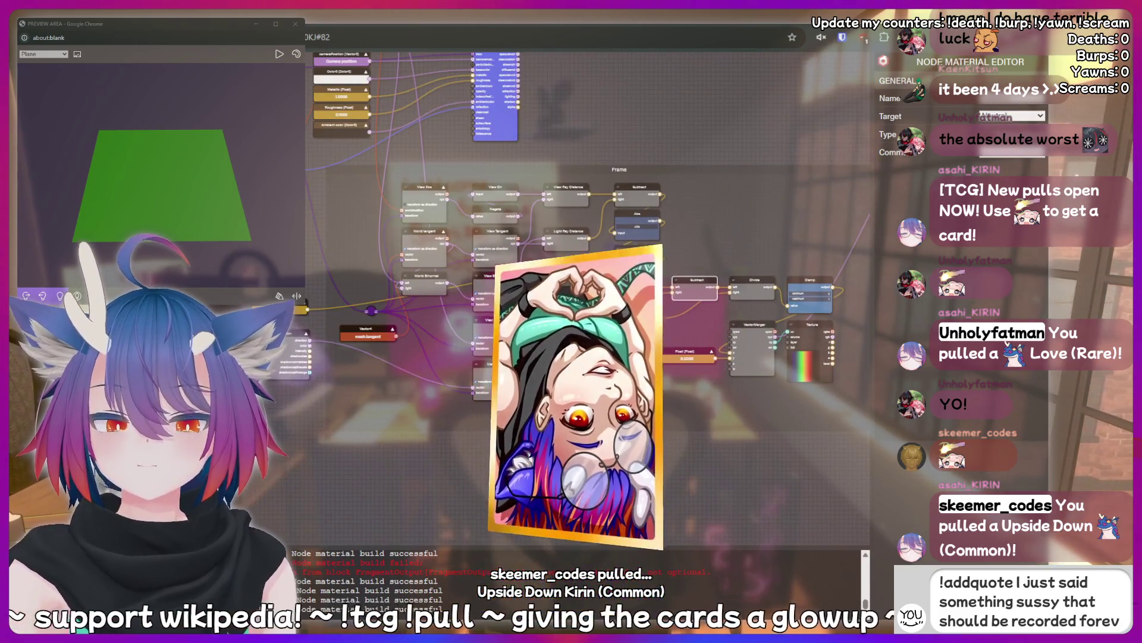
scroll(676, 266, "up", 5)
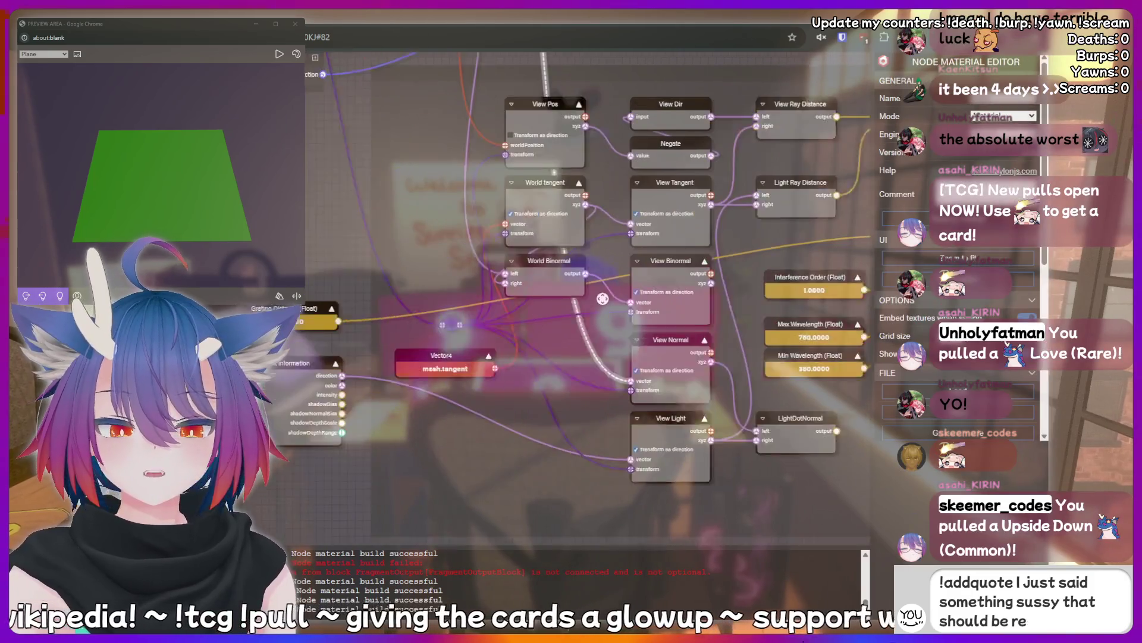
left_click_drag(603, 299, 623, 297)
left_click(310, 306)
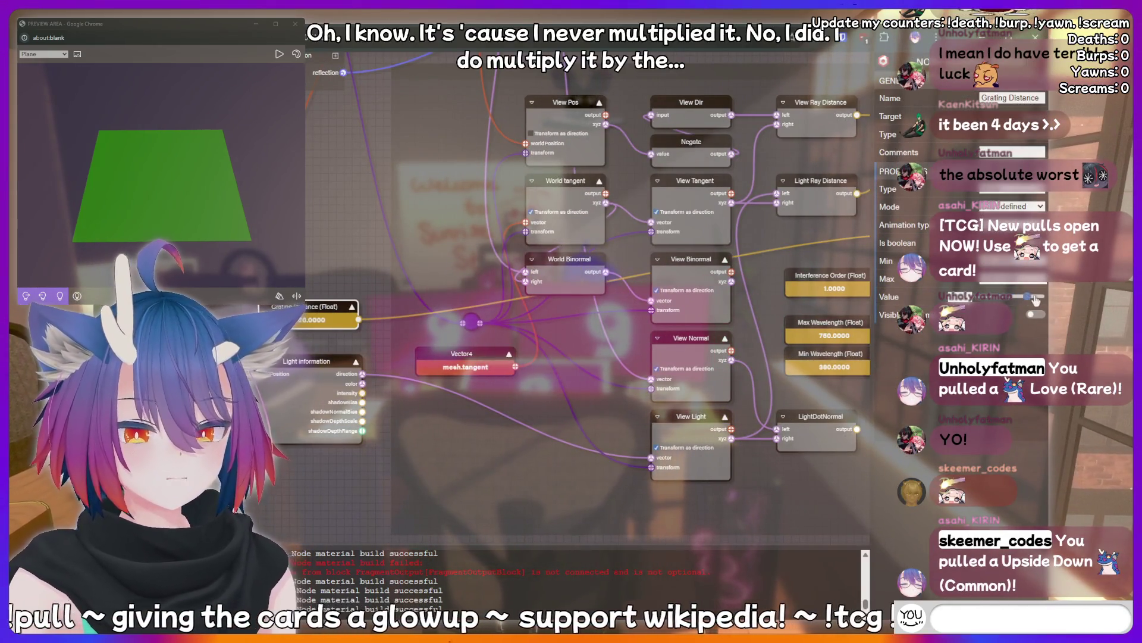
left_click(1035, 296)
mouse_move(149, 179)
left_mouse_down()
mouse_move(198, 189)
mouse_move(191, 173)
left_mouse_up()
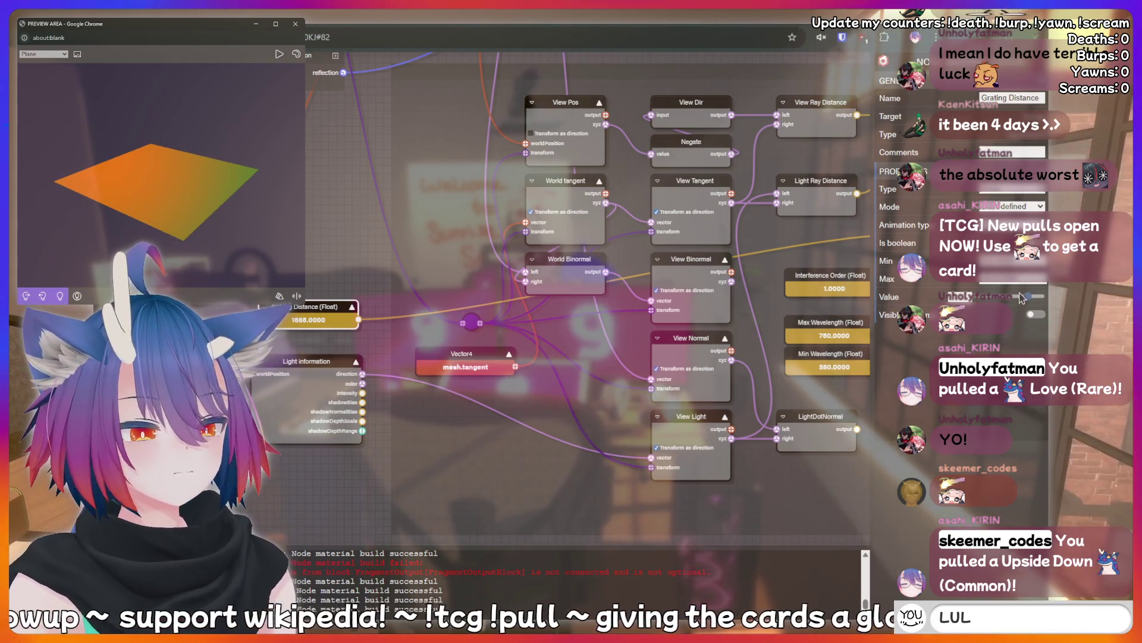
left_click_drag(1028, 296, 1041, 295)
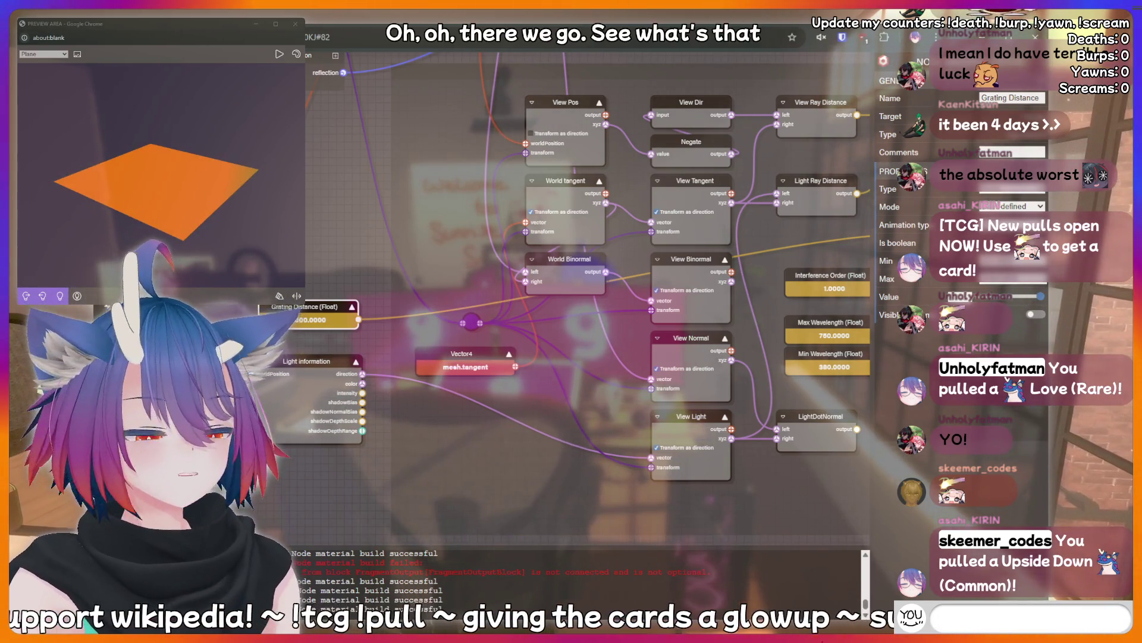
mouse_move(120, 152)
left_mouse_down()
mouse_move(143, 184)
mouse_move(121, 133)
mouse_move(111, 175)
left_mouse_up()
left_click_drag(615, 402, 368, 398)
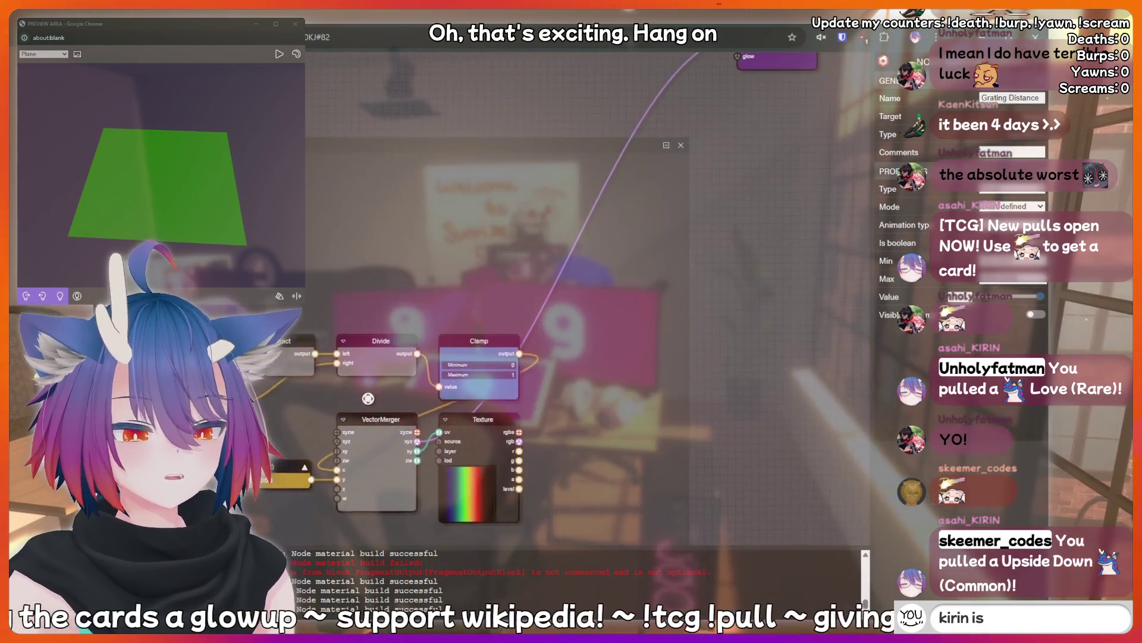
- Wire the rainbow Texture's rgb output into FragmentOutput rgb and orbit the preview to view the band
scroll(387, 407, "down", 3)
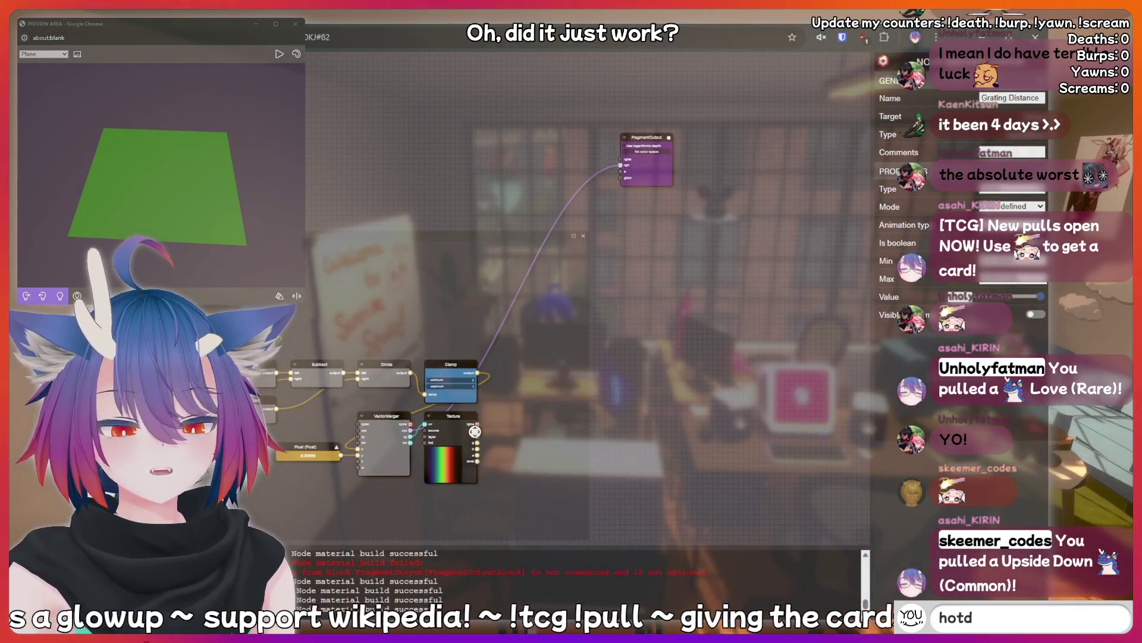
left_click_drag(619, 164, 621, 165)
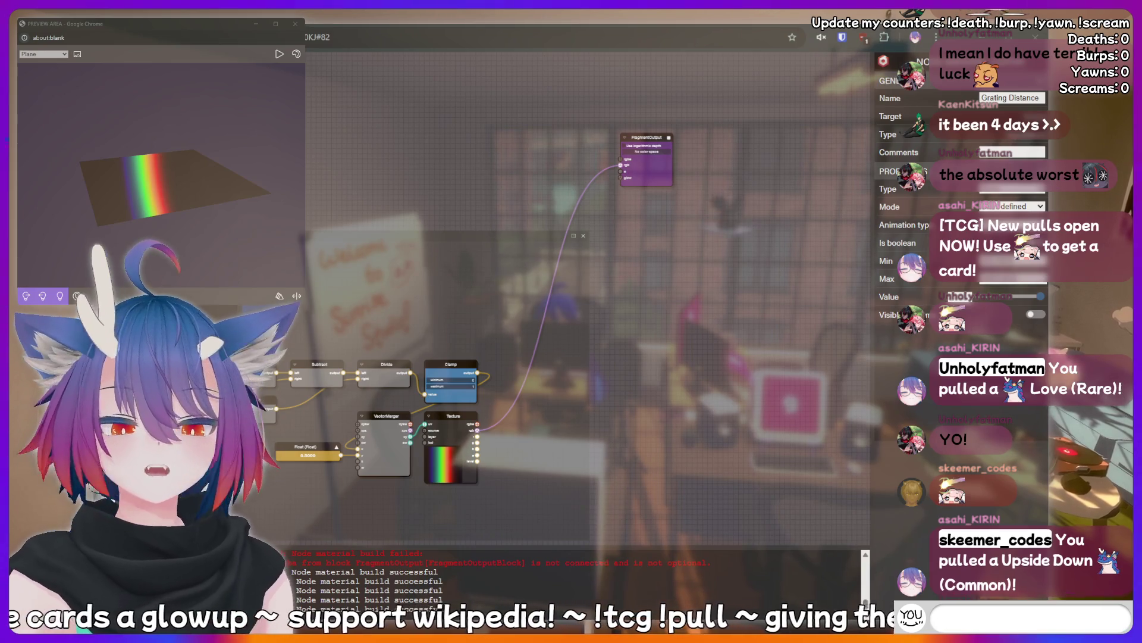
mouse_move(166, 196)
left_mouse_down()
mouse_move(193, 214)
mouse_move(189, 199)
mouse_move(159, 198)
left_mouse_up()
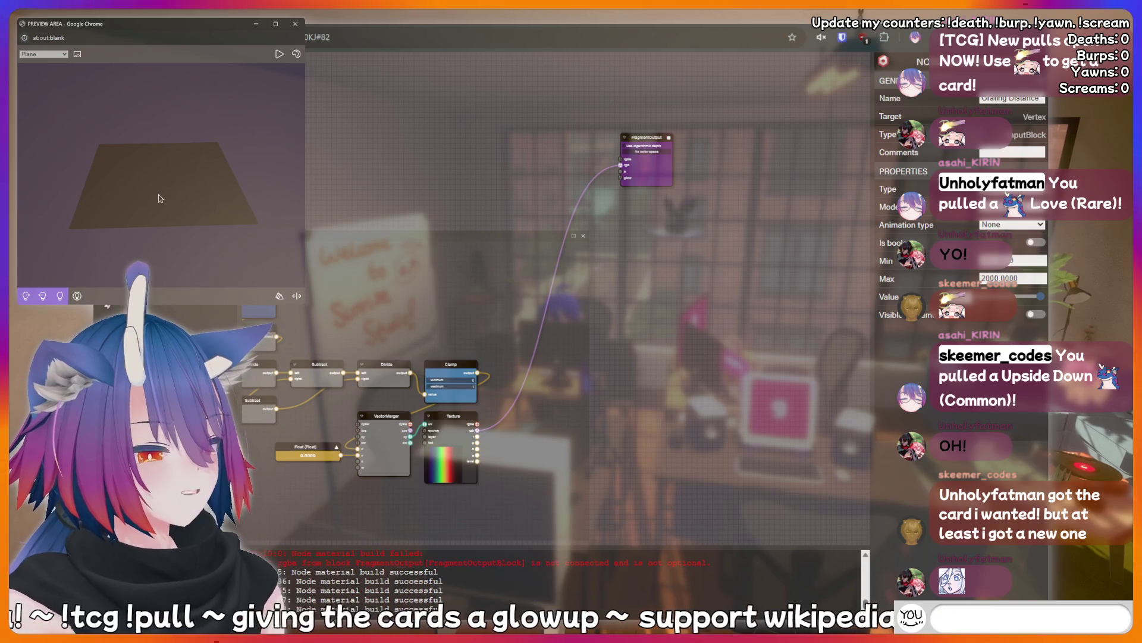
mouse_move(156, 198)
left_mouse_down()
mouse_move(210, 199)
mouse_move(188, 227)
mouse_move(202, 205)
mouse_move(235, 206)
mouse_move(188, 201)
left_mouse_up()
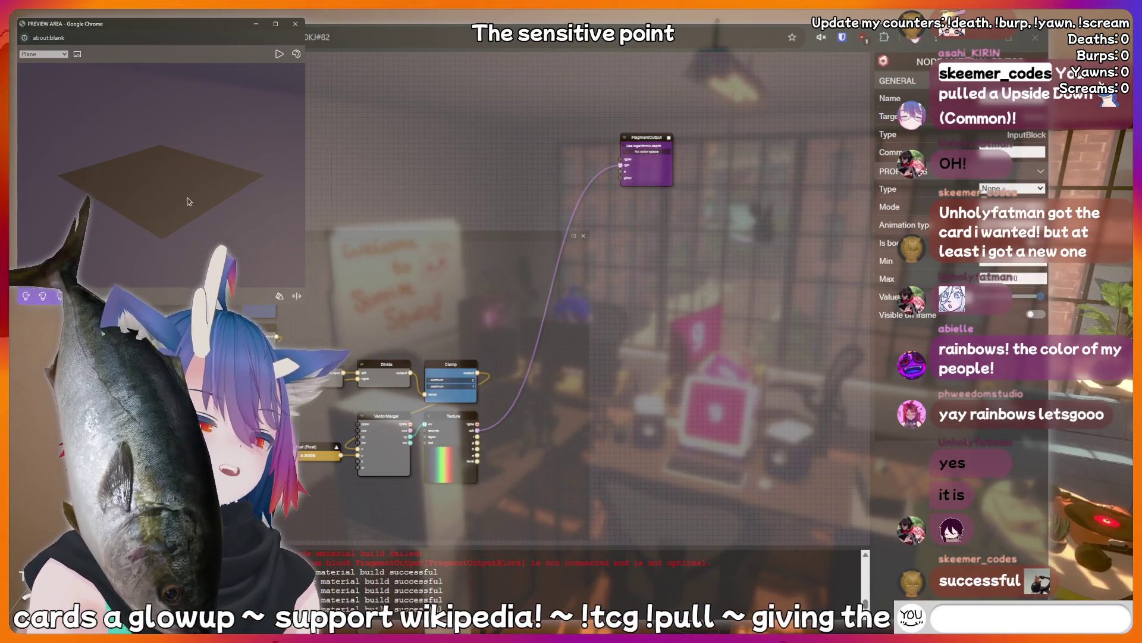
type("fish")
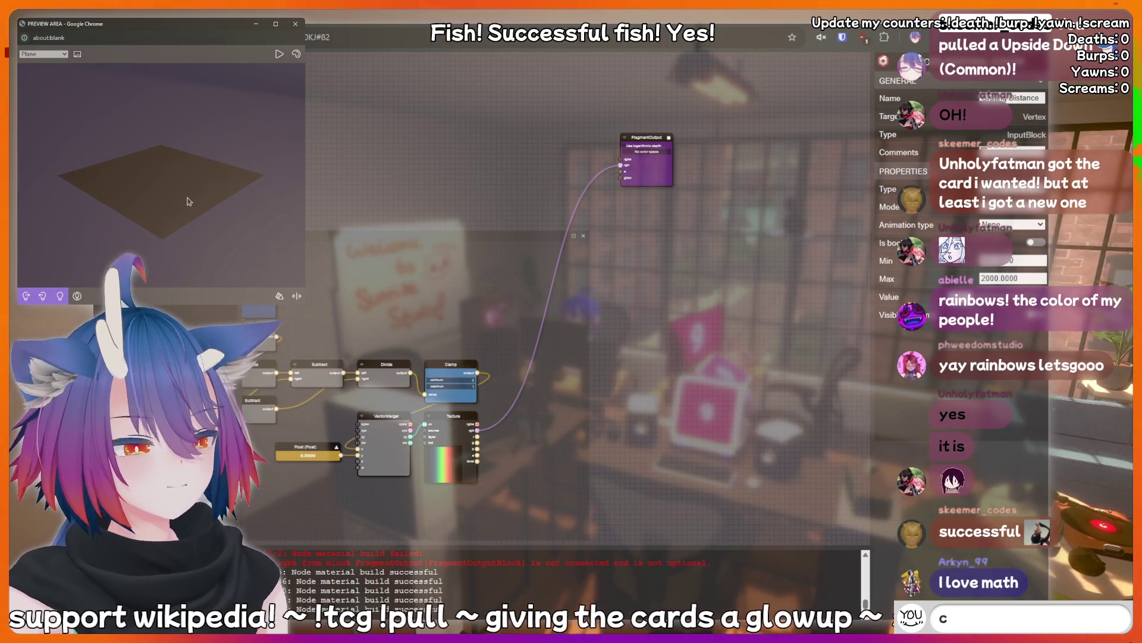
type("ge")
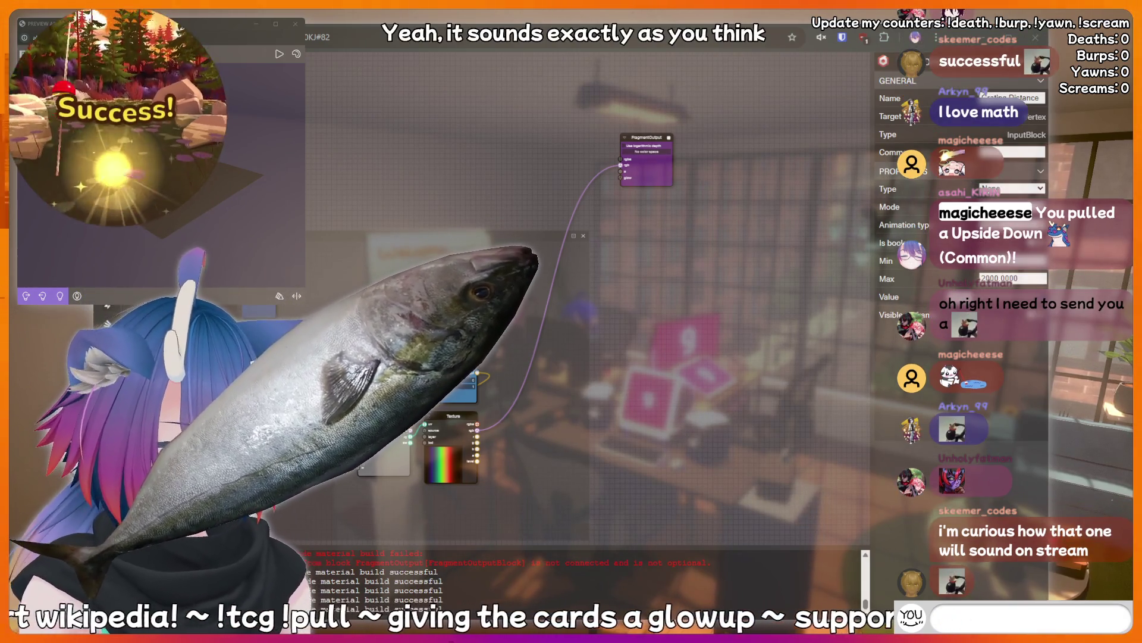
type("!fish")
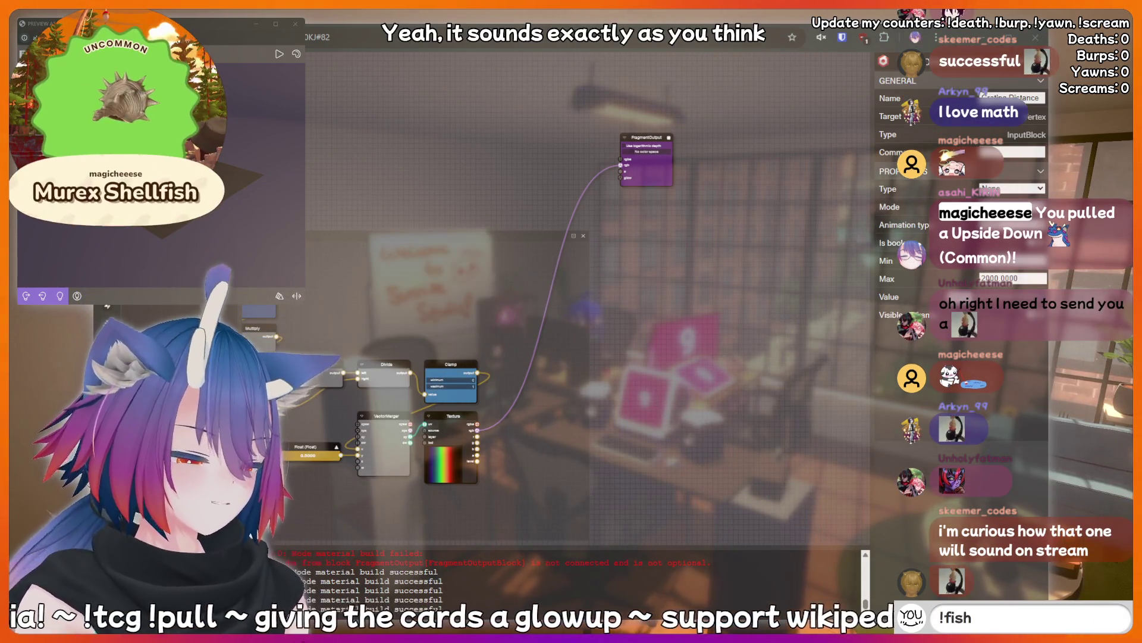
type("!lurk")
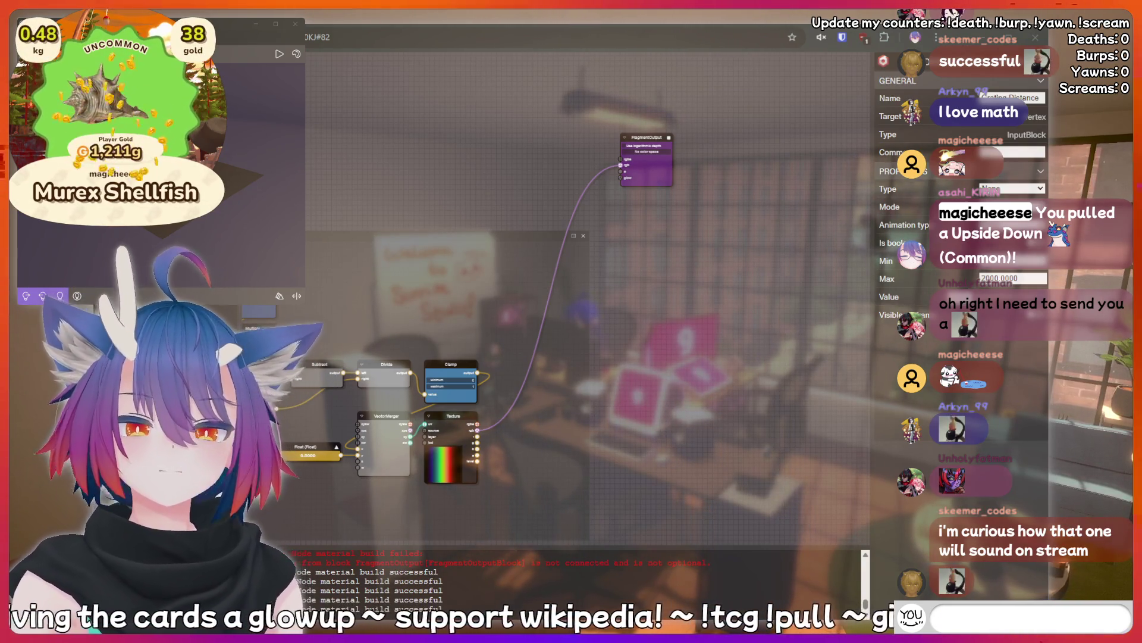
key("Return")
type("kirin i")
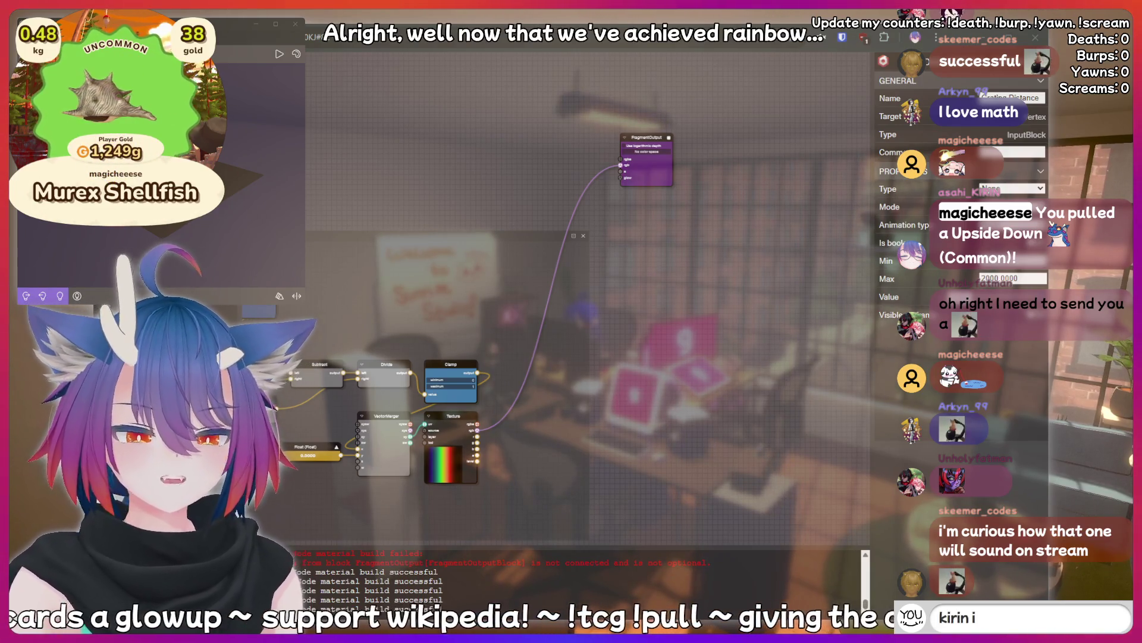
type("s a bottom")
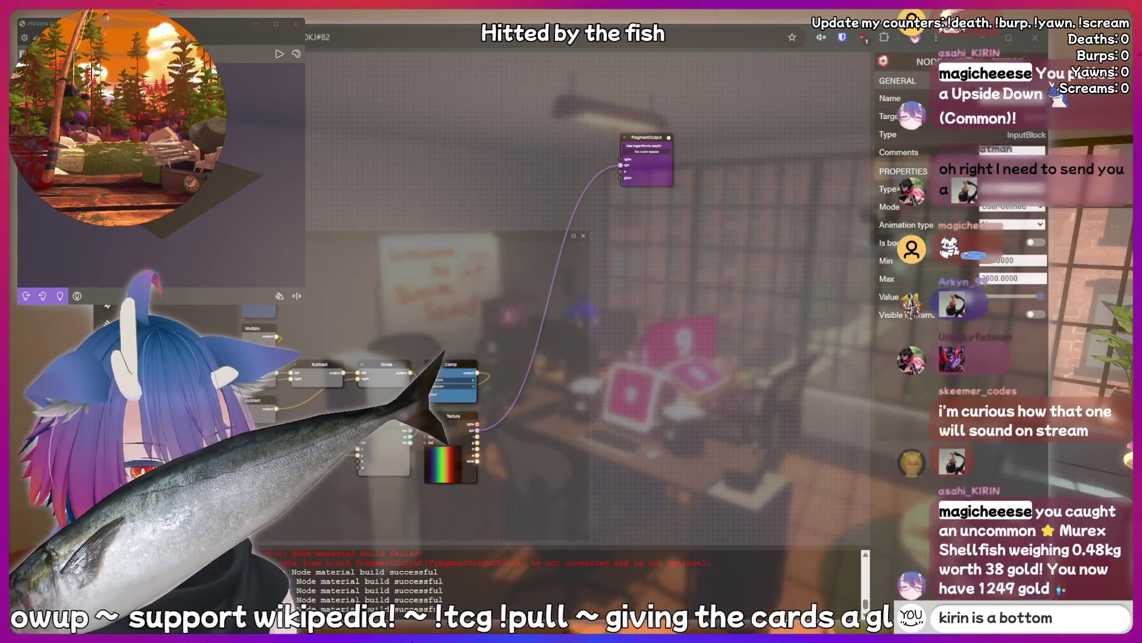
key("BackSpace")
key("BackSpace")
key("BackSpace")
key("BackSpace")
key("BackSpace")
key("BackSpace")
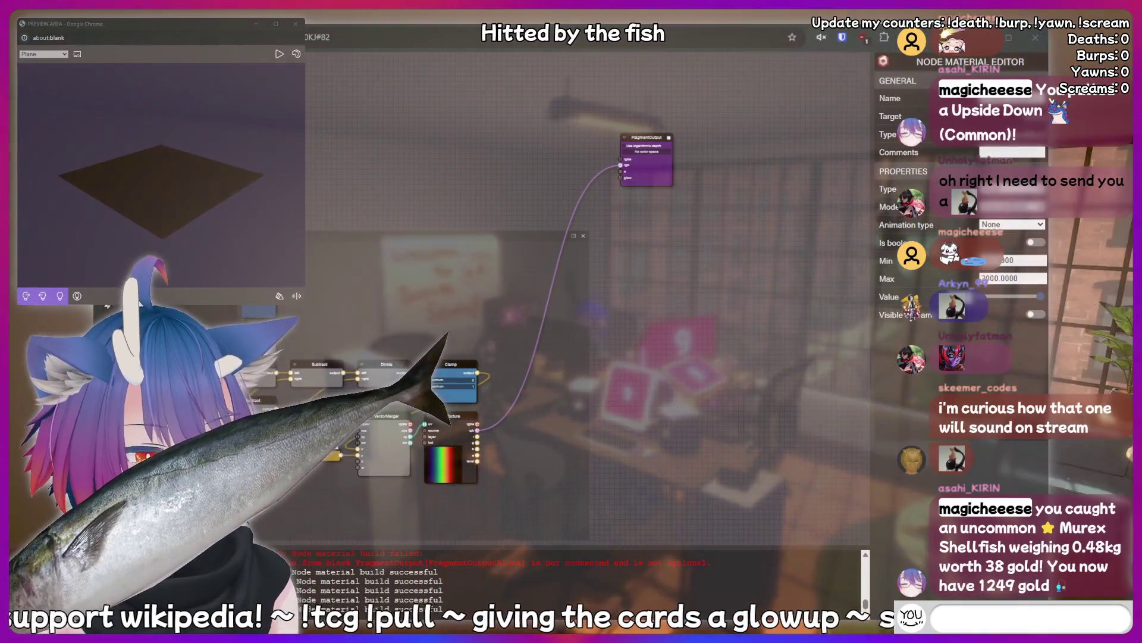
type("!fis")
type("h")
mouse_move(147, 178)
left_mouse_down()
mouse_move(183, 190)
mouse_move(134, 199)
mouse_move(172, 173)
mouse_move(153, 183)
mouse_move(159, 197)
mouse_move(141, 179)
mouse_move(156, 186)
mouse_move(159, 173)
mouse_move(163, 192)
left_mouse_up()
key("Return")
type("POG")
key("BackSpace")
key("BackSpace")
key("BackSpace")
type("!addquote I just said something sussy that s")
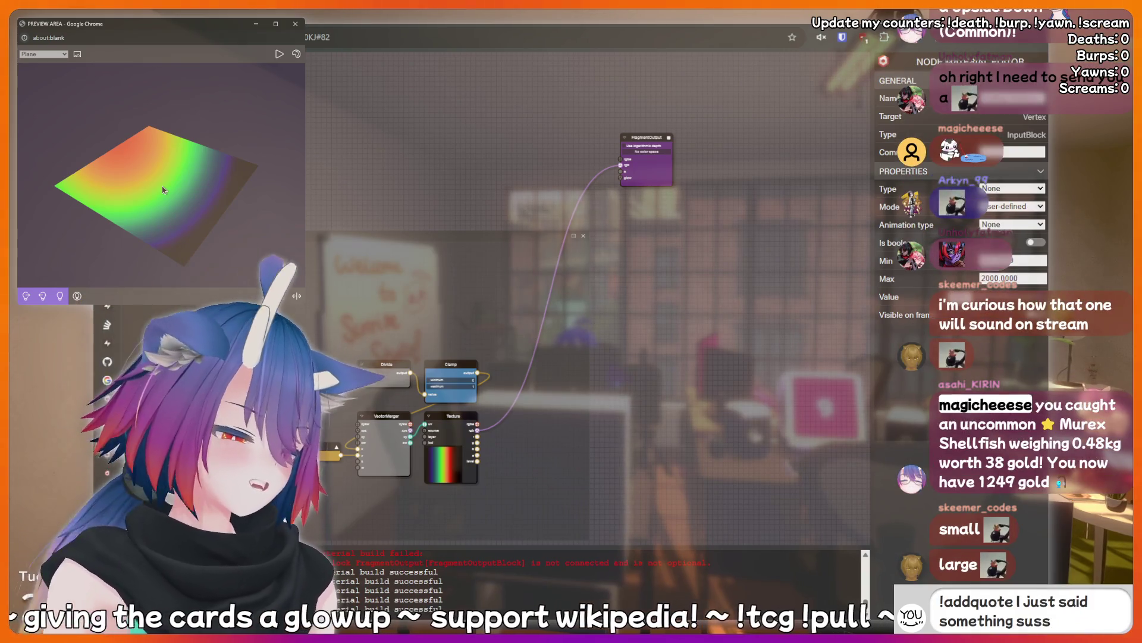
left_click_drag(160, 185, 175, 181)
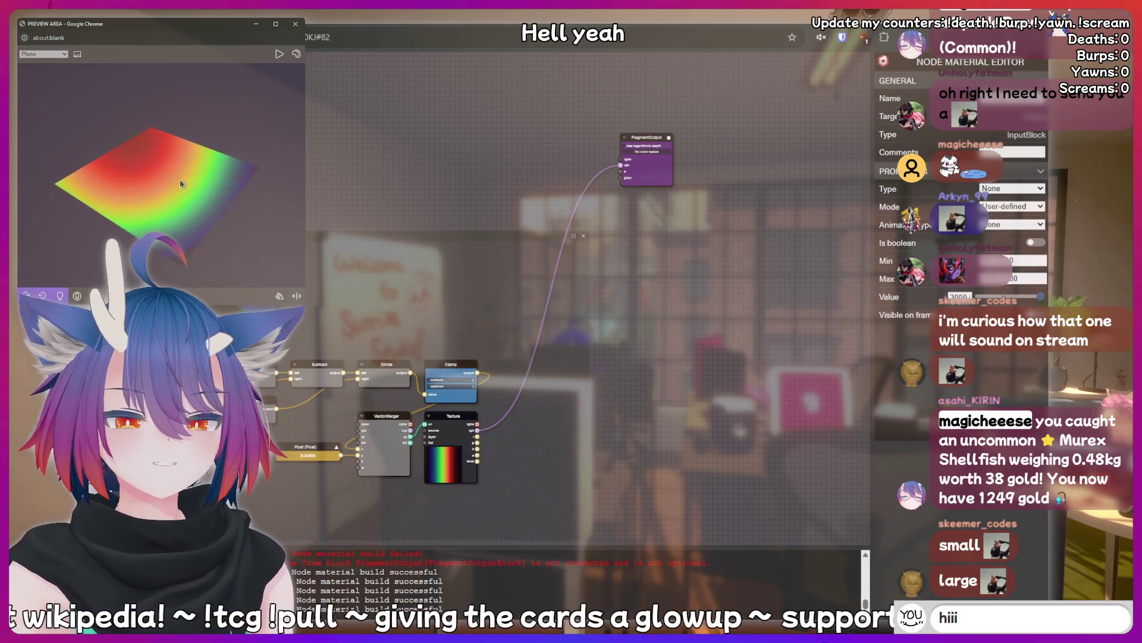
left_click_drag(180, 180, 172, 177)
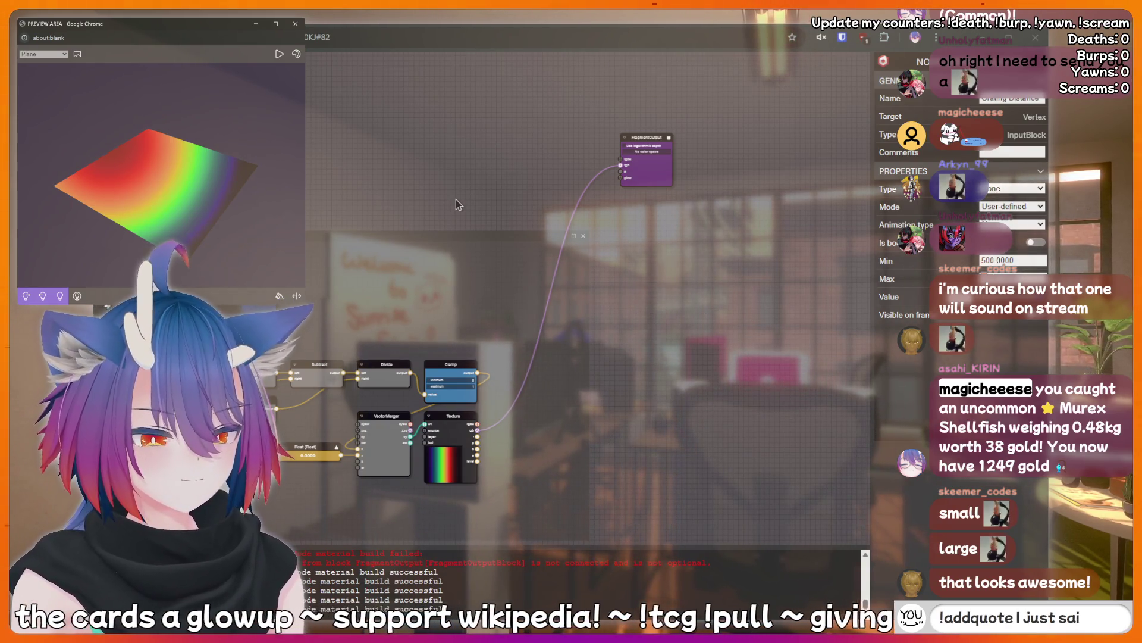
- Bring up the material's general properties and save it to the snippet server from the FILE section
left_click(798, 119)
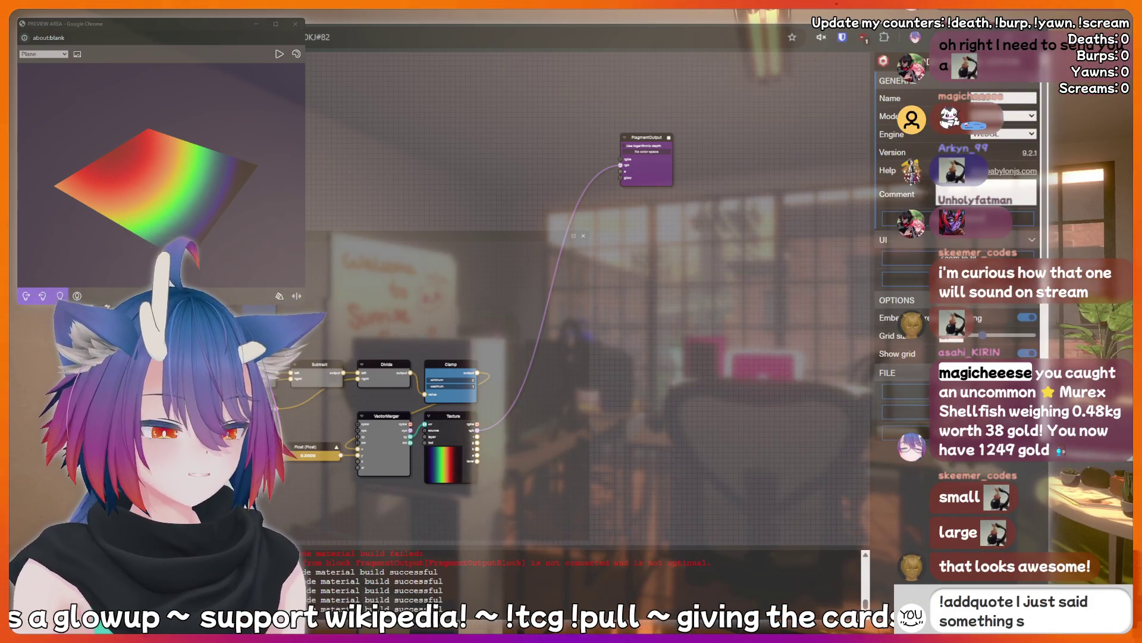
scroll(958, 238, "down", 4)
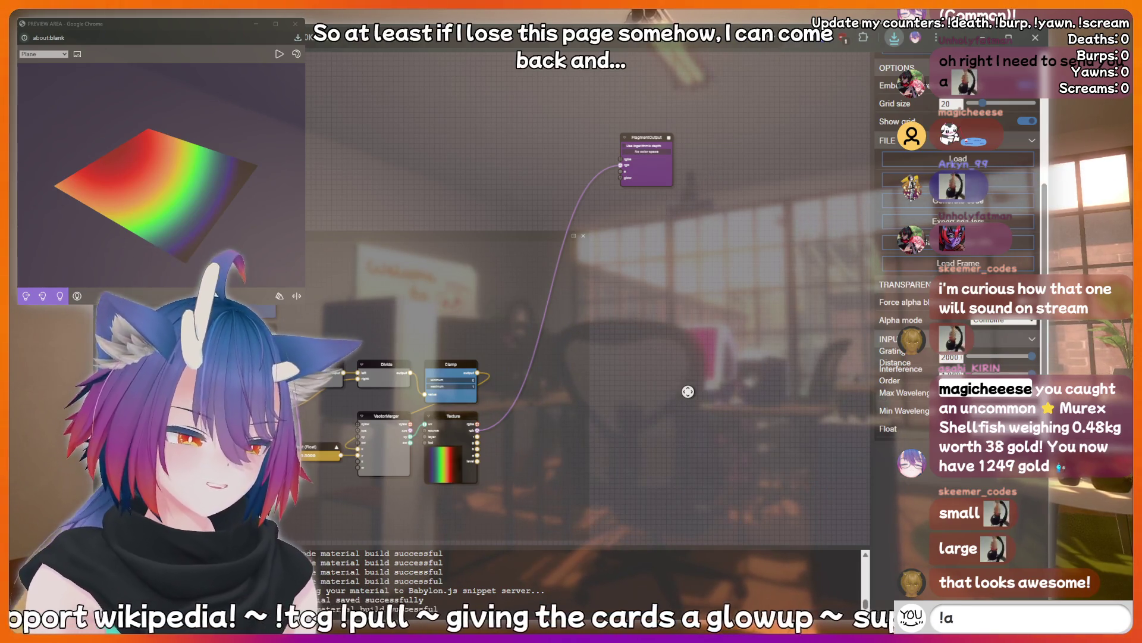
type("ddquote I jus")
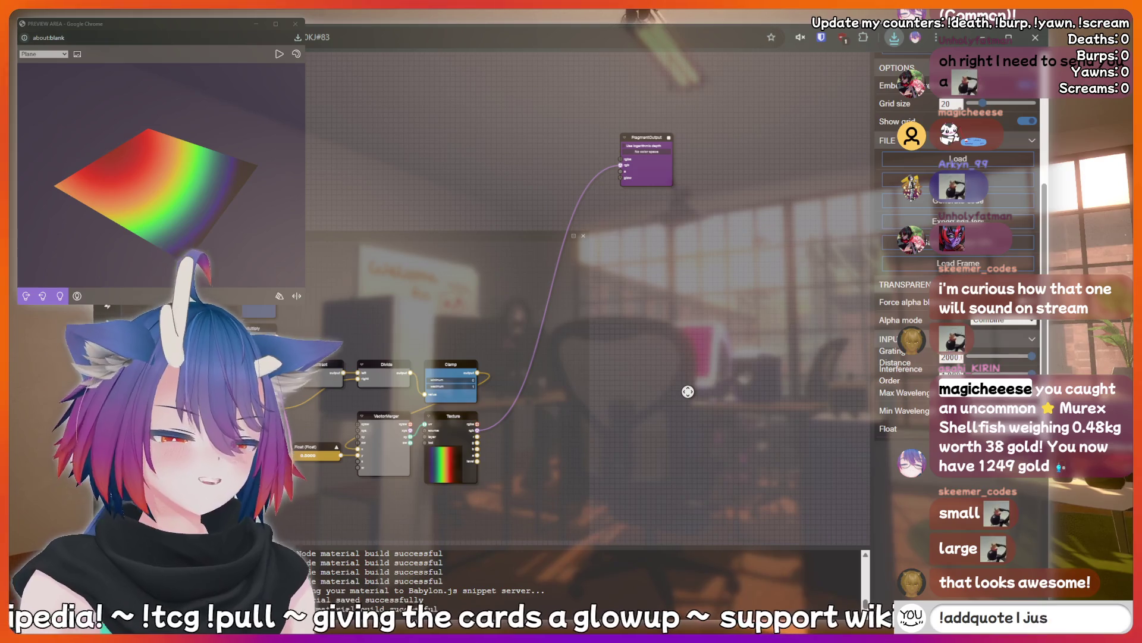
type("aidmet")
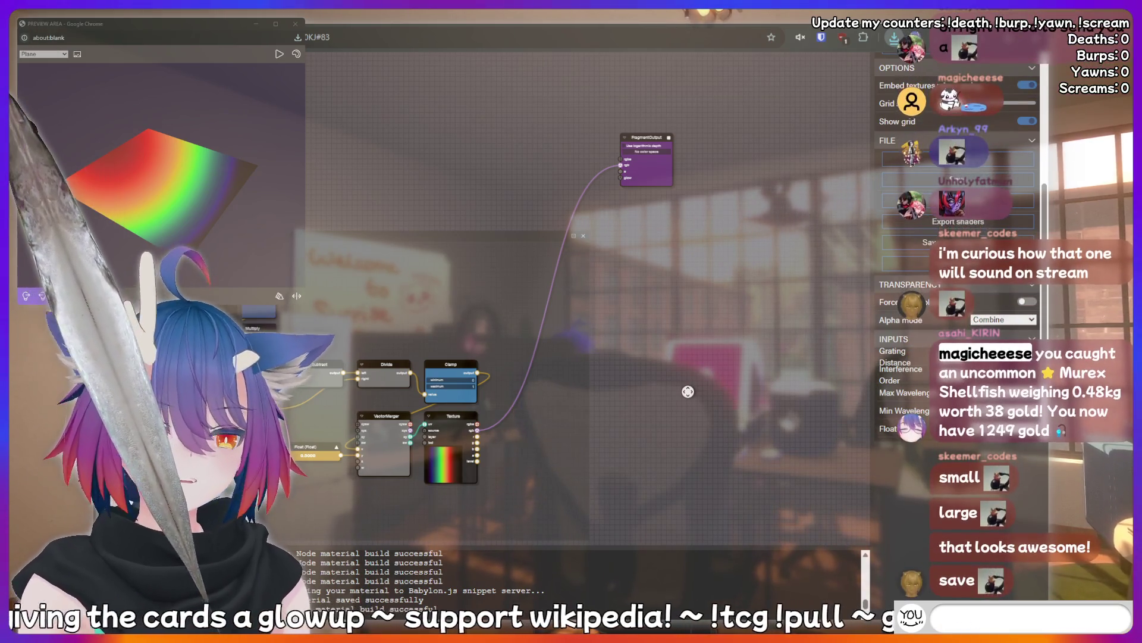
type("ddquote I")
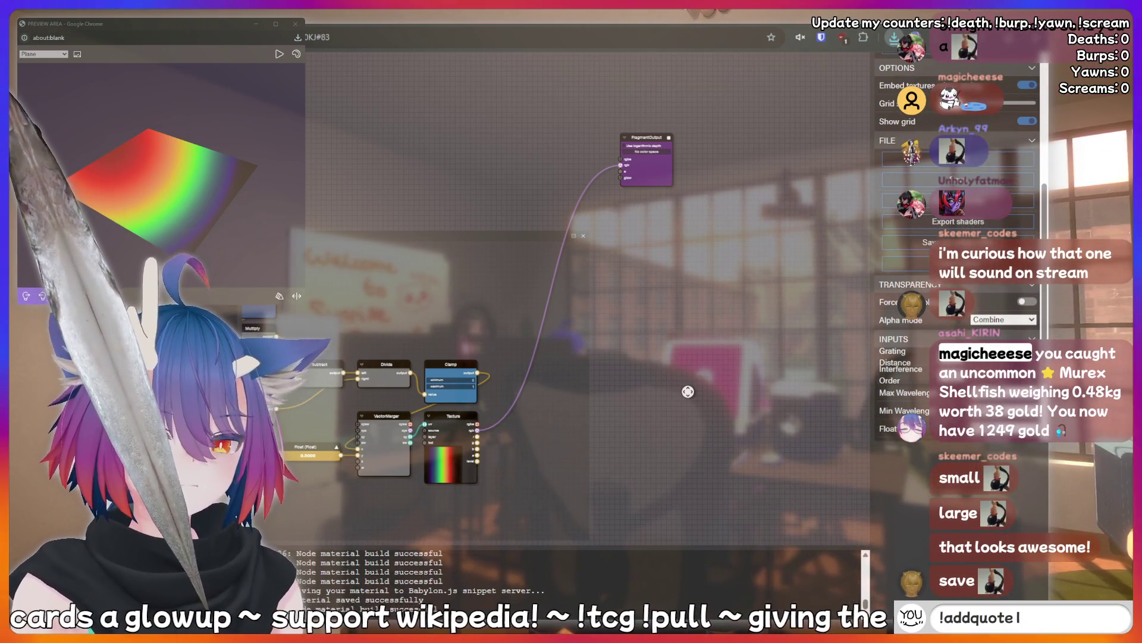
type(" just said so")
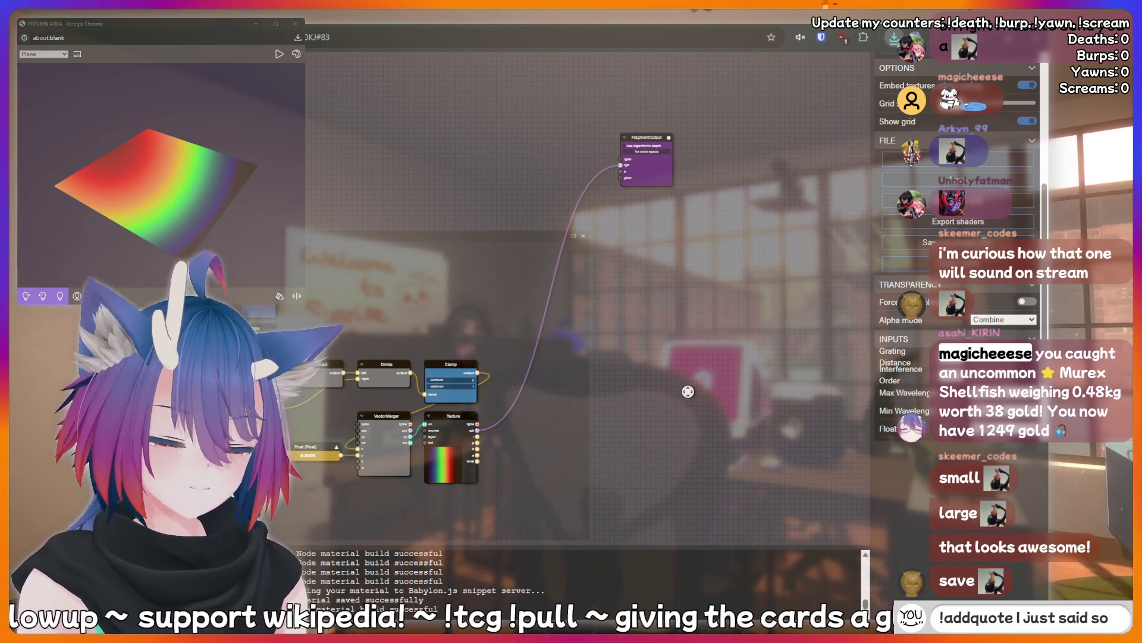
type("mething sussy")
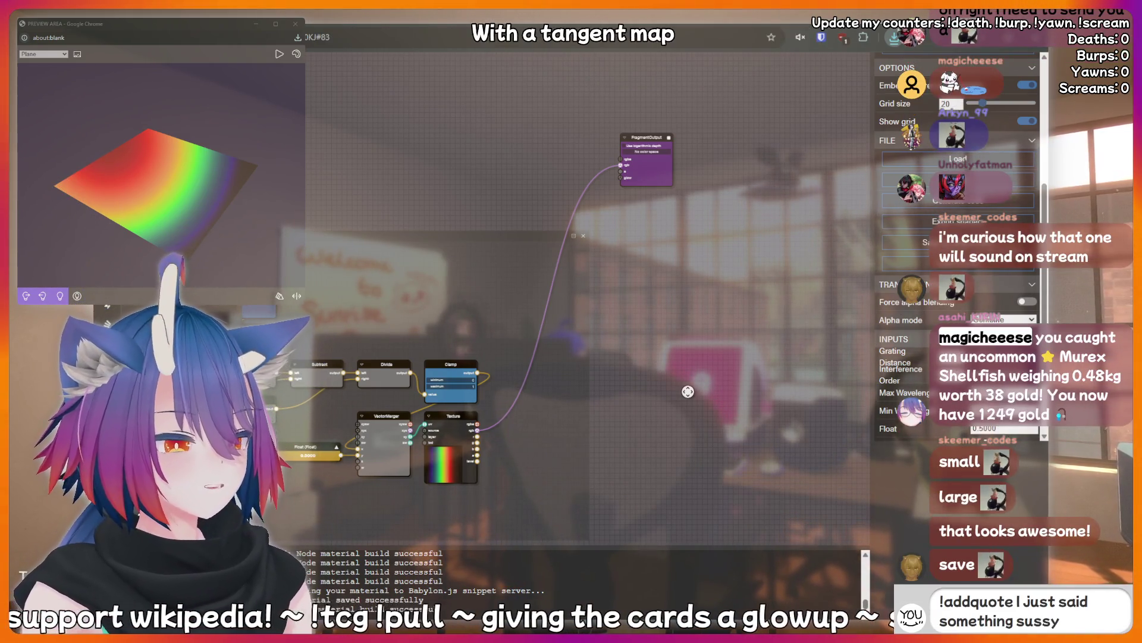
type(" that should")
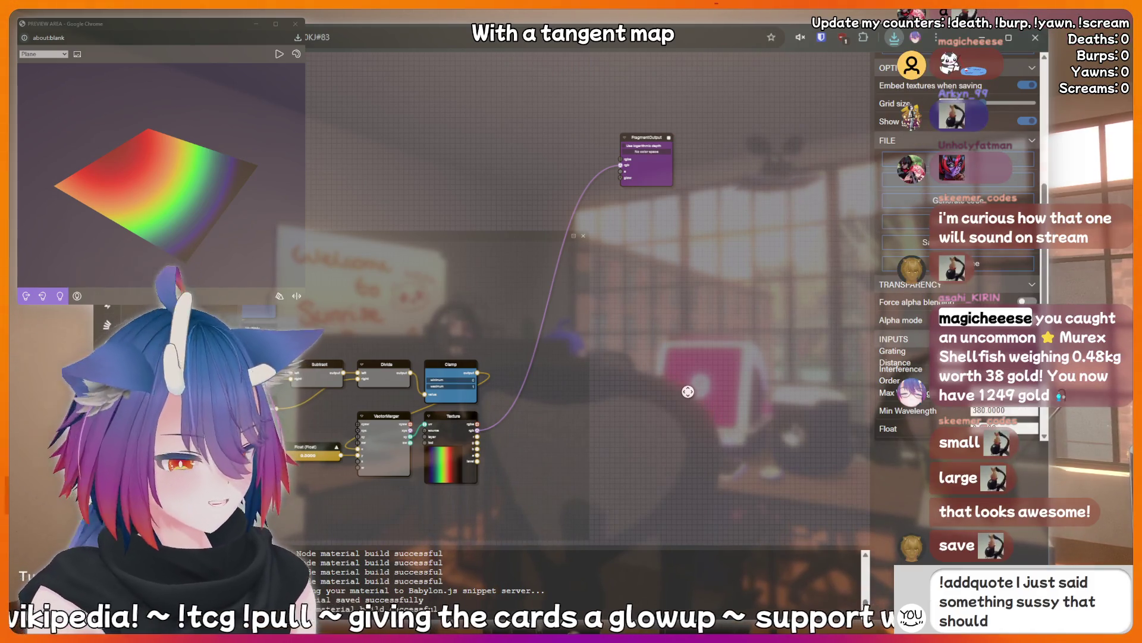
type(" be recorded f")
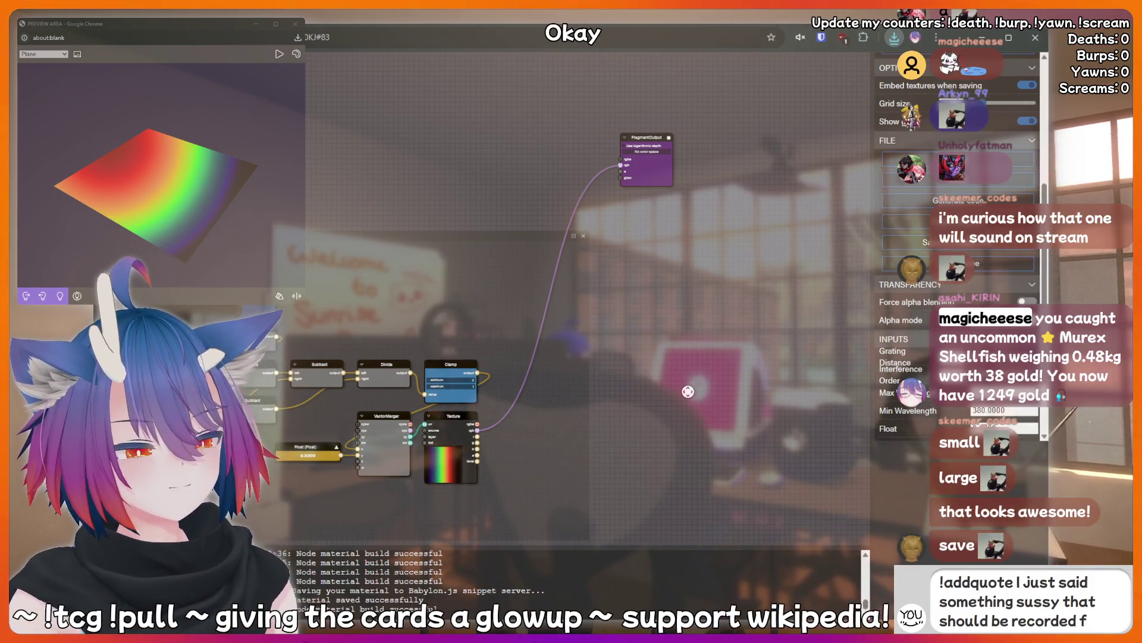